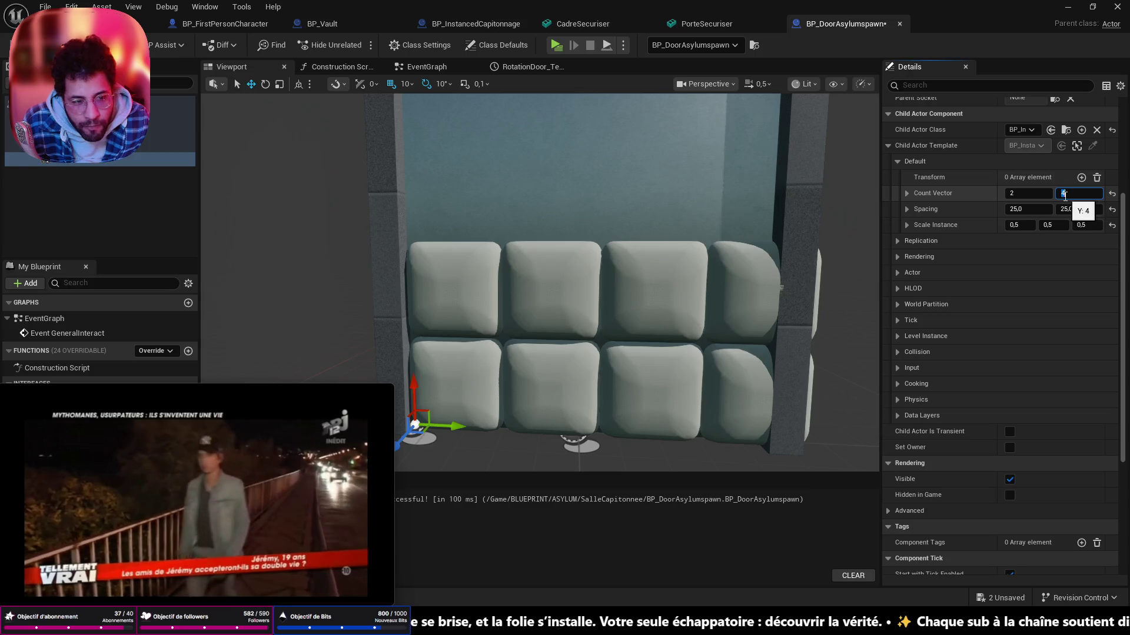
- Reduce the cushion grid to 3 columns and narrow the cushions to Y scale 0.6
left_click_drag(1065, 193, 1062, 192)
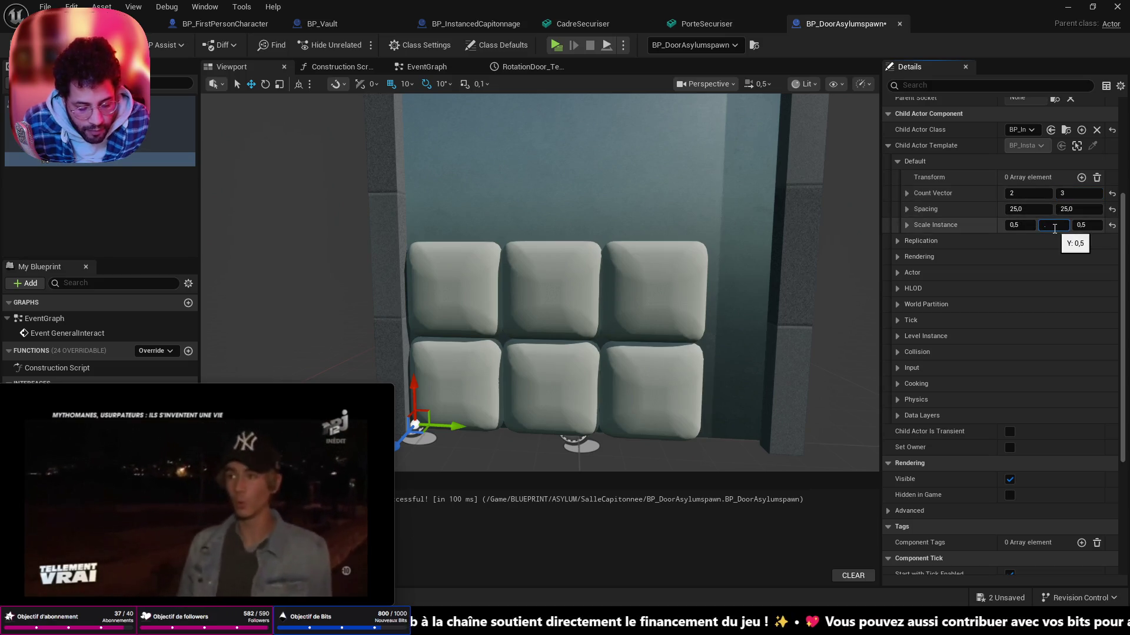
type("0.7")
key("Return")
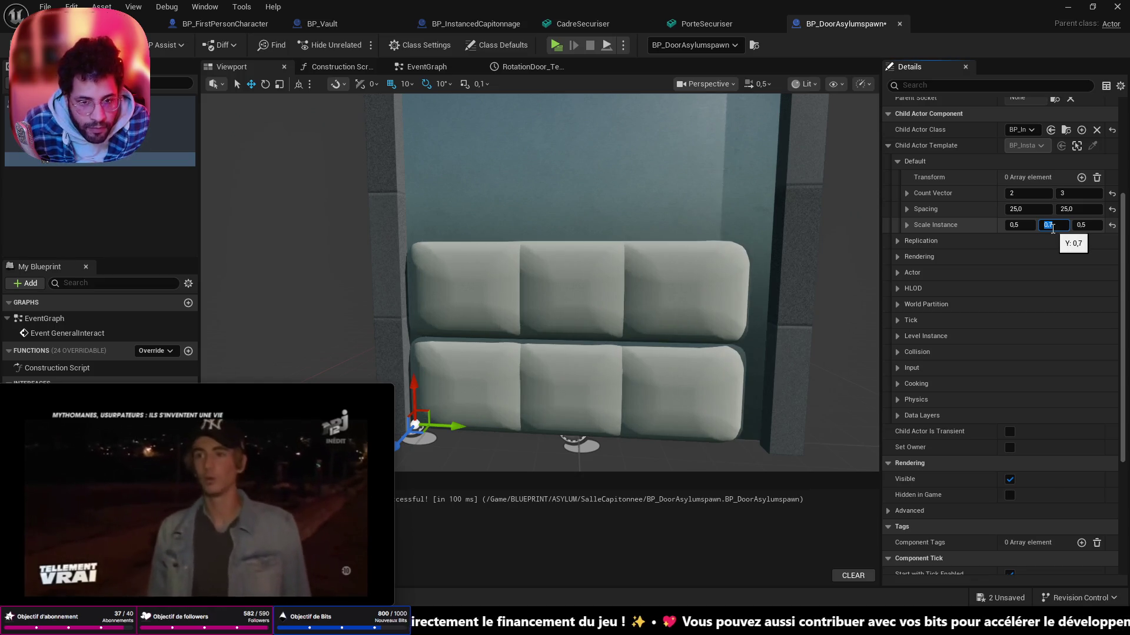
left_click_drag(1075, 210, 1077, 209)
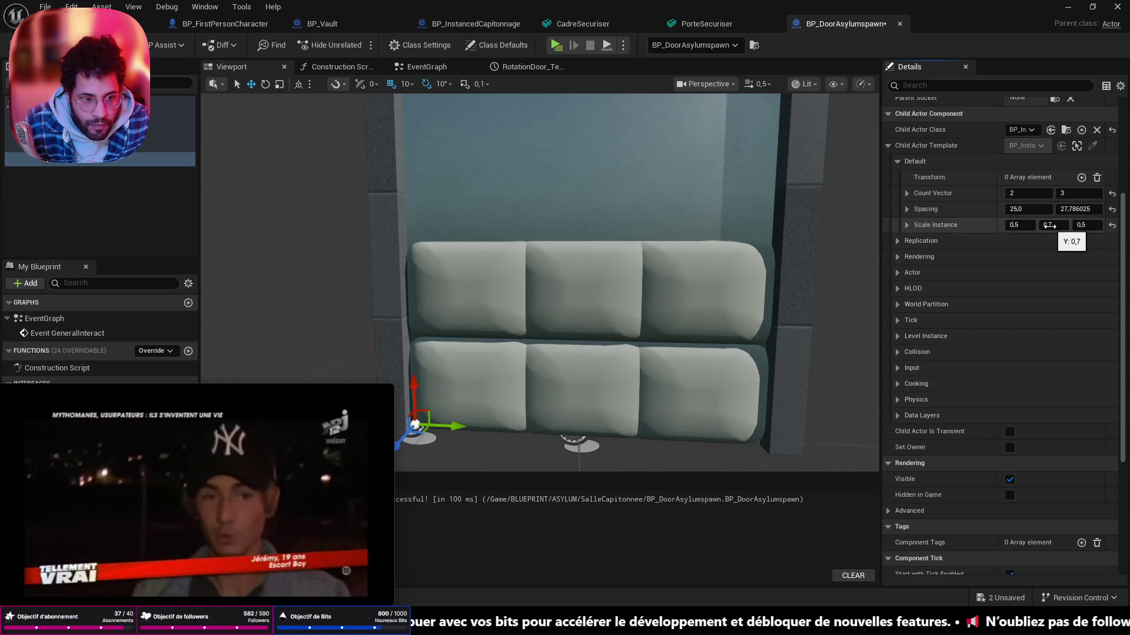
type("0,66")
left_click_drag(1052, 226, 1042, 226)
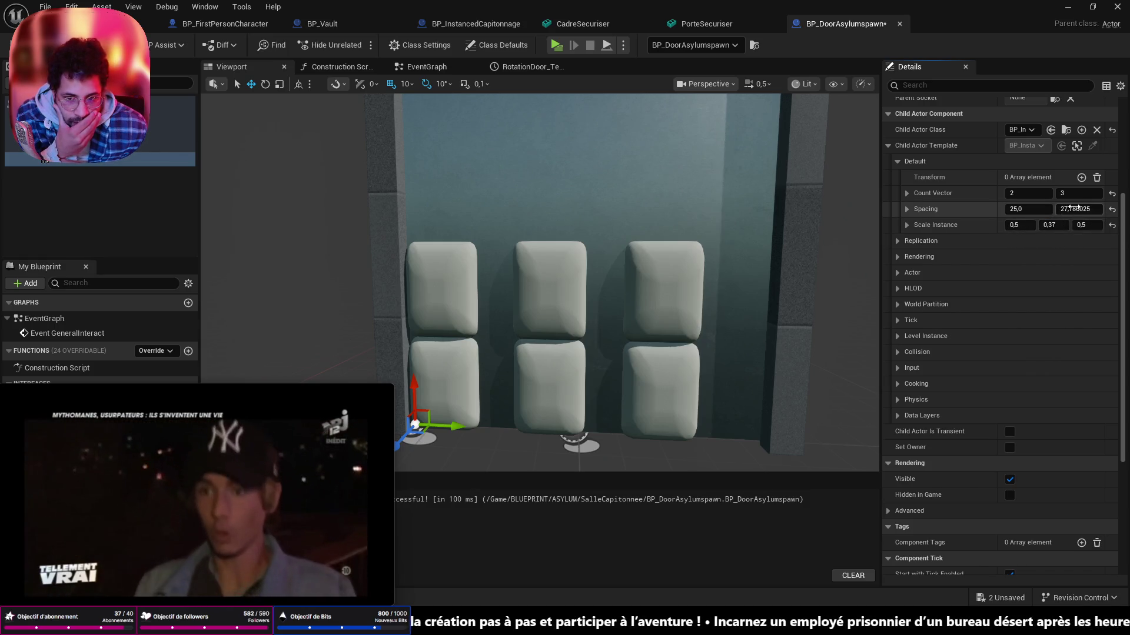
- Tune the cushion column spacing to about 30.26 so the cushions sit snugly
left_click_drag(1075, 209, 1094, 208)
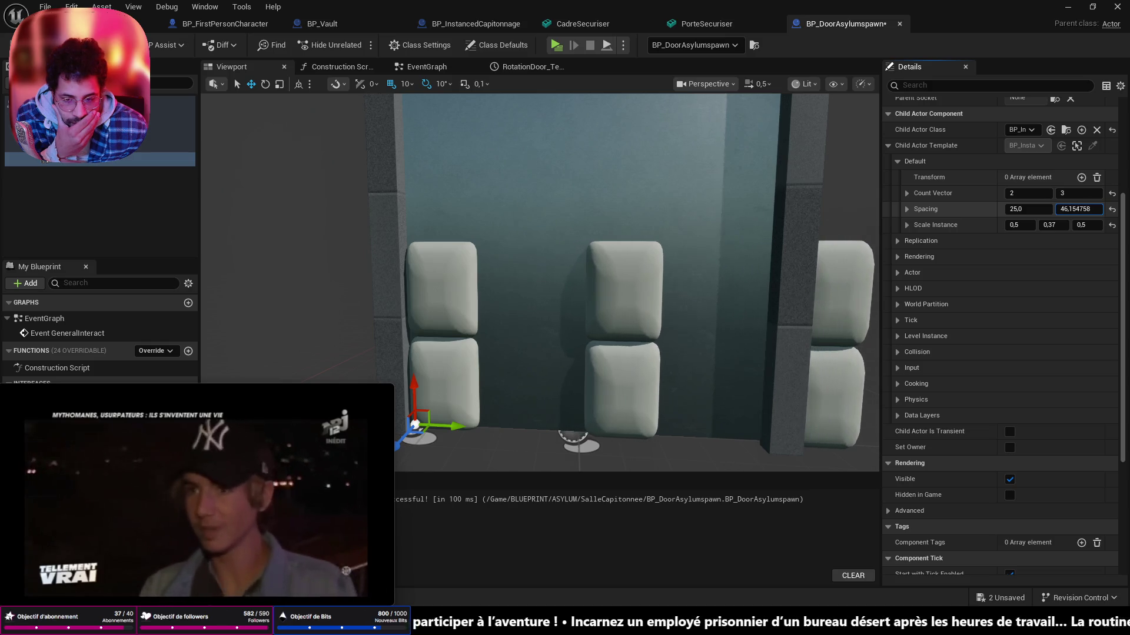
mouse_move(1077, 209)
left_mouse_down()
mouse_move(1059, 208)
mouse_move(1073, 226)
left_mouse_up()
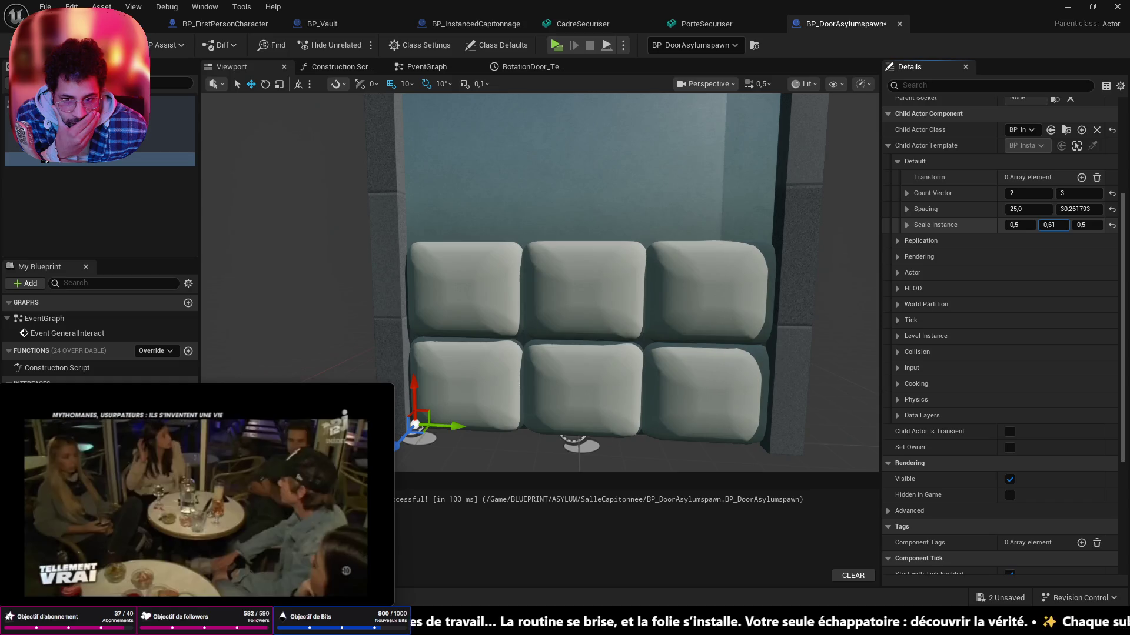
mouse_move(582, 283)
left_mouse_down()
mouse_move(495, 292)
mouse_move(547, 265)
mouse_move(547, 318)
left_mouse_up()
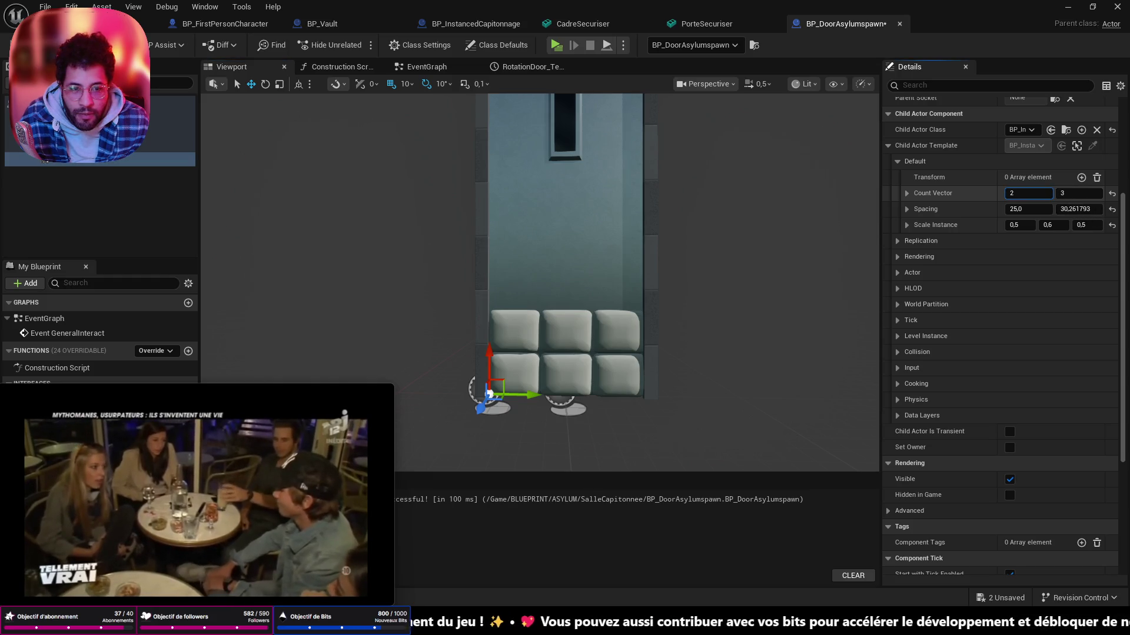
type("5")
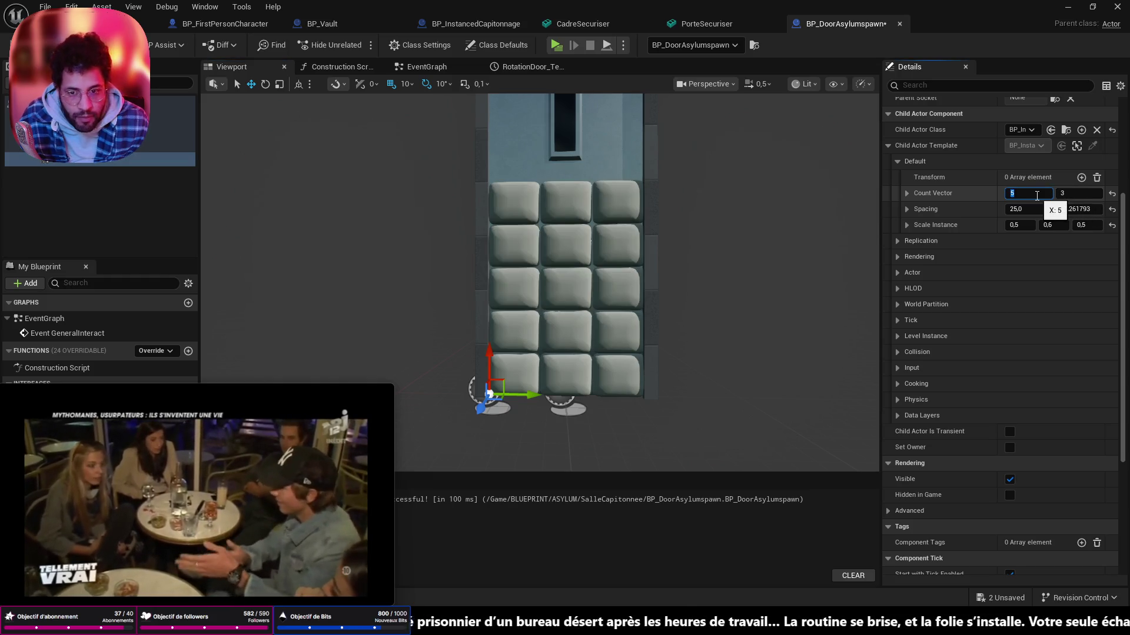
- Orbit the 5-by-3 padded door from all sides, then return to the padded cell level
left_click_drag(706, 266, 706, 353)
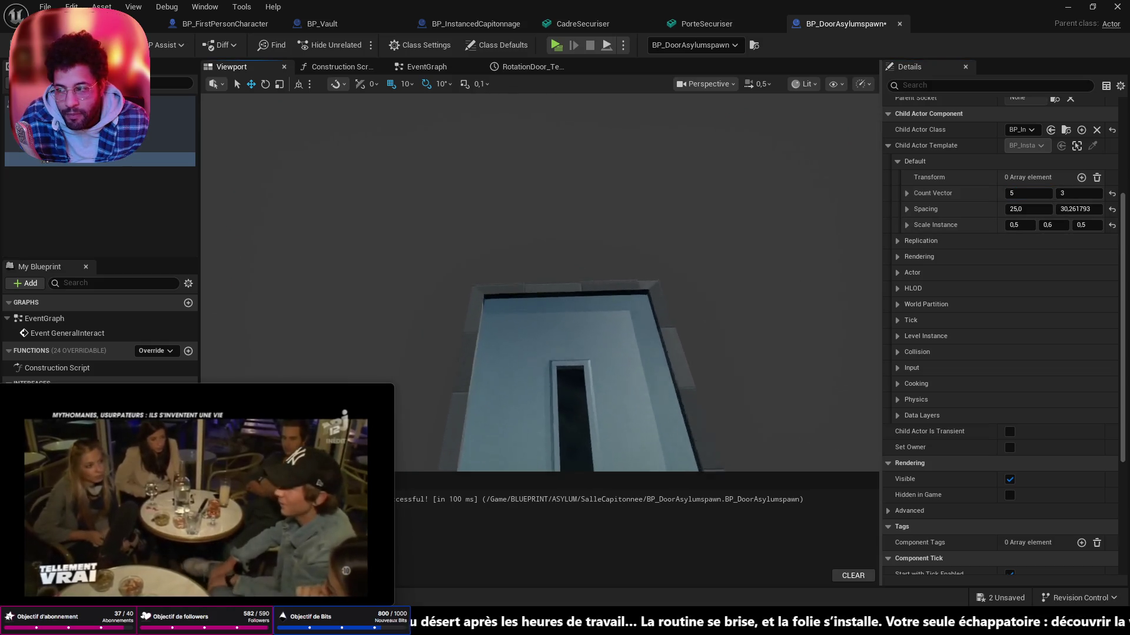
left_click_drag(565, 264, 564, 354)
left_click_drag(565, 266, 564, 309)
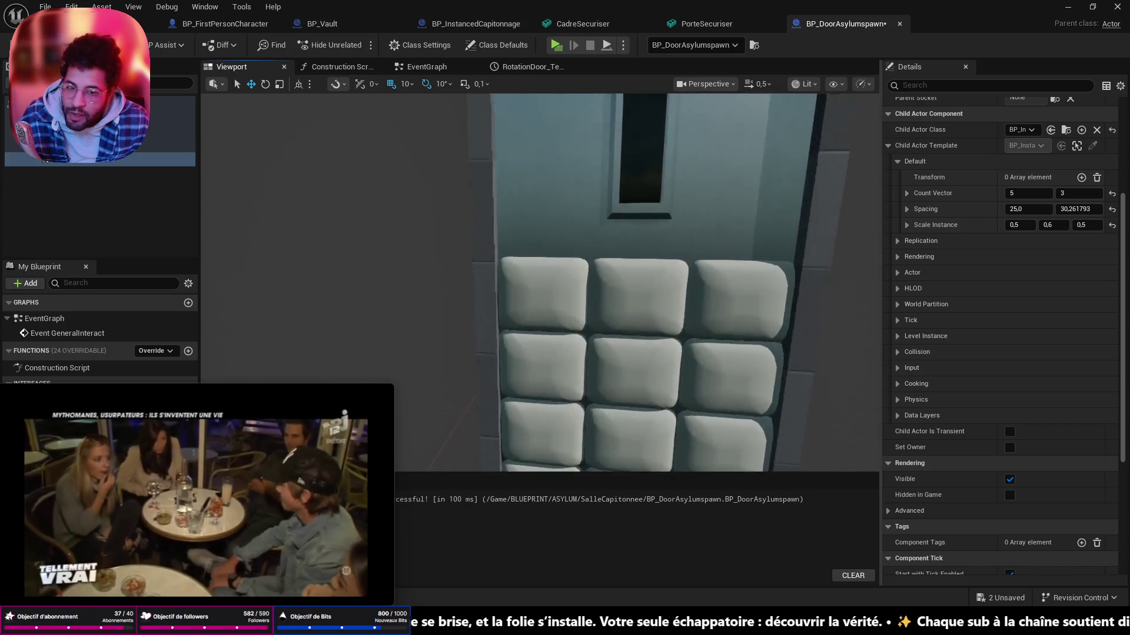
left_click_drag(565, 265, 565, 309)
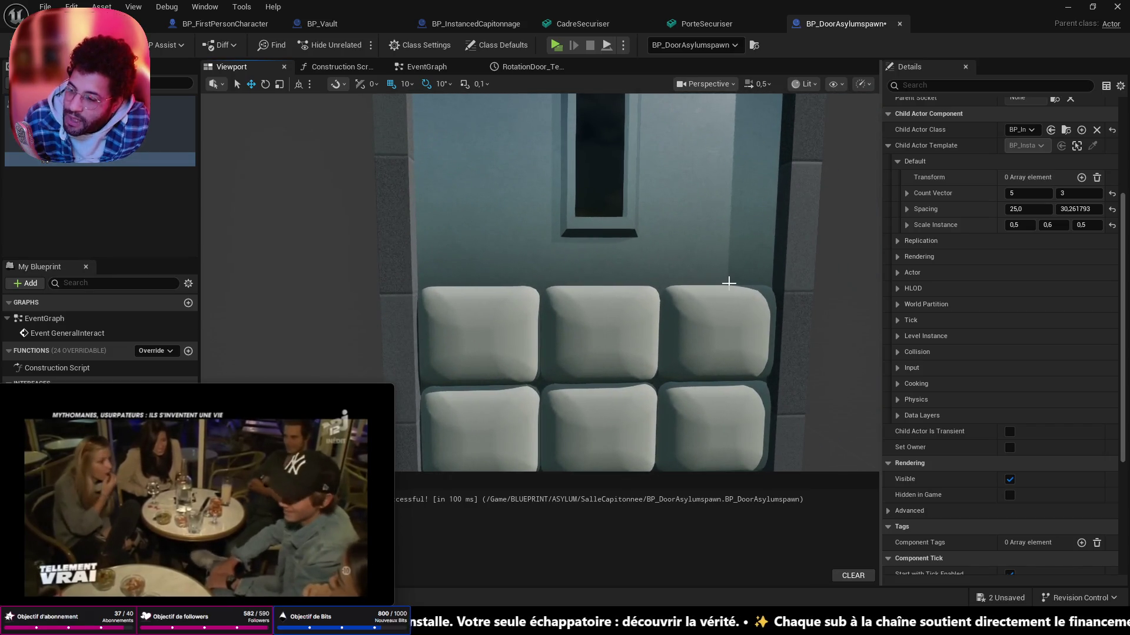
left_click_drag(699, 287, 565, 354)
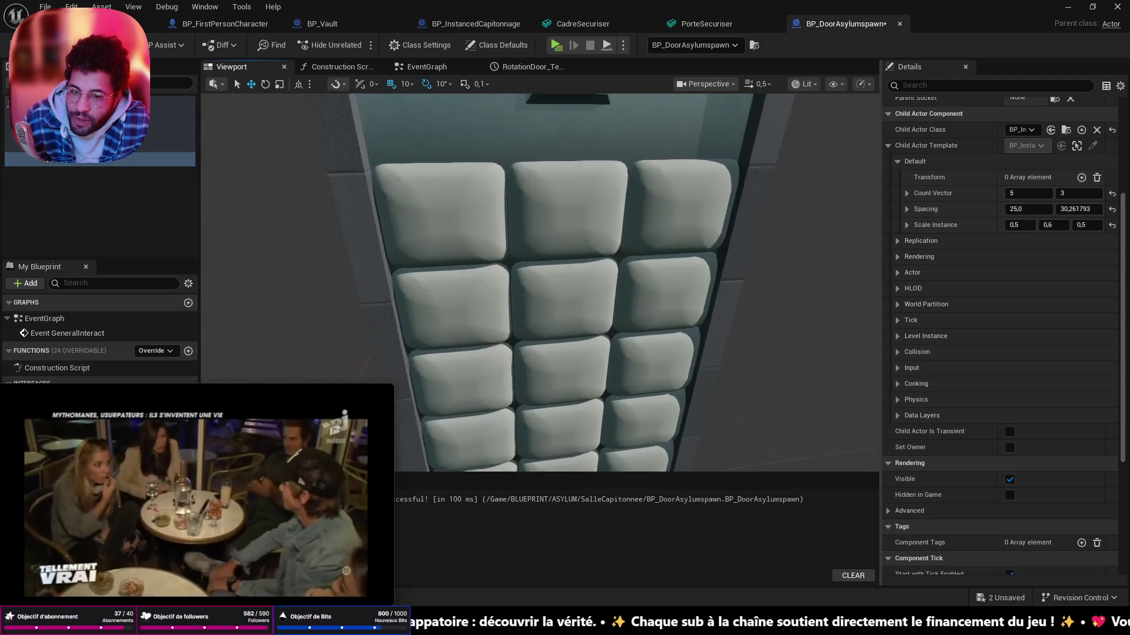
left_click_drag(565, 310, 503, 386)
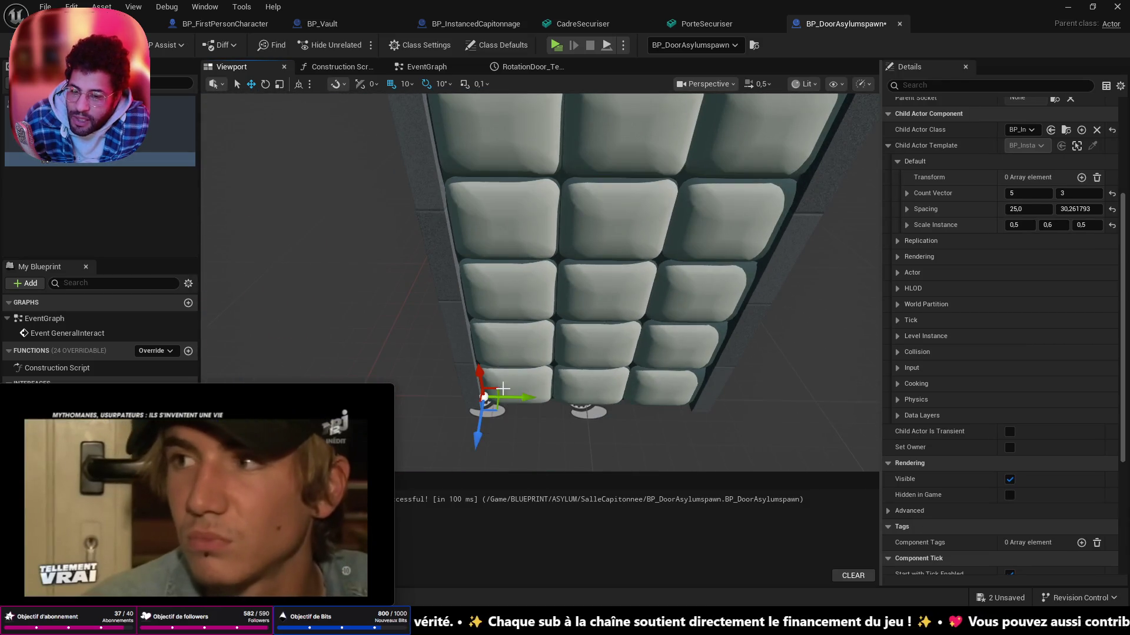
left_click_drag(548, 474, 618, 353)
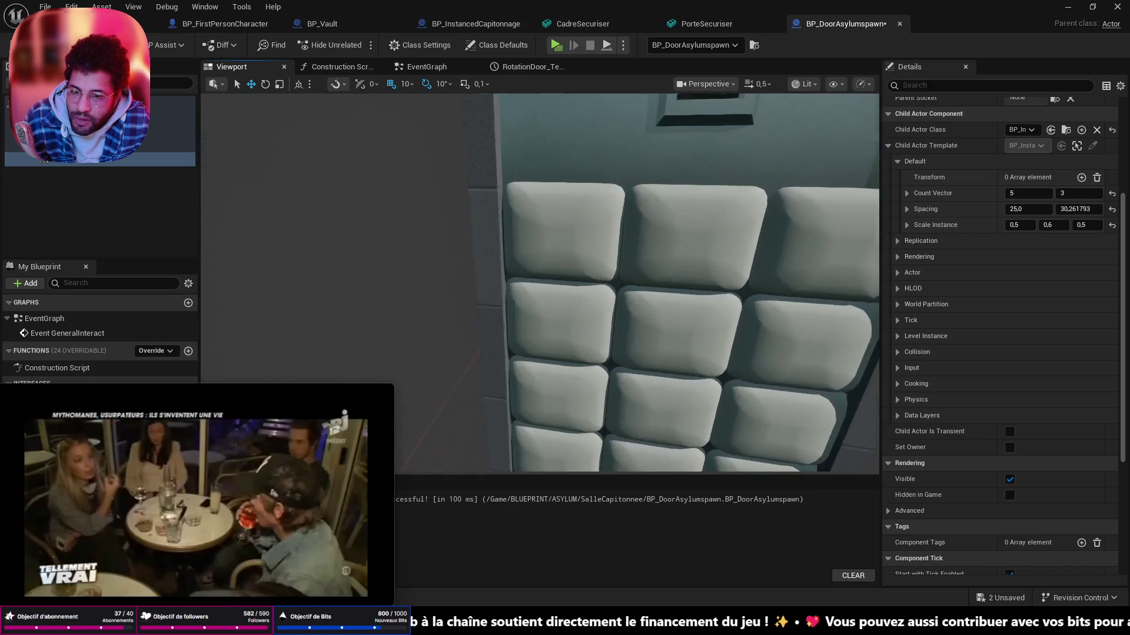
mouse_move(510, 356)
left_mouse_down()
mouse_move(619, 264)
mouse_move(474, 382)
left_mouse_up()
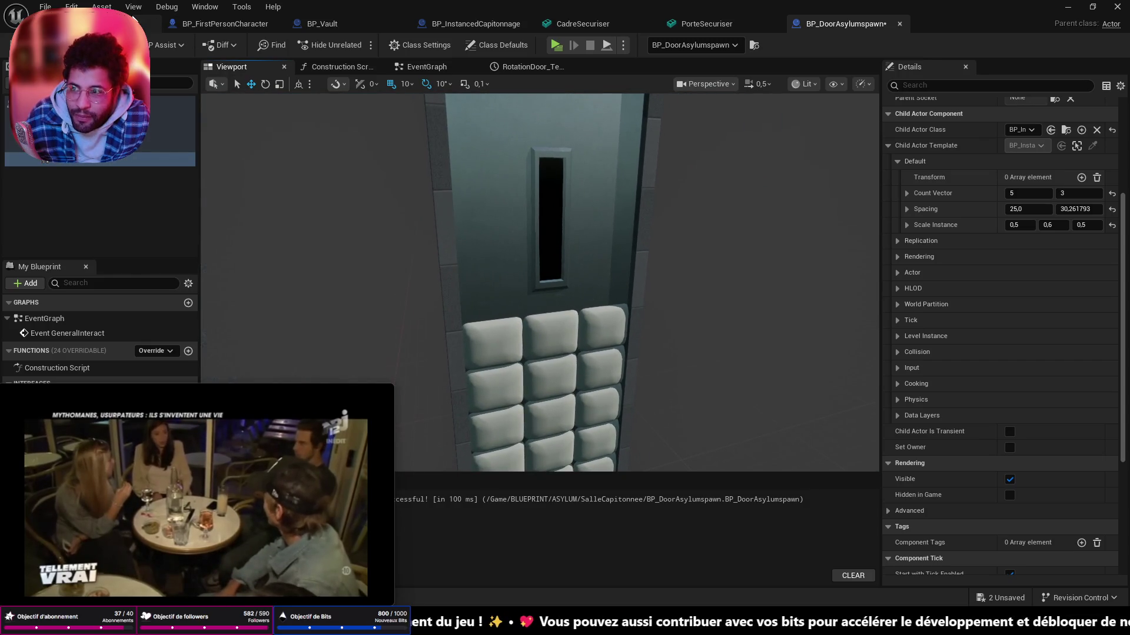
key("alt+Tab")
- Fly around the padded cell, selecting the padded wall meshes one after another
left_click_drag(530, 309, 618, 264)
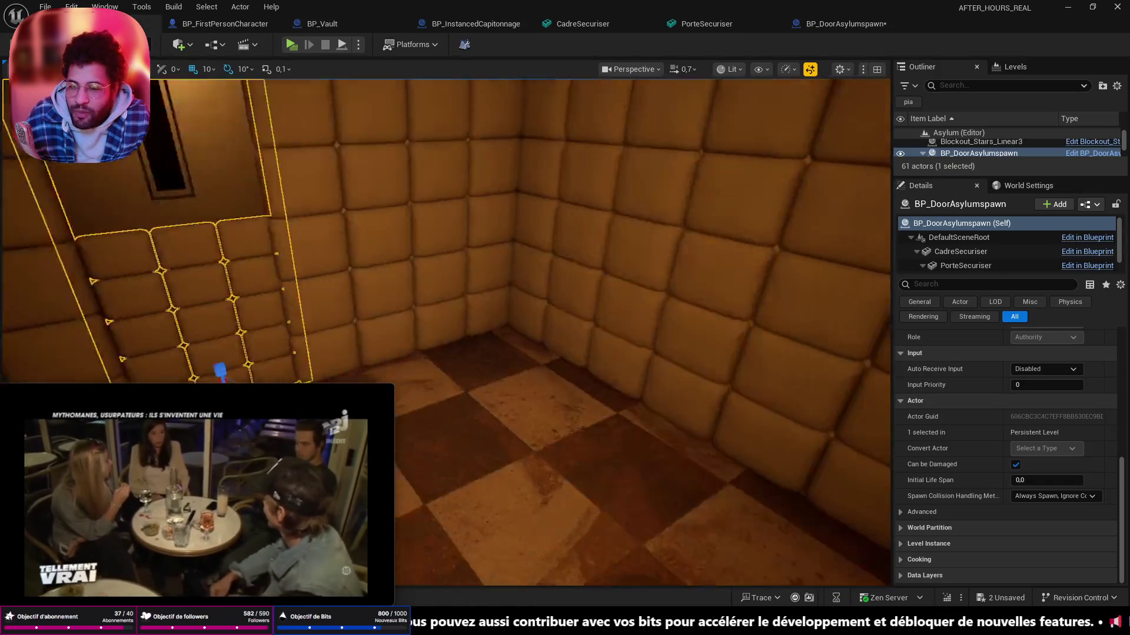
left_click_drag(530, 265, 441, 309)
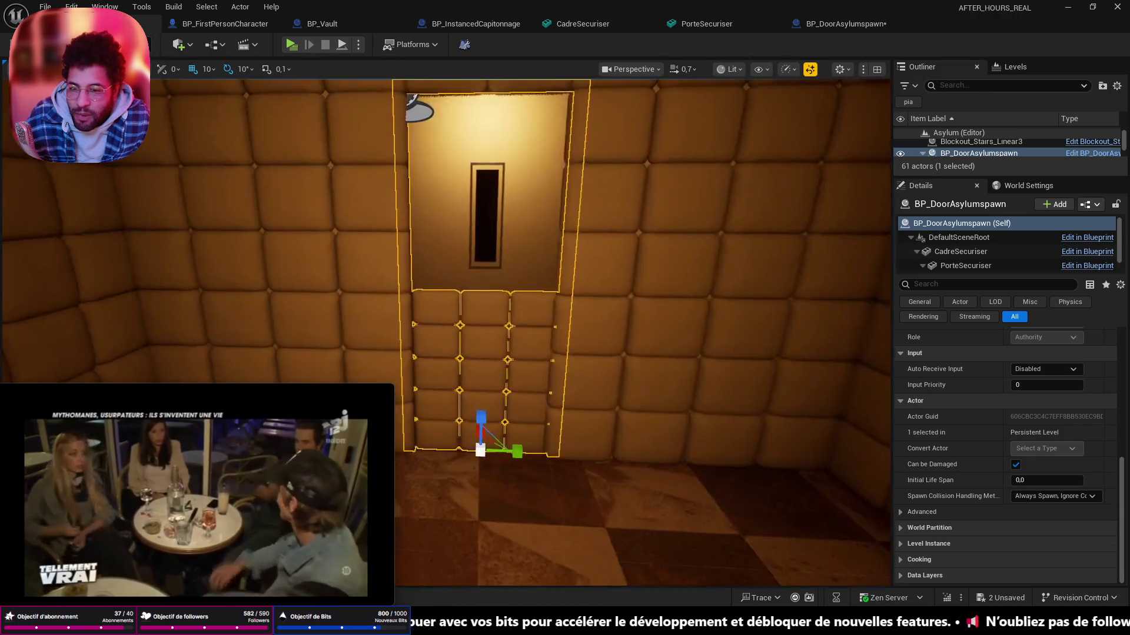
left_click_drag(529, 310, 529, 398)
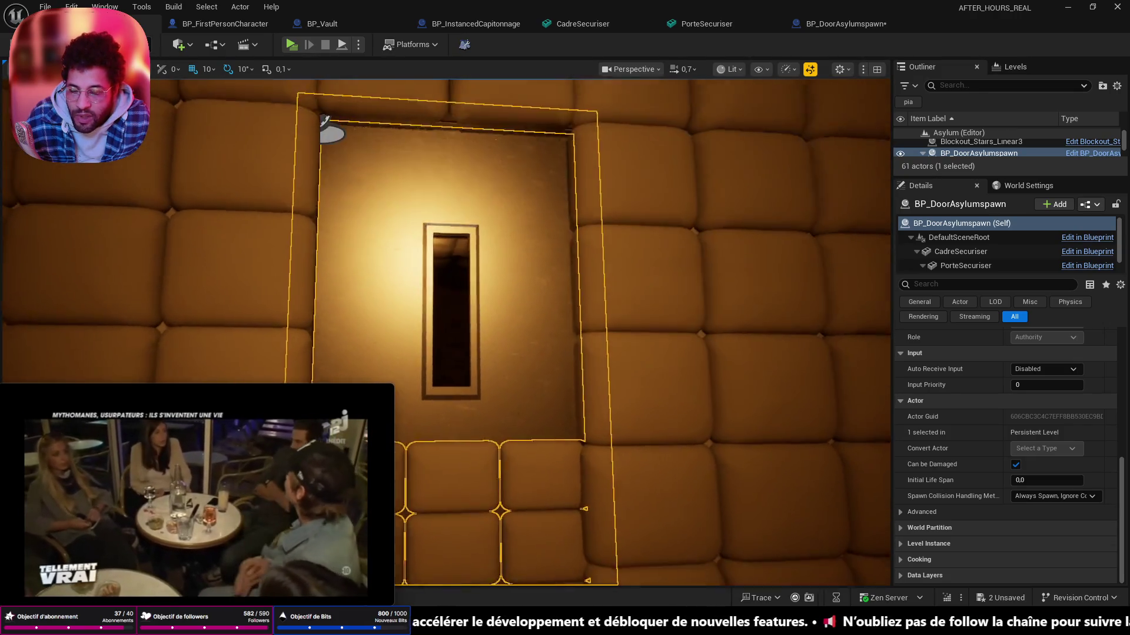
left_click_drag(331, 155, 331, 171)
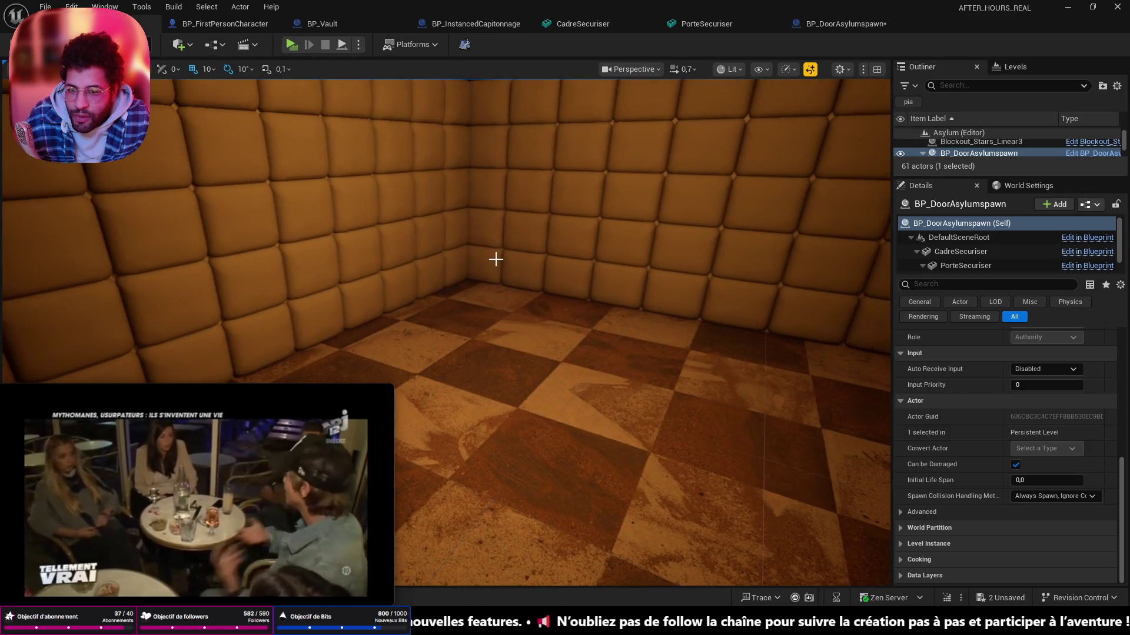
left_click(444, 307)
mouse_move(440, 338)
left_mouse_down()
mouse_move(375, 357)
mouse_move(468, 342)
left_mouse_up()
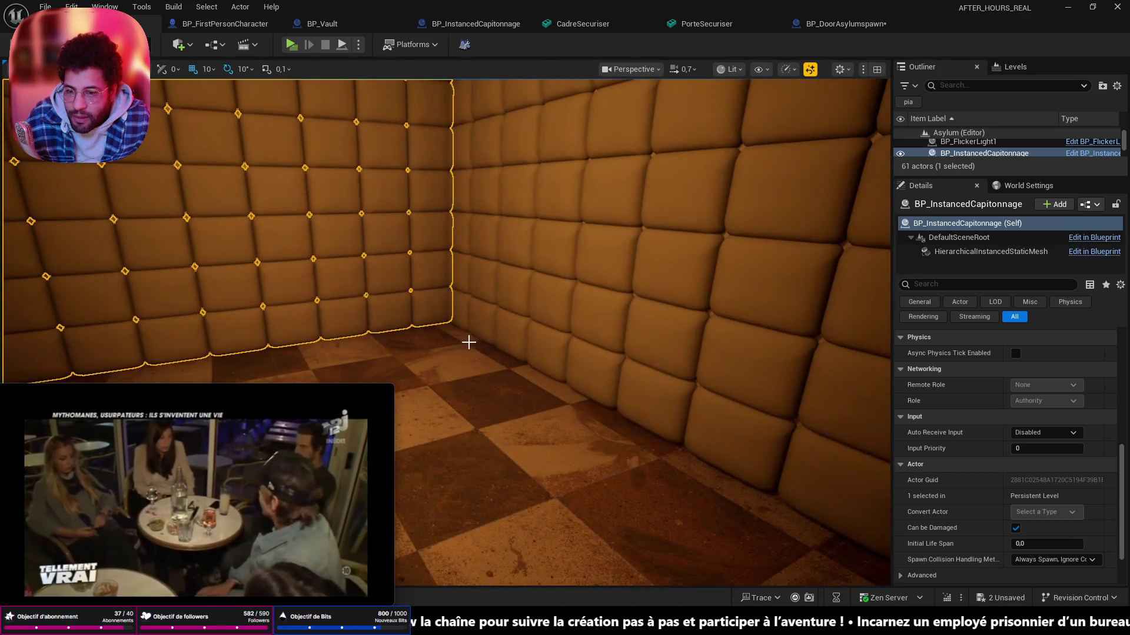
left_click(530, 265)
left_click_drag(530, 266, 425, 360)
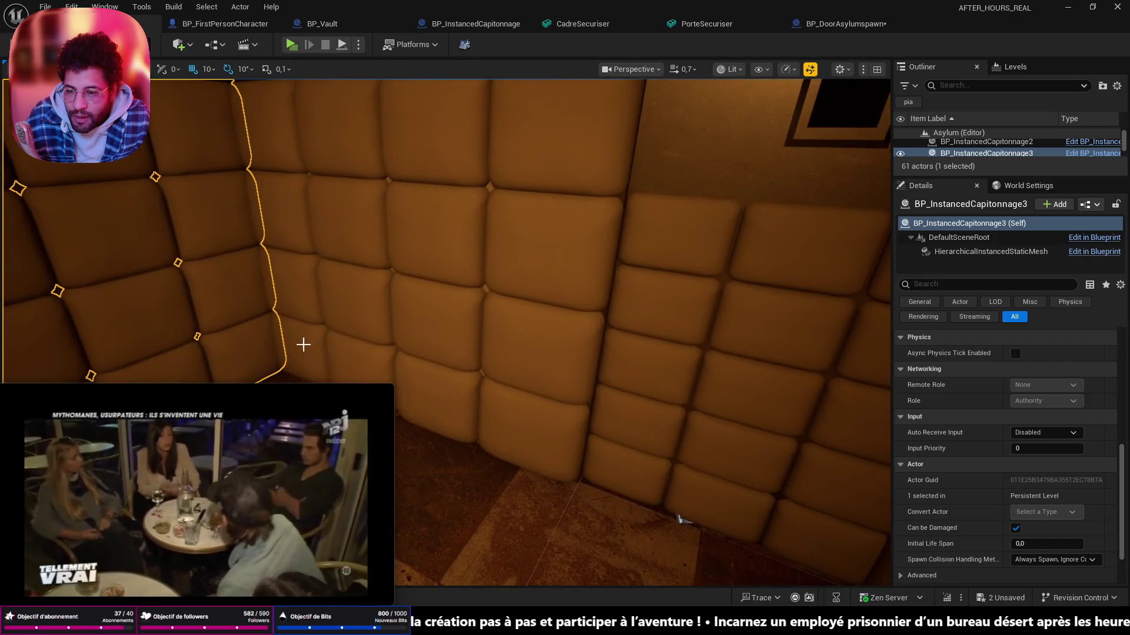
left_click(303, 344)
left_click_drag(302, 344, 432, 398)
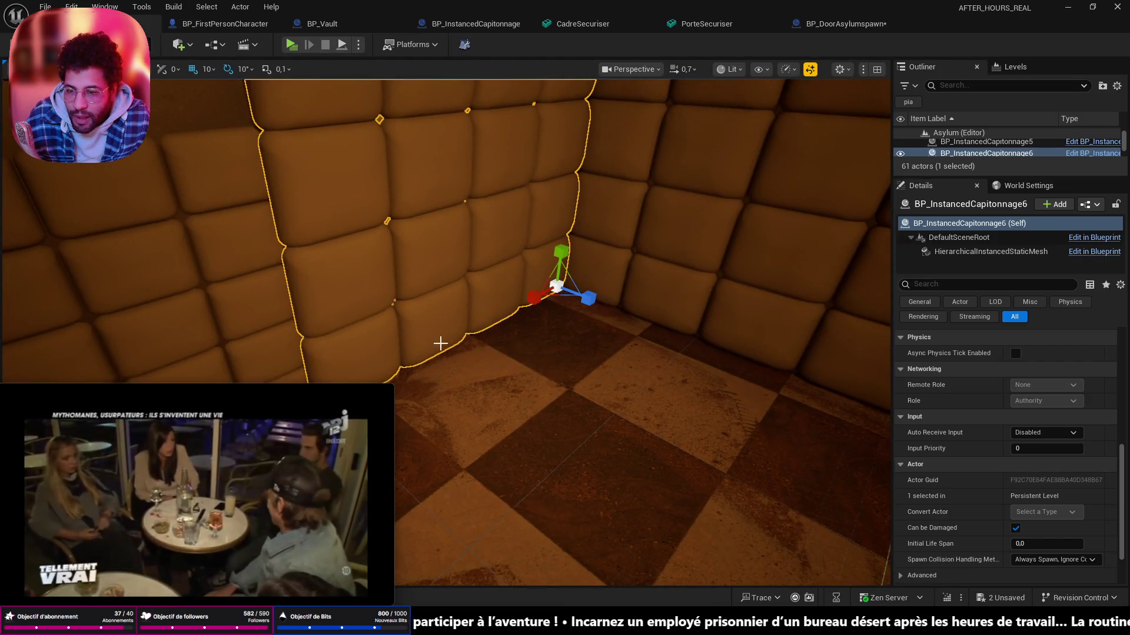
- Inspect the ceiling, walls and checkered floor, ending with the padded door actor selected
mouse_move(596, 278)
left_mouse_down()
mouse_move(485, 292)
mouse_move(619, 291)
left_mouse_up()
mouse_move(529, 291)
left_mouse_down()
mouse_move(476, 353)
mouse_move(406, 370)
left_mouse_up()
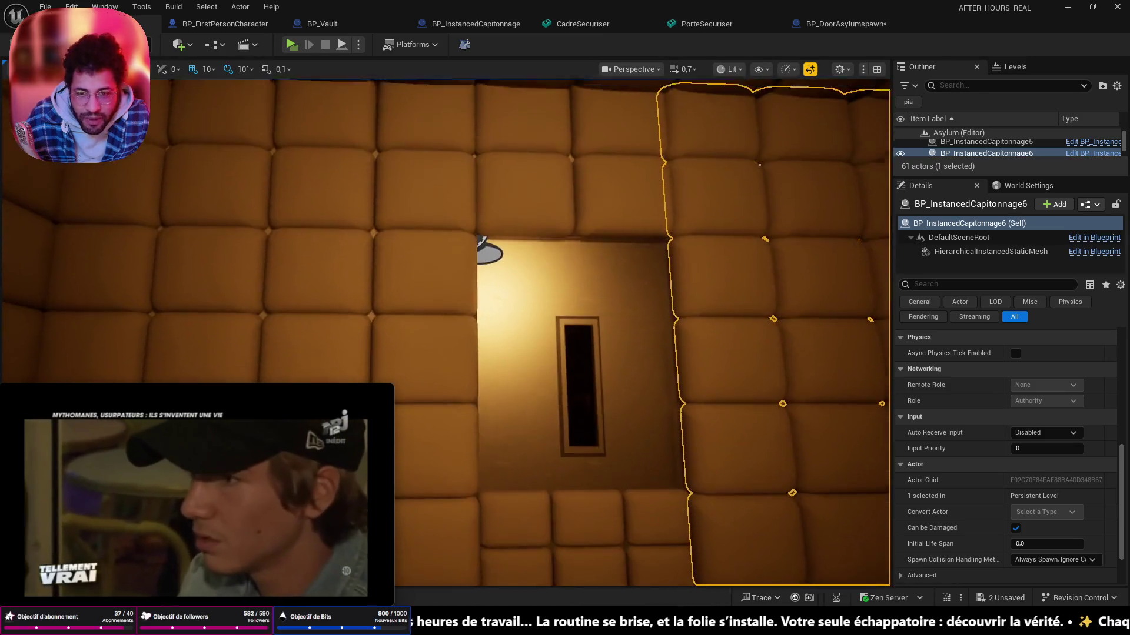
mouse_move(484, 242)
left_mouse_down()
mouse_move(442, 371)
mouse_move(429, 460)
mouse_move(415, 467)
left_mouse_up()
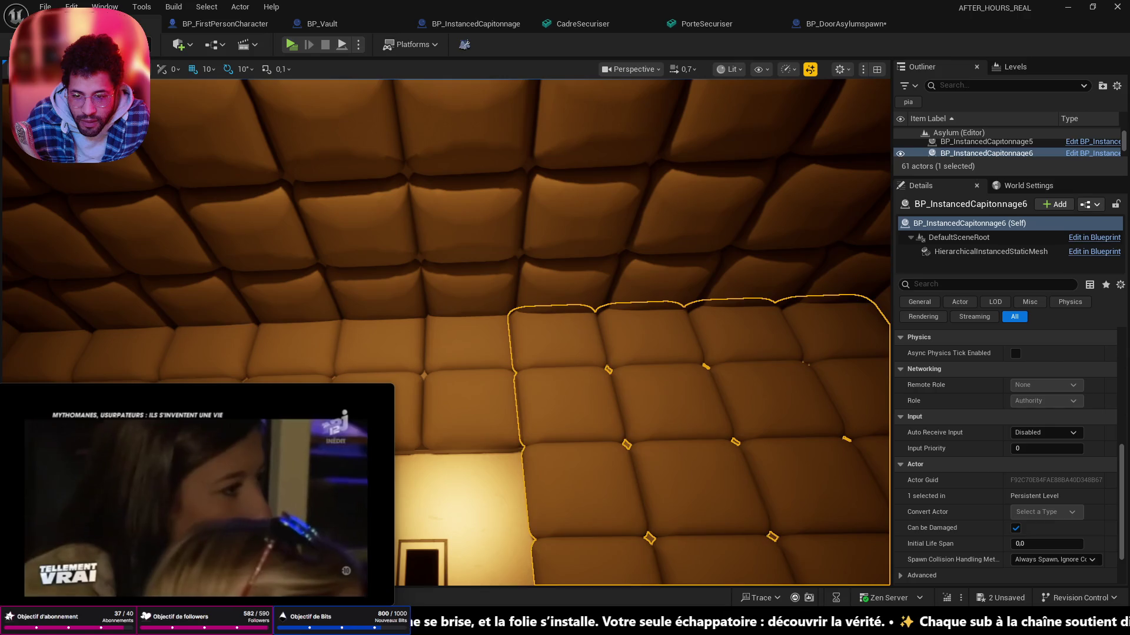
mouse_move(441, 372)
left_mouse_down()
mouse_move(423, 380)
mouse_move(442, 265)
left_mouse_up()
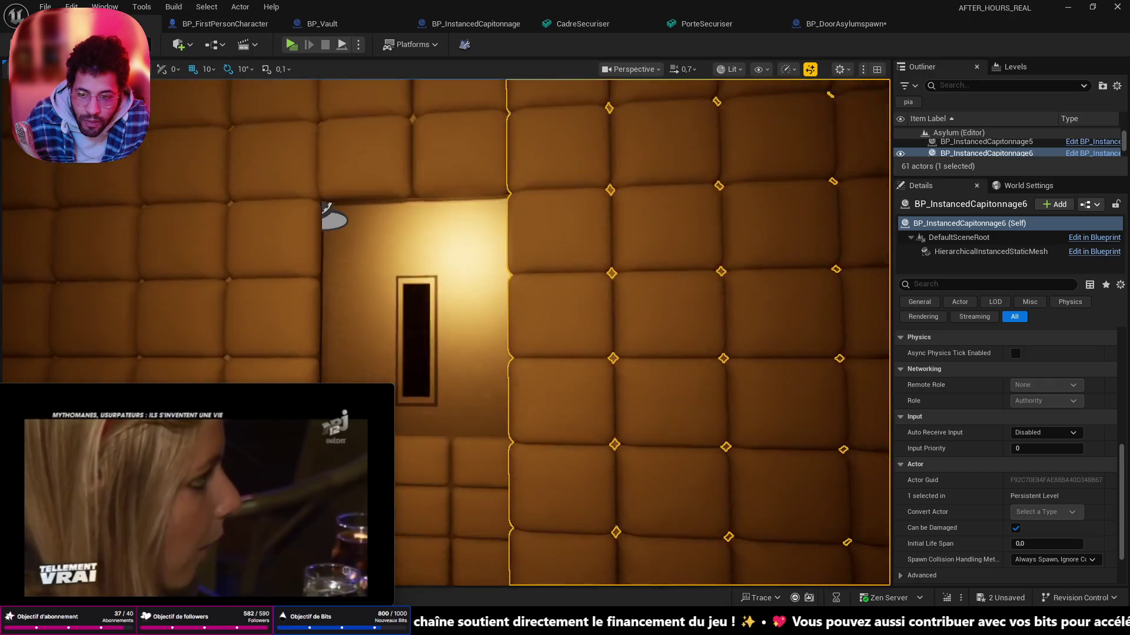
left_click_drag(588, 353, 589, 450)
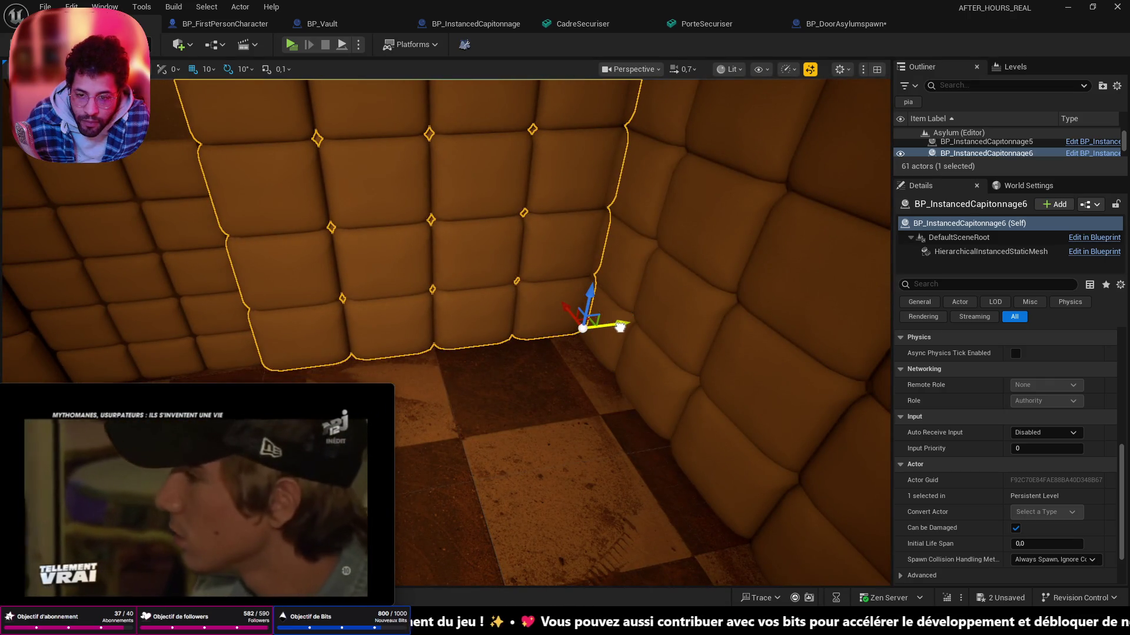
left_click_drag(615, 366, 454, 373)
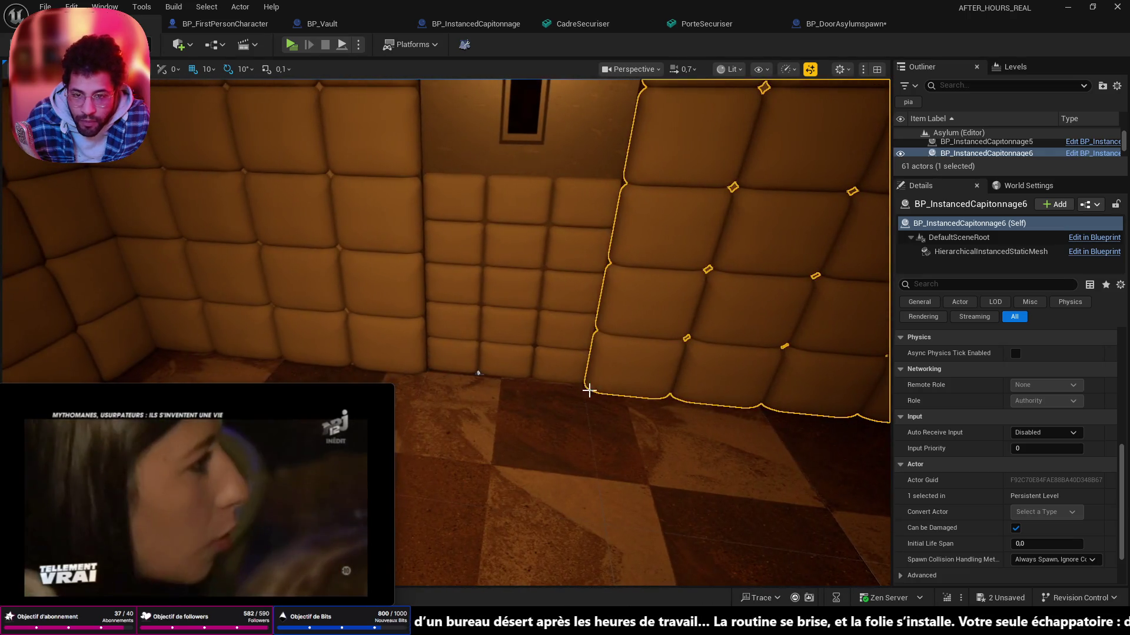
left_click(454, 388)
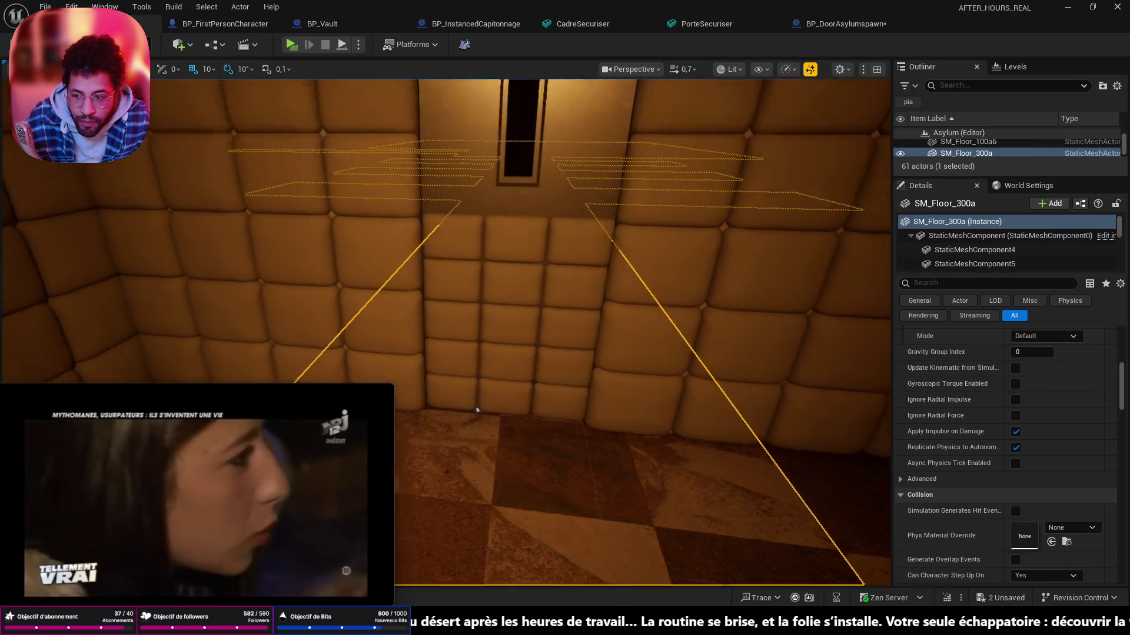
left_click_drag(530, 397, 530, 265)
left_click_drag(529, 309, 529, 221)
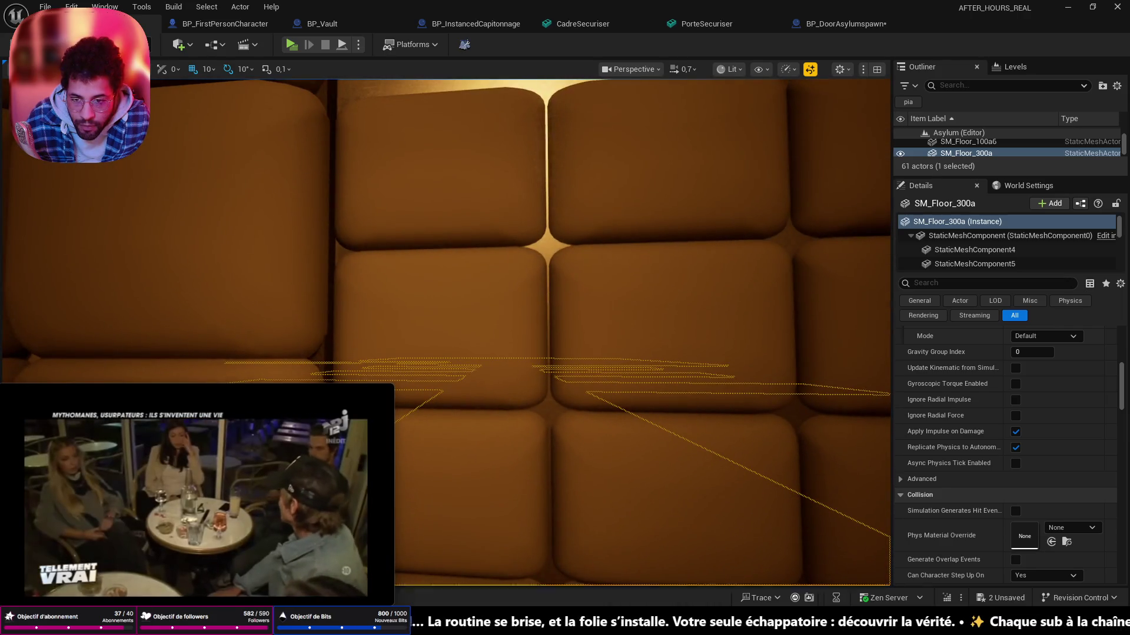
left_click_drag(530, 310, 531, 265)
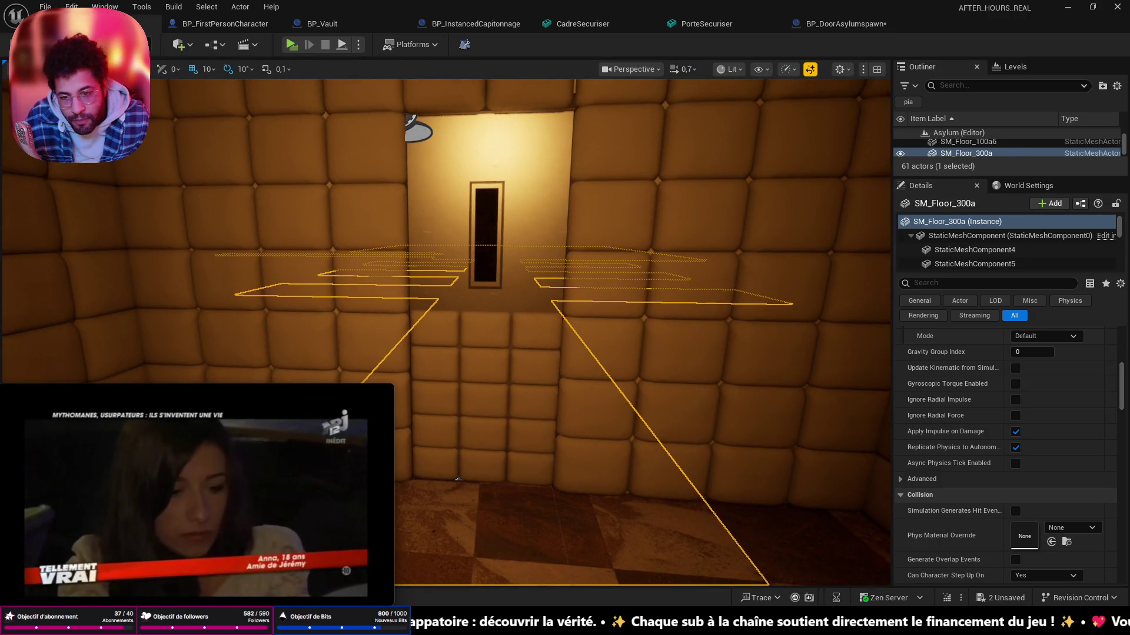
left_click(563, 439)
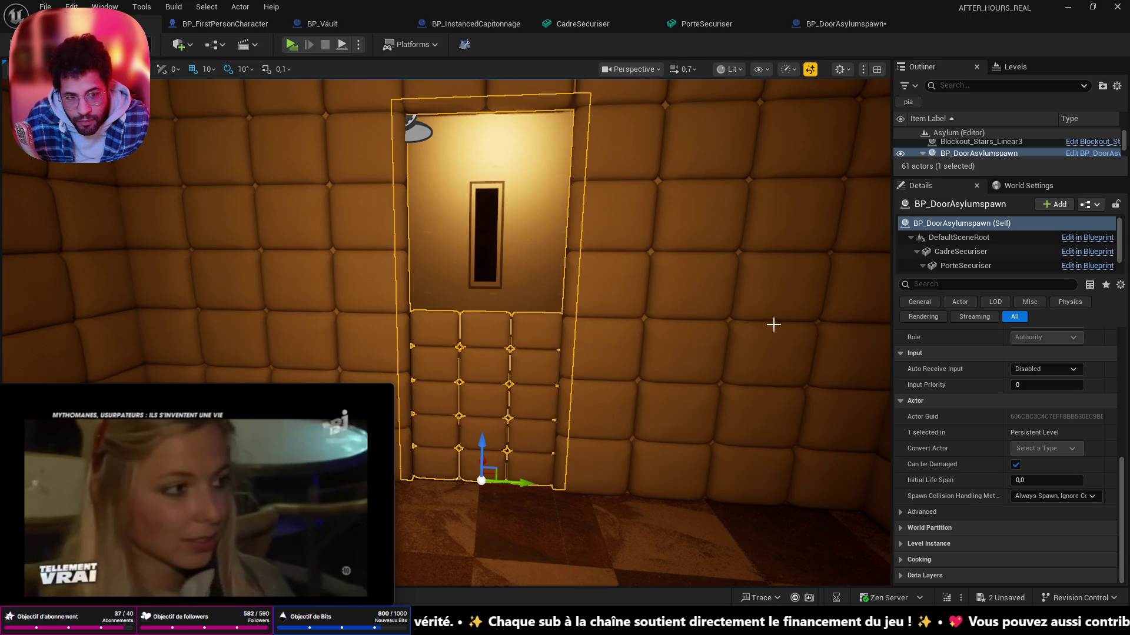
- Expand PorteSecuriser to its ChildActor properties and view the padded door from several angles
left_click(922, 266)
left_click(942, 264)
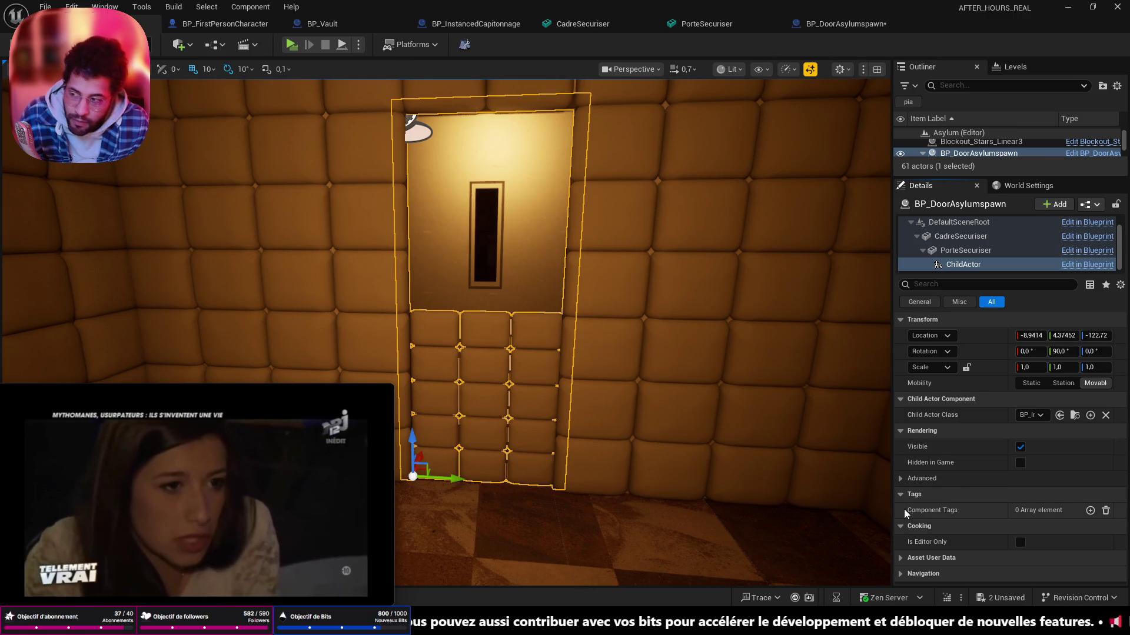
scroll(530, 309, "up", 2)
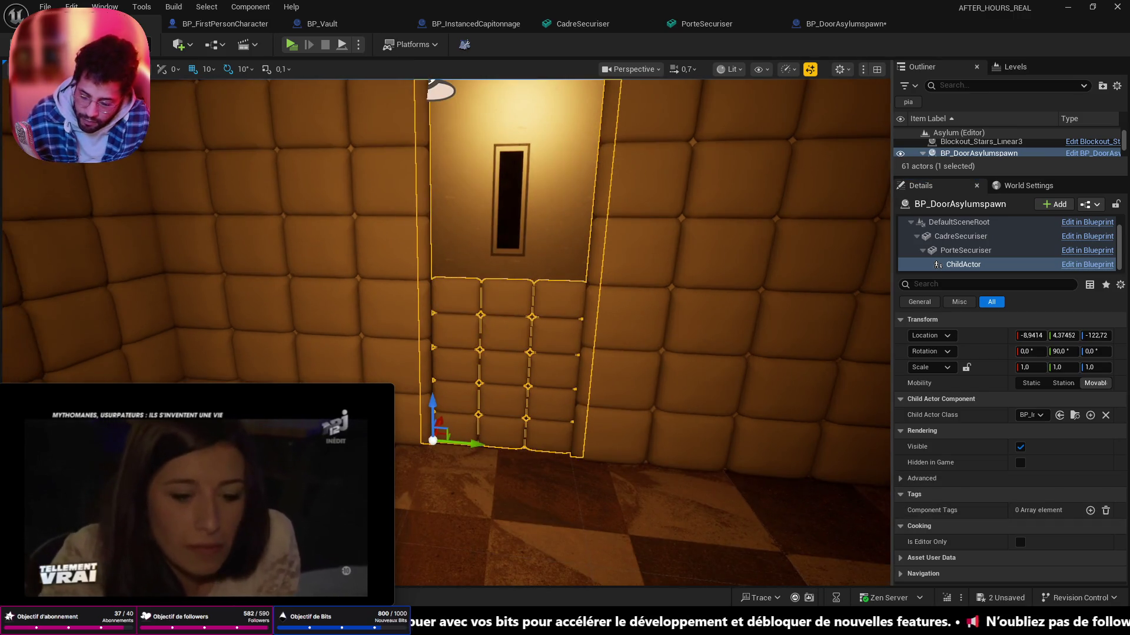
scroll(530, 309, "up", 3)
scroll(615, 502, "down", 1)
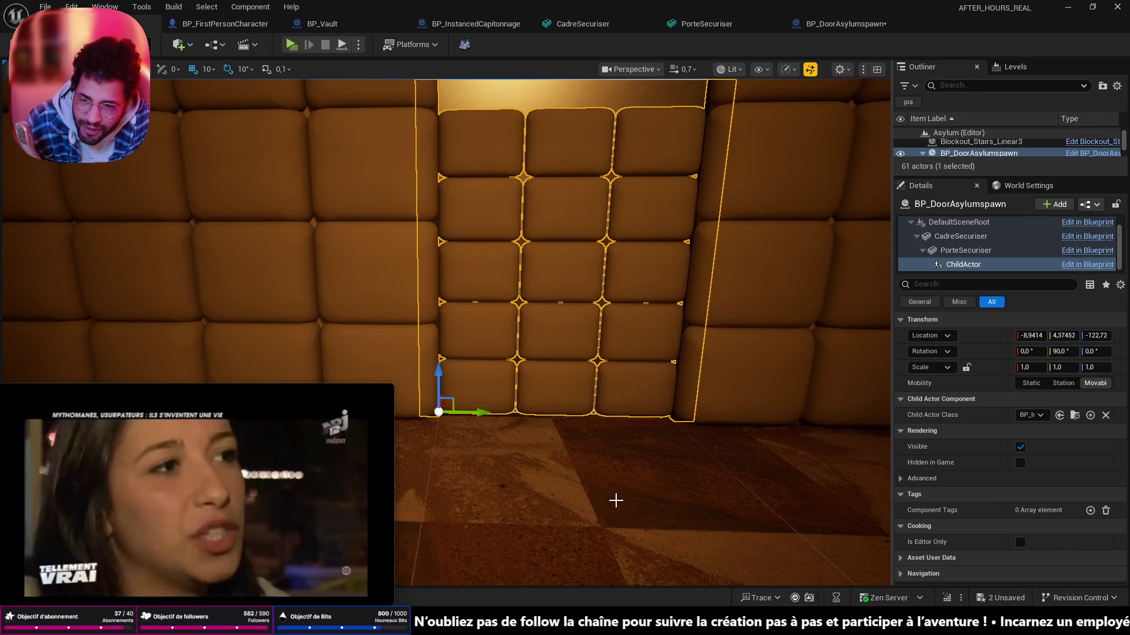
scroll(613, 295, "down", 2)
scroll(614, 296, "up", 6)
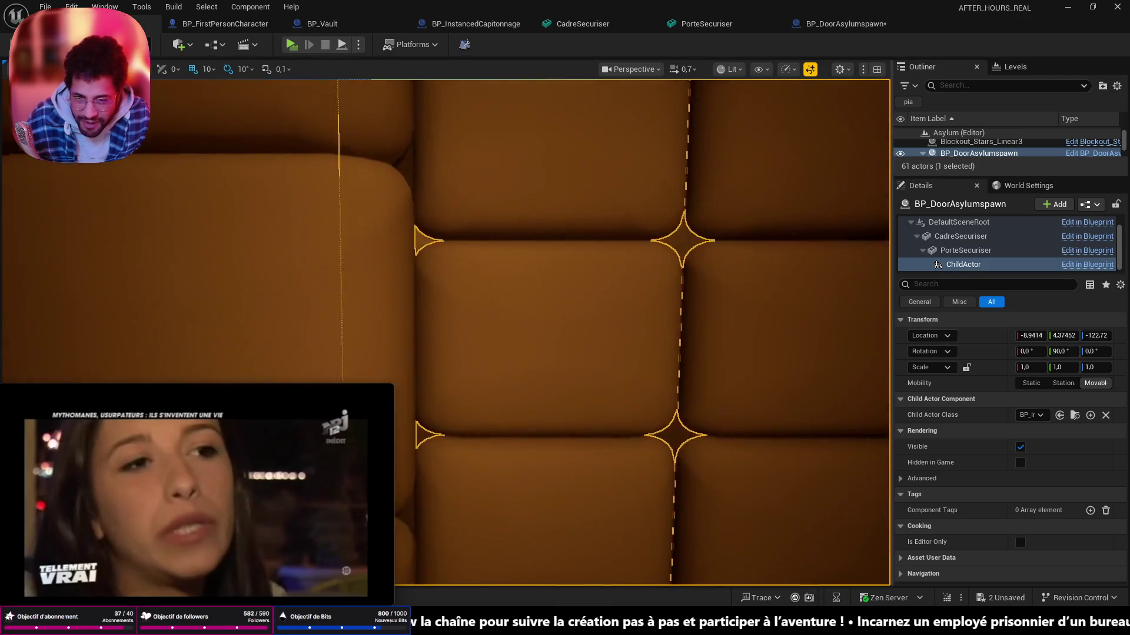
left_click_drag(530, 309, 442, 292)
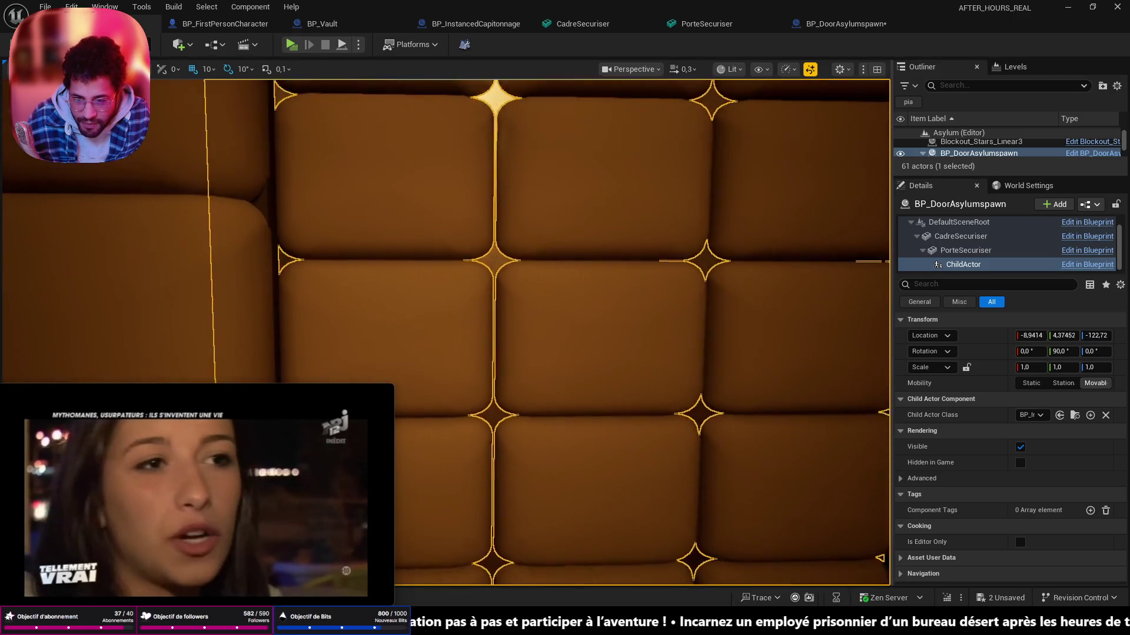
scroll(530, 309, "down", 6)
scroll(530, 309, "down", 3)
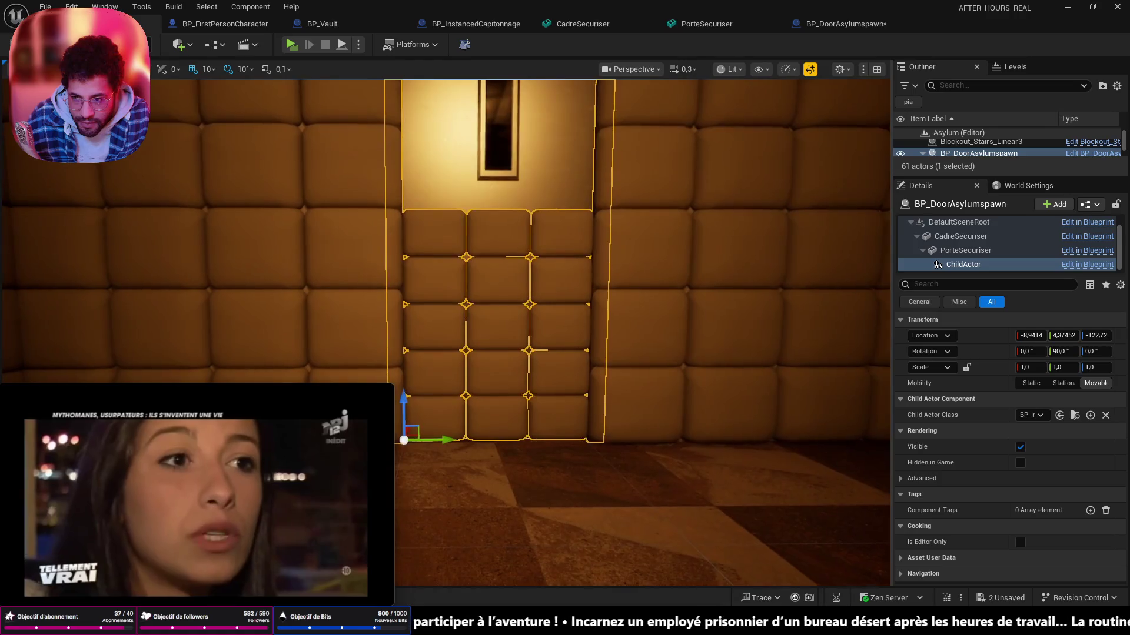
scroll(529, 309, "up", 3)
scroll(529, 309, "up", 3)
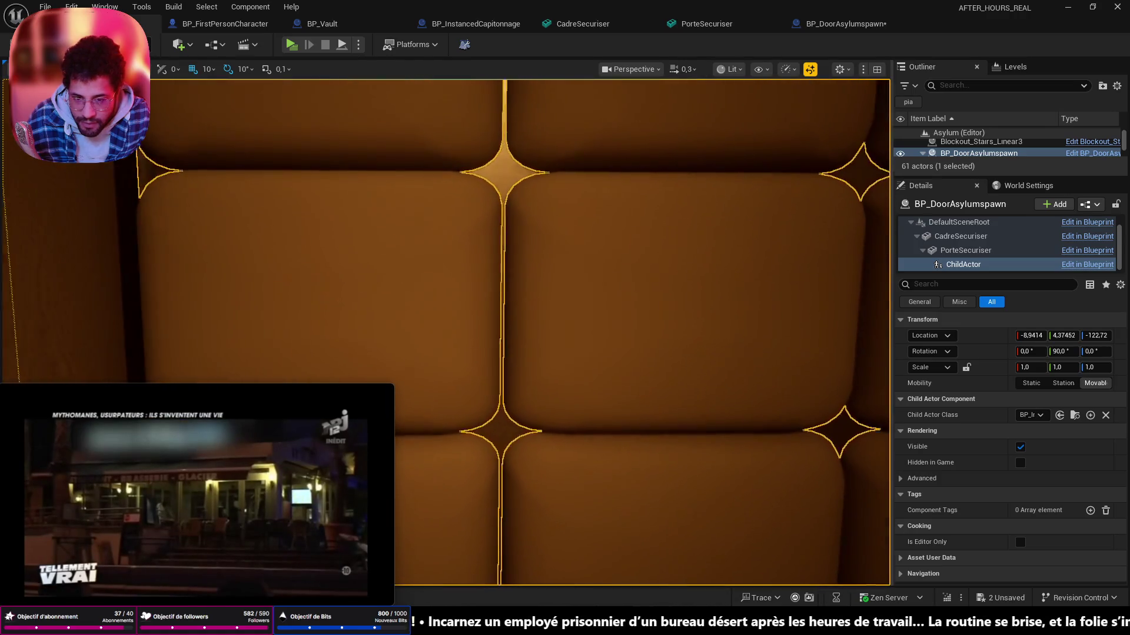
scroll(530, 309, "up", 2)
scroll(530, 309, "down", 3)
scroll(531, 310, "down", 3)
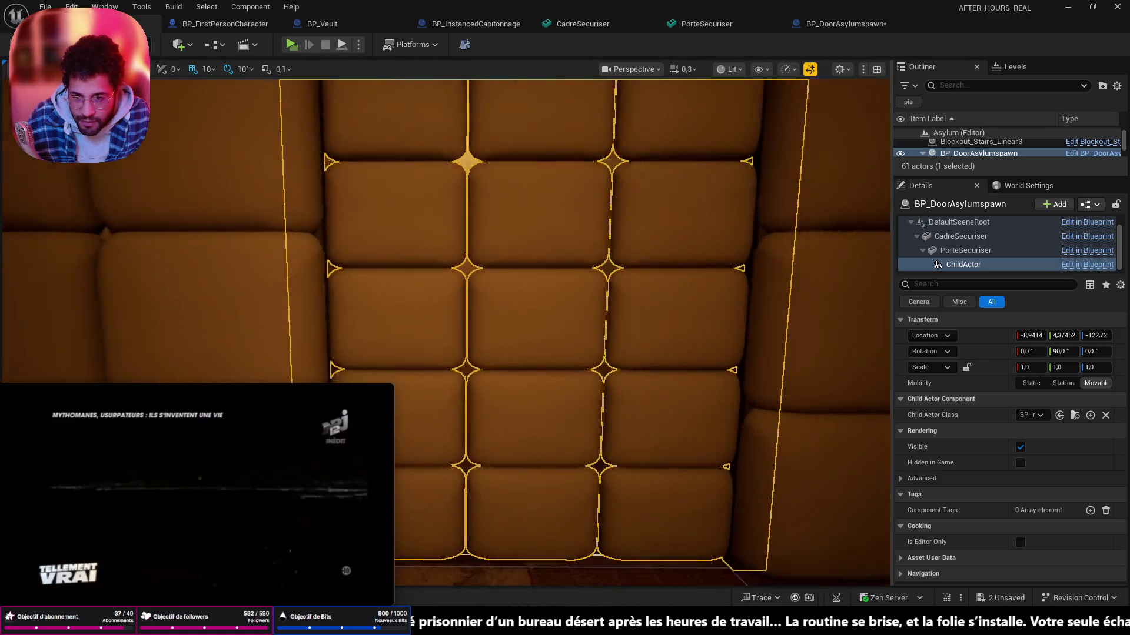
scroll(529, 309, "down", 3)
scroll(530, 309, "down", 2)
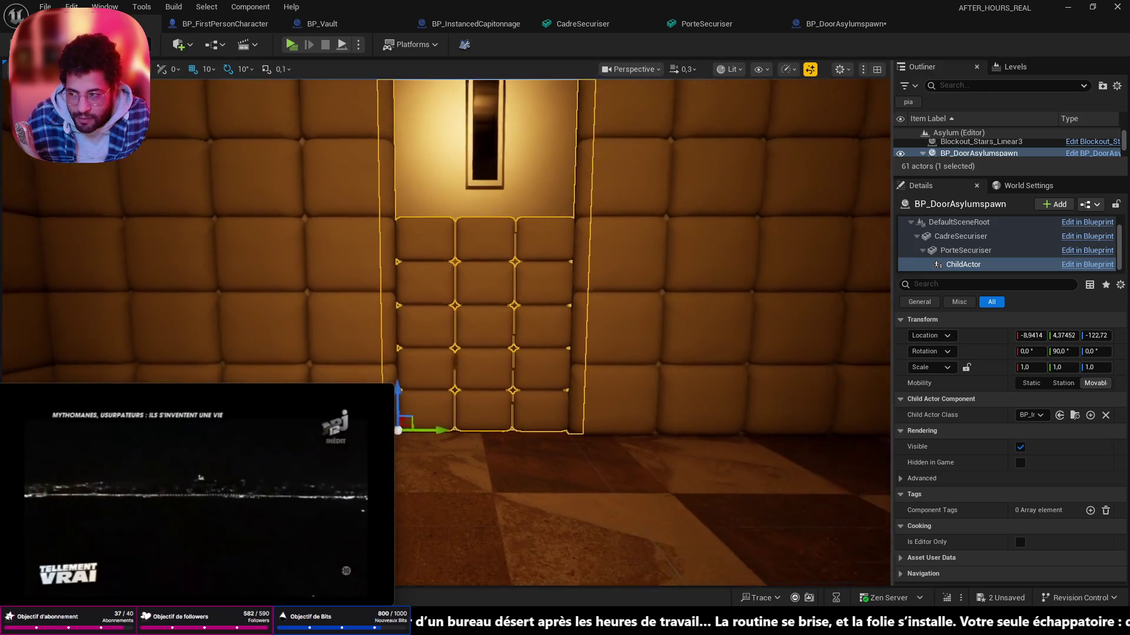
scroll(529, 309, "down", 1)
mouse_move(530, 309)
left_mouse_down()
mouse_move(495, 264)
mouse_move(547, 335)
mouse_move(530, 309)
left_mouse_up()
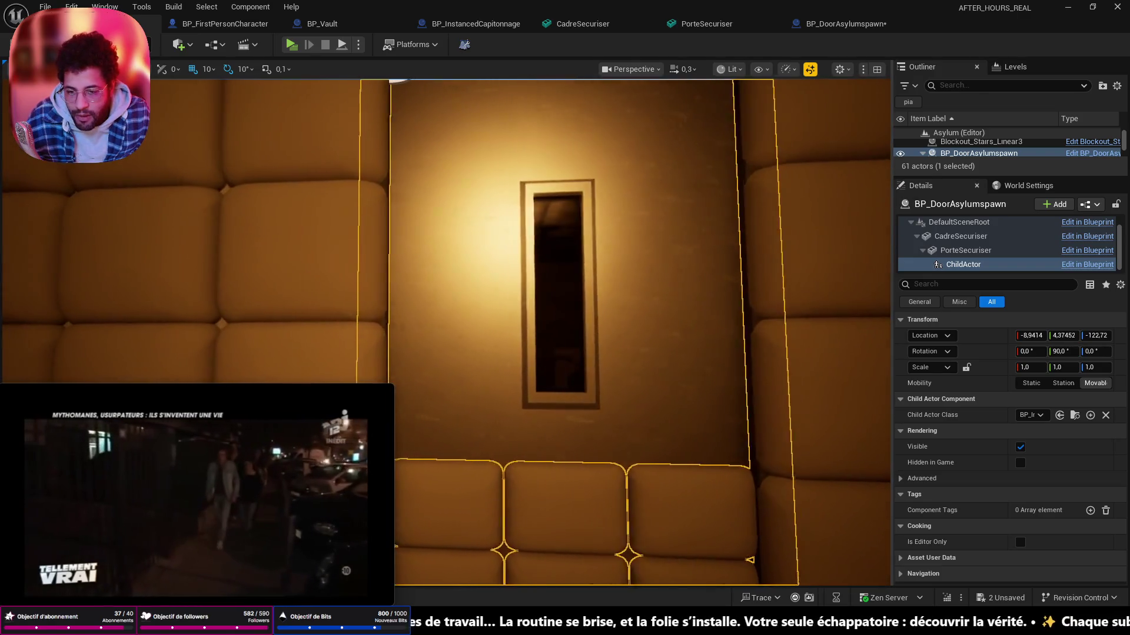
scroll(530, 309, "down", 3)
scroll(531, 309, "down", 3)
scroll(530, 309, "down", 2)
scroll(530, 310, "down", 1)
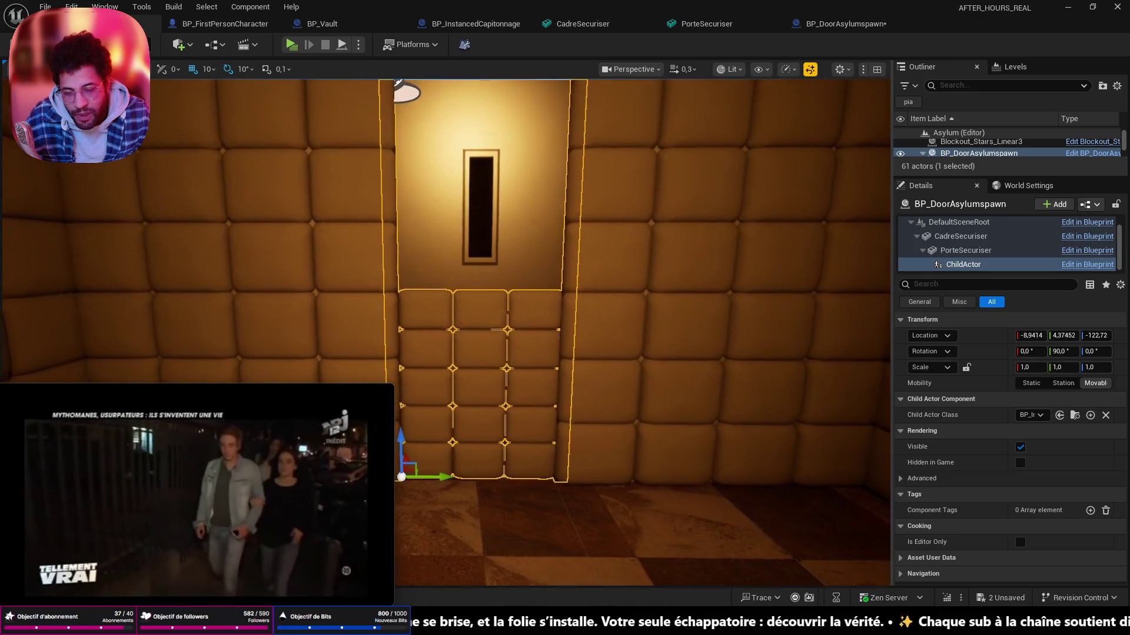
left_click_drag(530, 309, 530, 371)
scroll(530, 309, "up", 3)
scroll(530, 309, "up", 2)
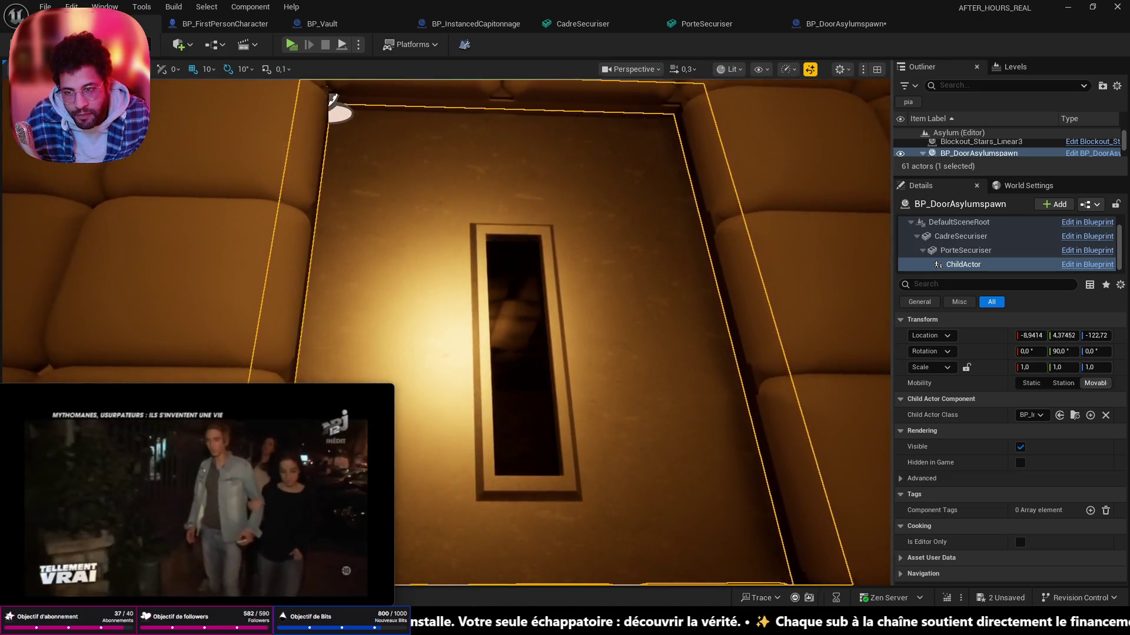
scroll(530, 310, "down", 3)
scroll(530, 310, "down", 3)
scroll(529, 309, "down", 2)
scroll(530, 308, "down", 1)
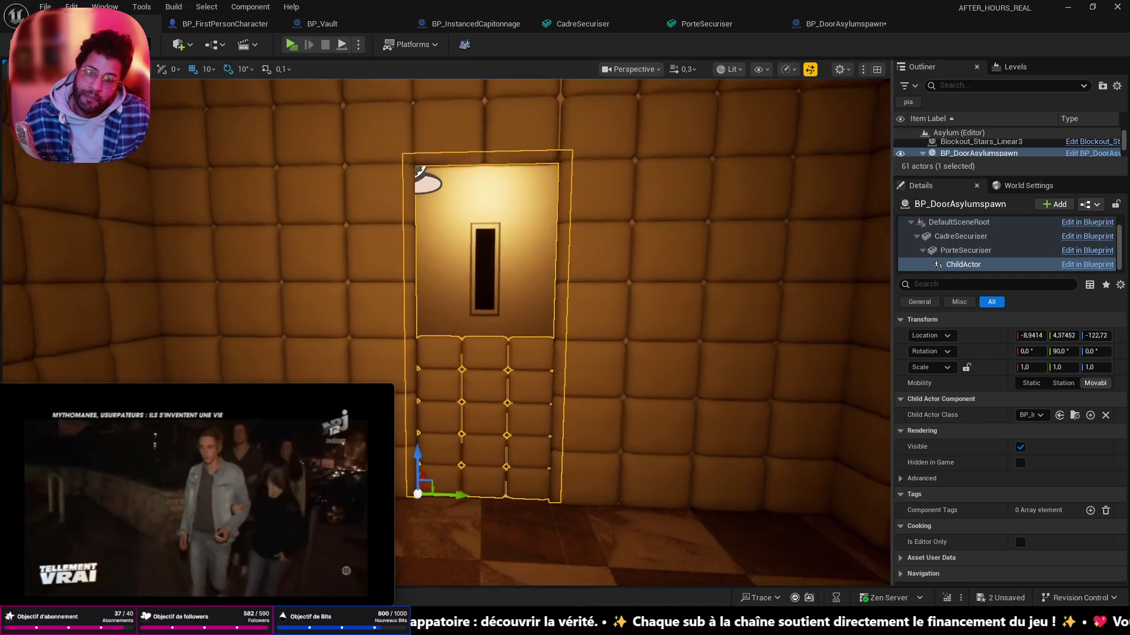
scroll(530, 309, "down", 2)
- Start Play In Editor (Alt+P) to play-test the padded cell level
left_click_drag(609, 327, 564, 457)
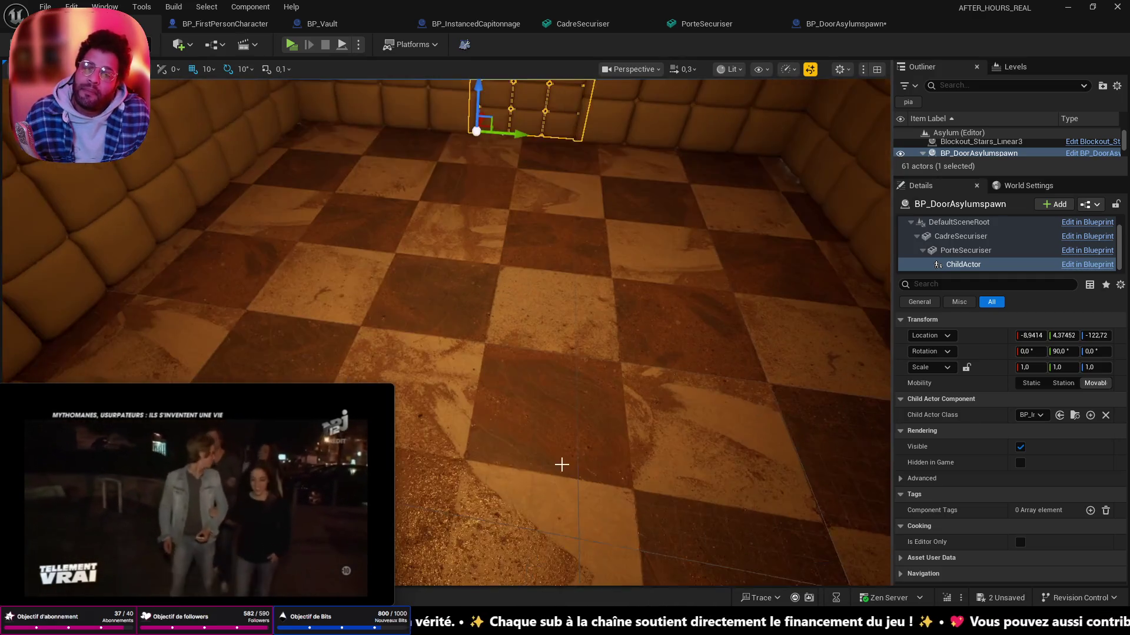
right_click(564, 458)
left_click(561, 496)
key("alt+p")
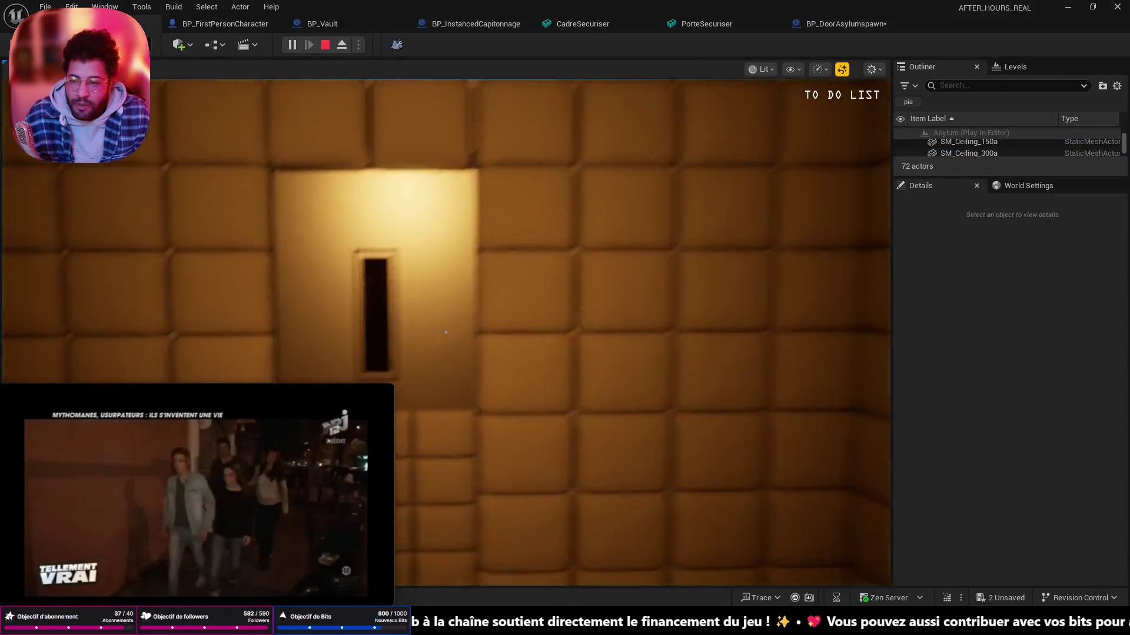
- Walk out through the doorway into the dark corridor and back with WASD, then stop the play-test
left_click_drag(446, 333, 446, 333)
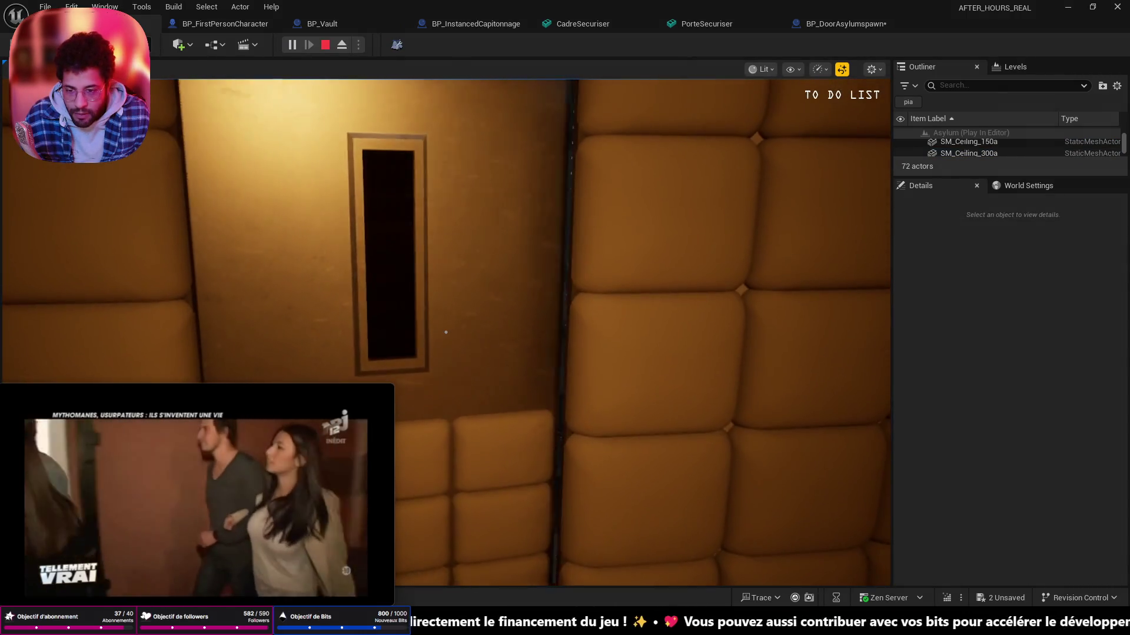
key("w")
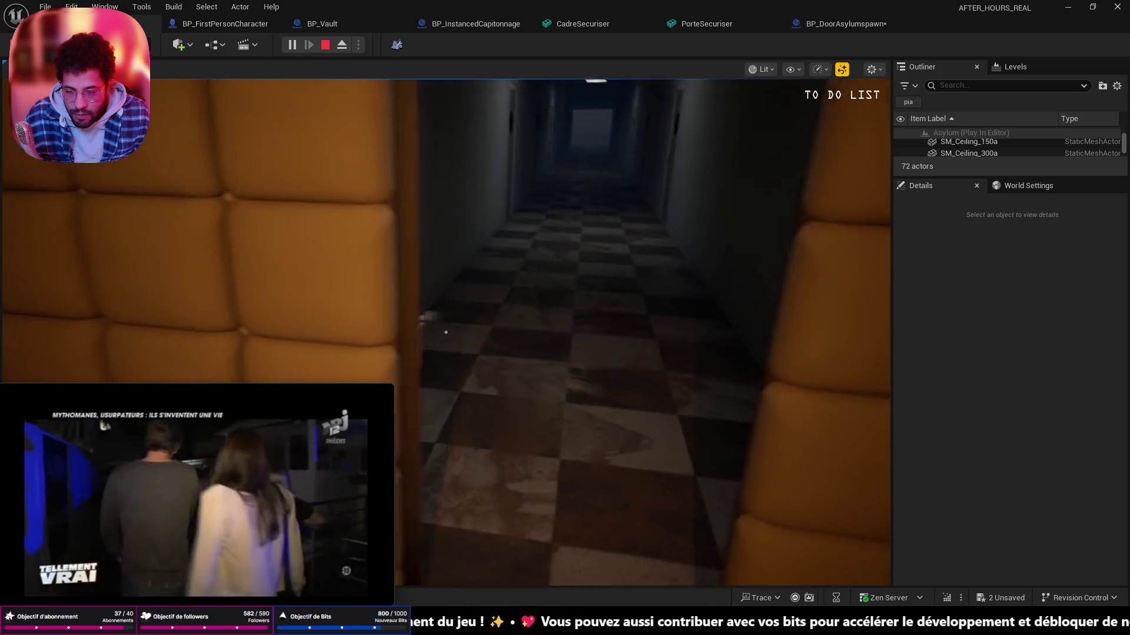
key("w")
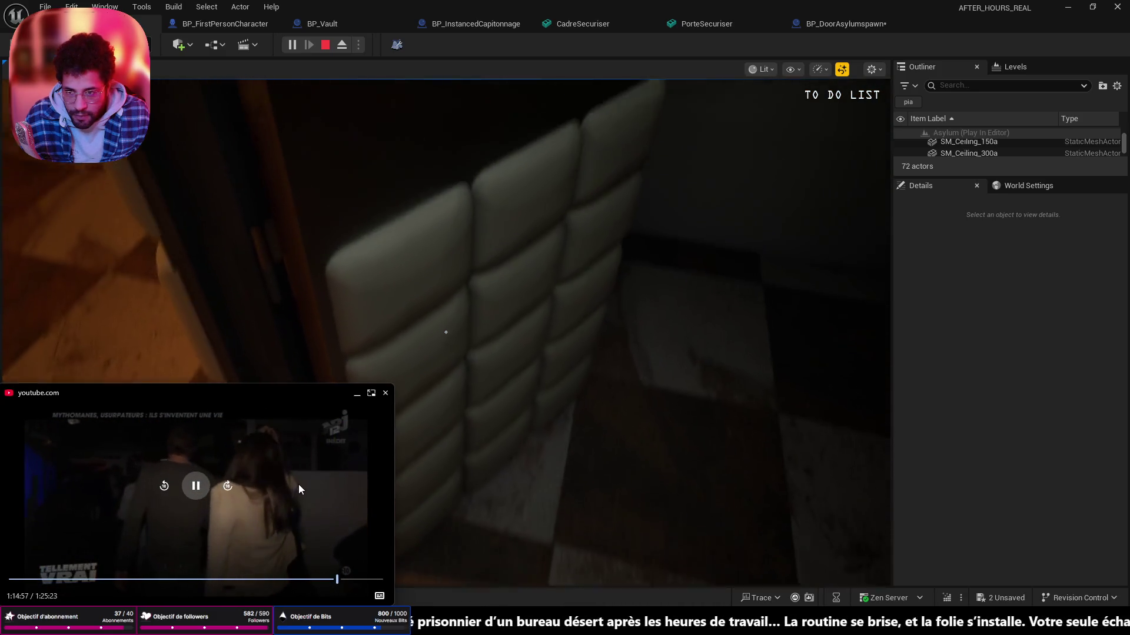
key("w")
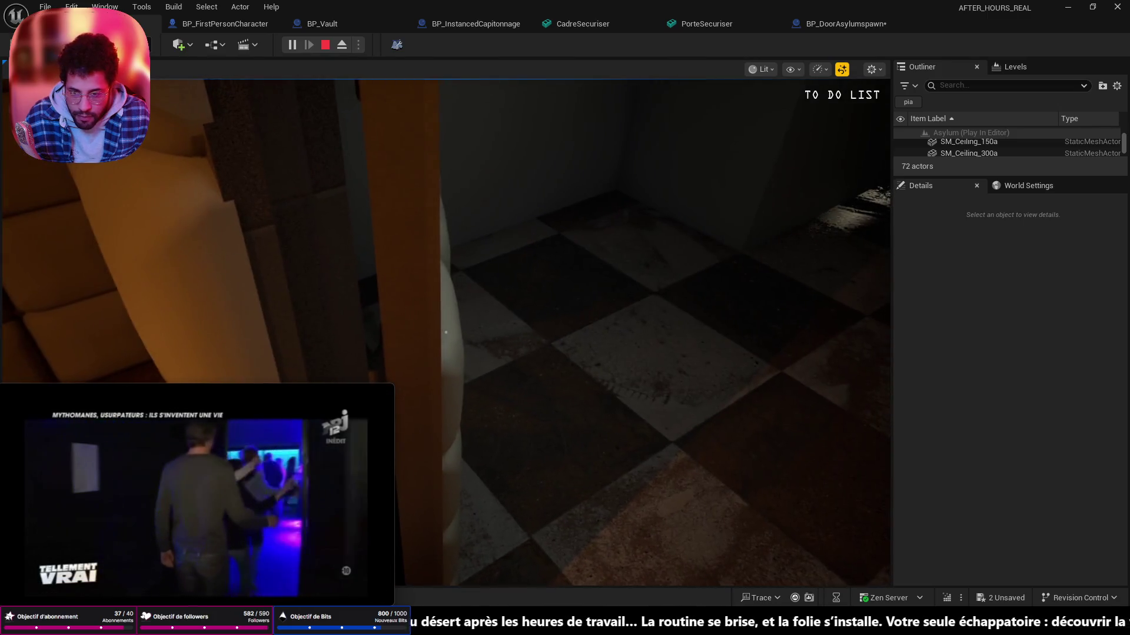
key("w")
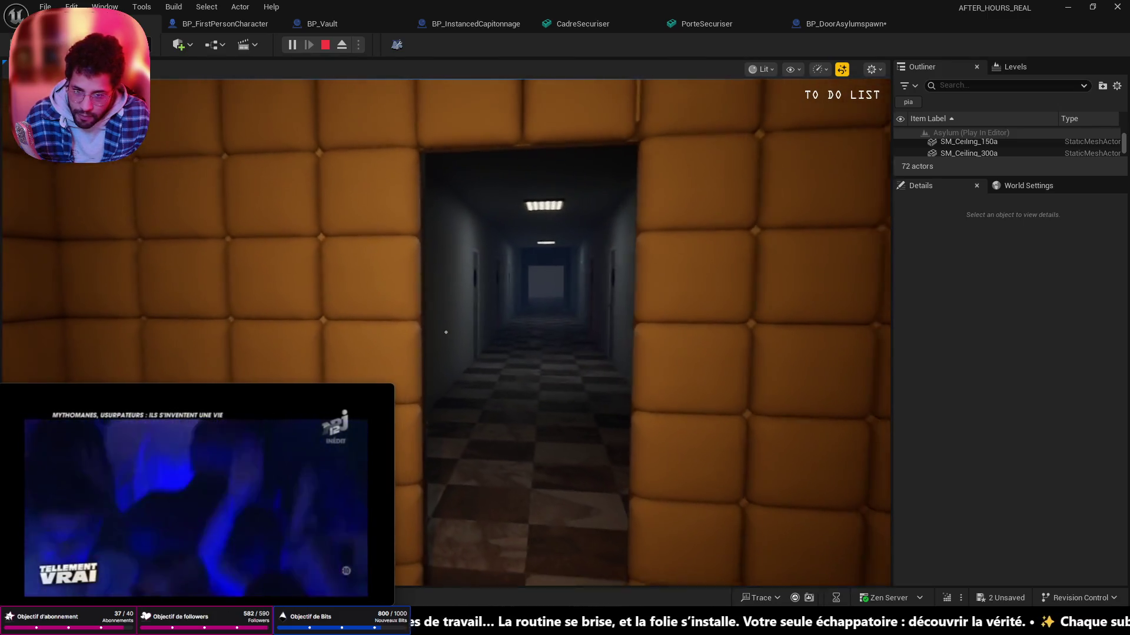
key("s")
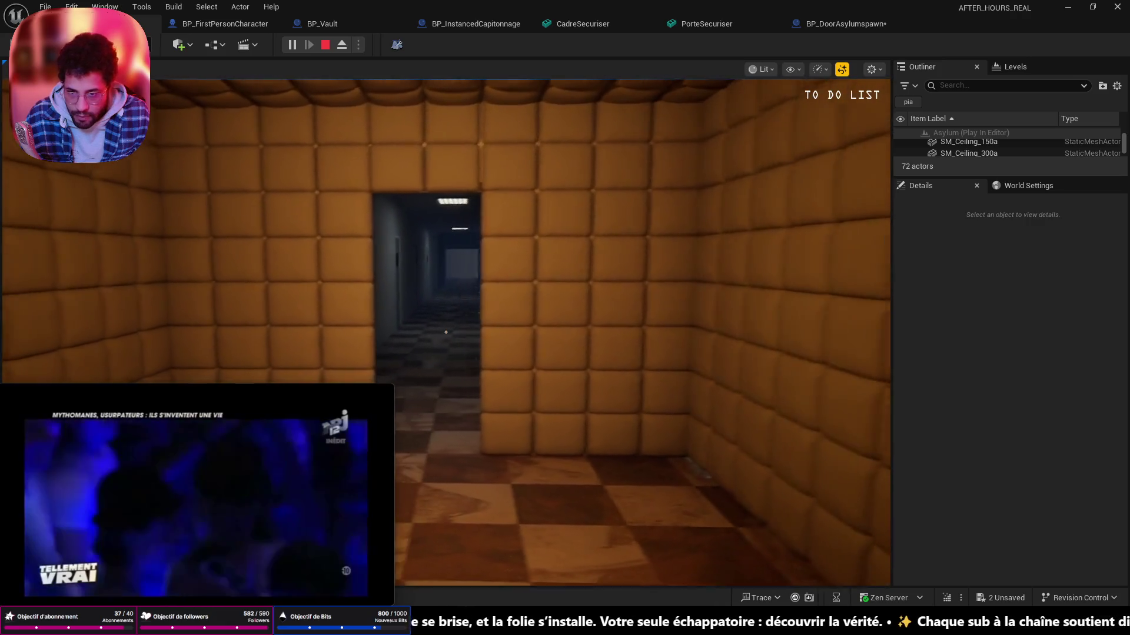
key("d")
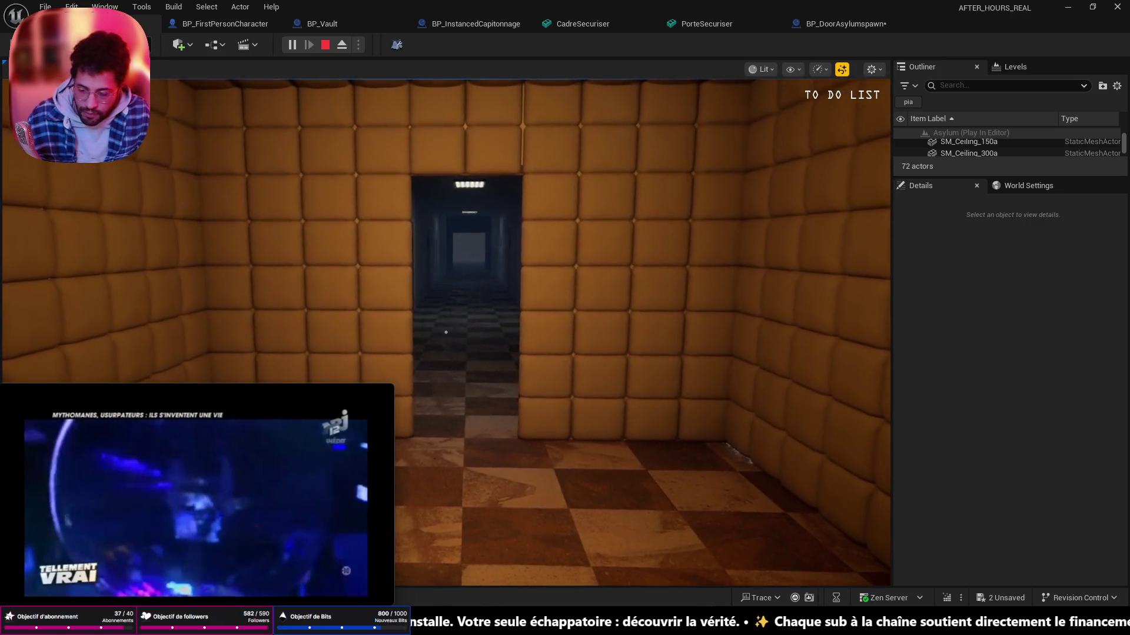
key("Escape")
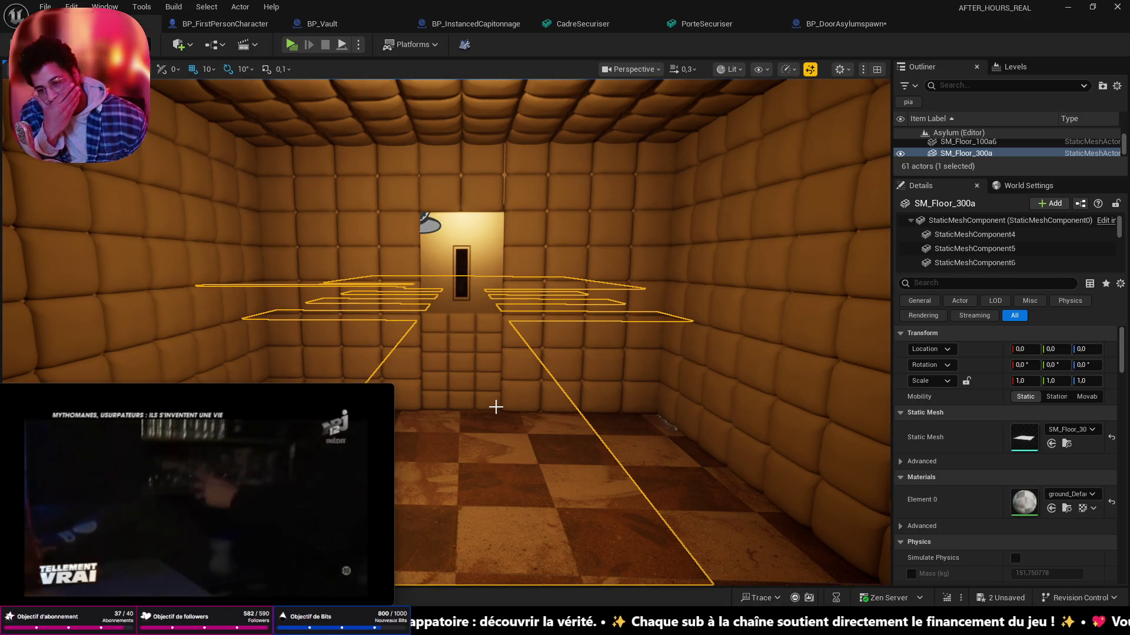
- Open the PorteSecuriser door mesh in the static mesh editor and orbit around it
mouse_move(493, 406)
left_mouse_down()
mouse_move(528, 389)
mouse_move(553, 407)
mouse_move(565, 397)
left_mouse_up()
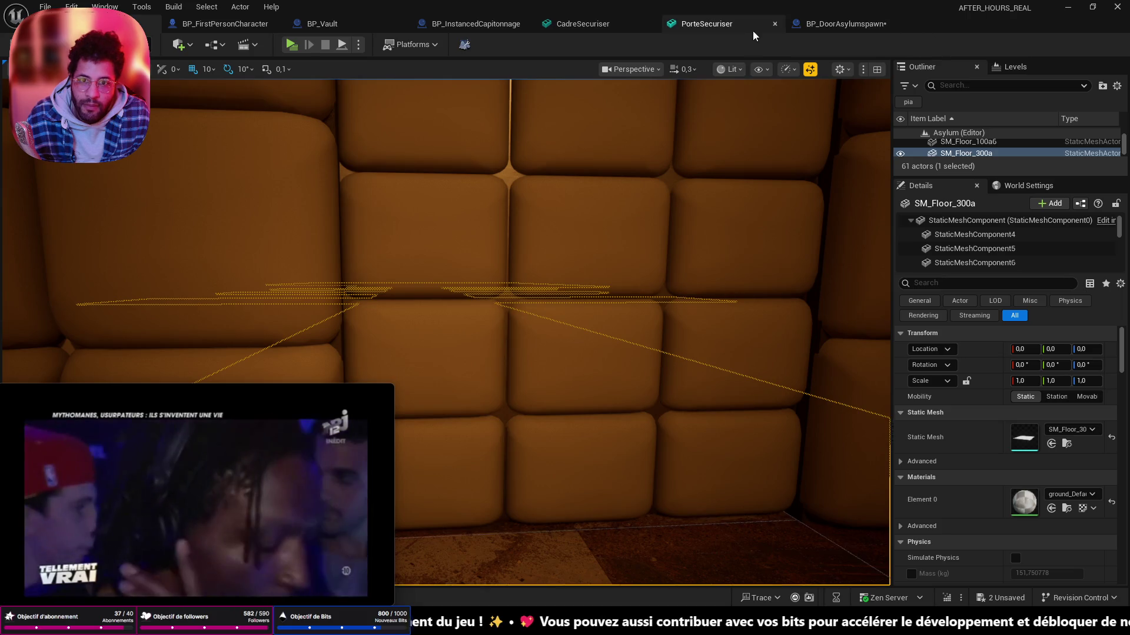
left_click(706, 24)
left_click_drag(681, 157, 850, 136)
left_click_drag(530, 309, 466, 88)
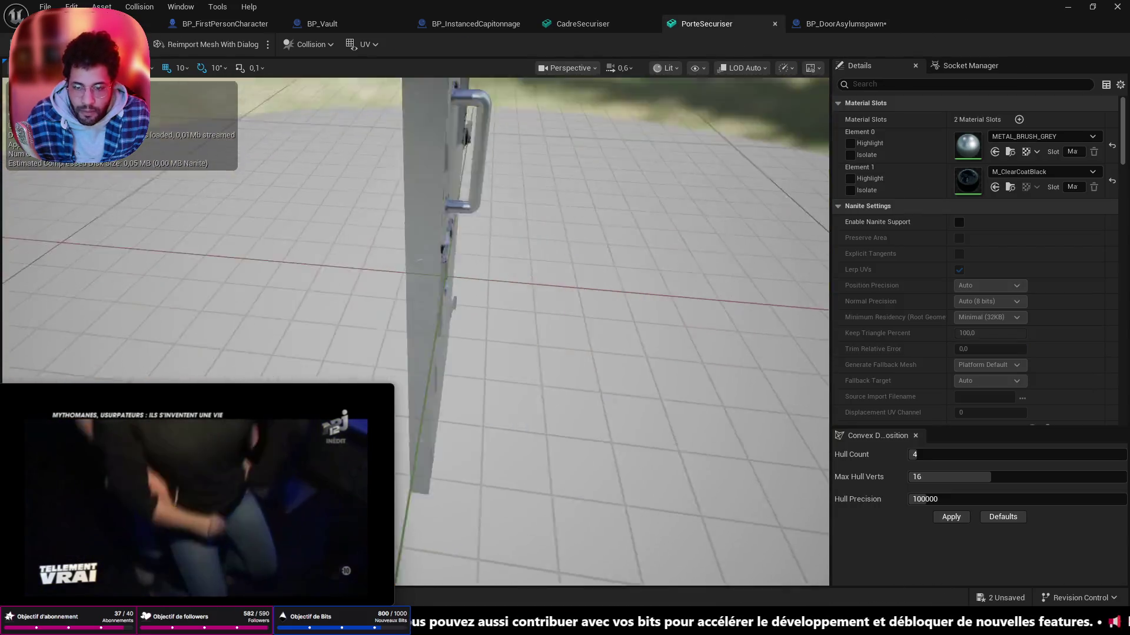
- Check BP_InstancedCapitonnage's event graph and its single-sphere preview, then close it
left_click(463, 24)
left_click(426, 66)
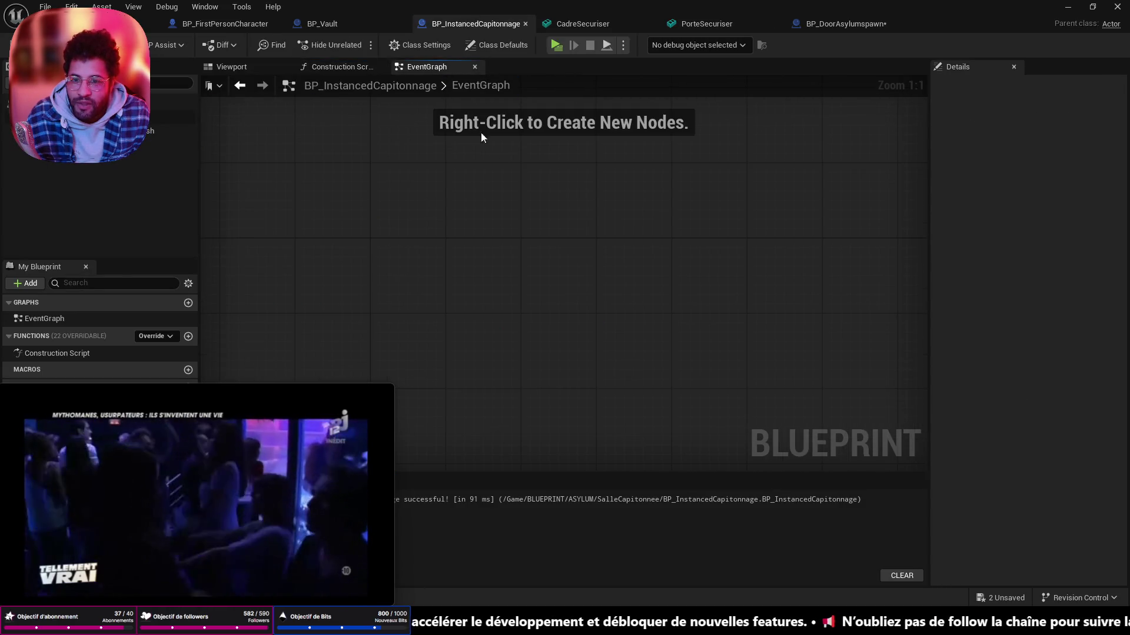
left_click(232, 67)
scroll(565, 265, "up", 4)
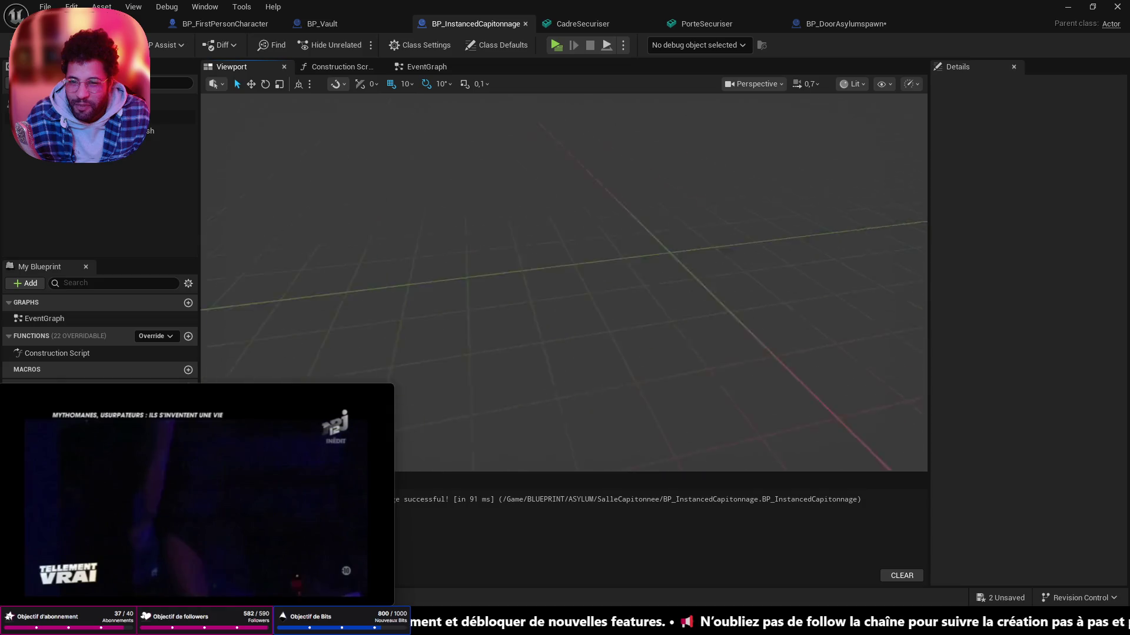
scroll(544, 328, "down", 1)
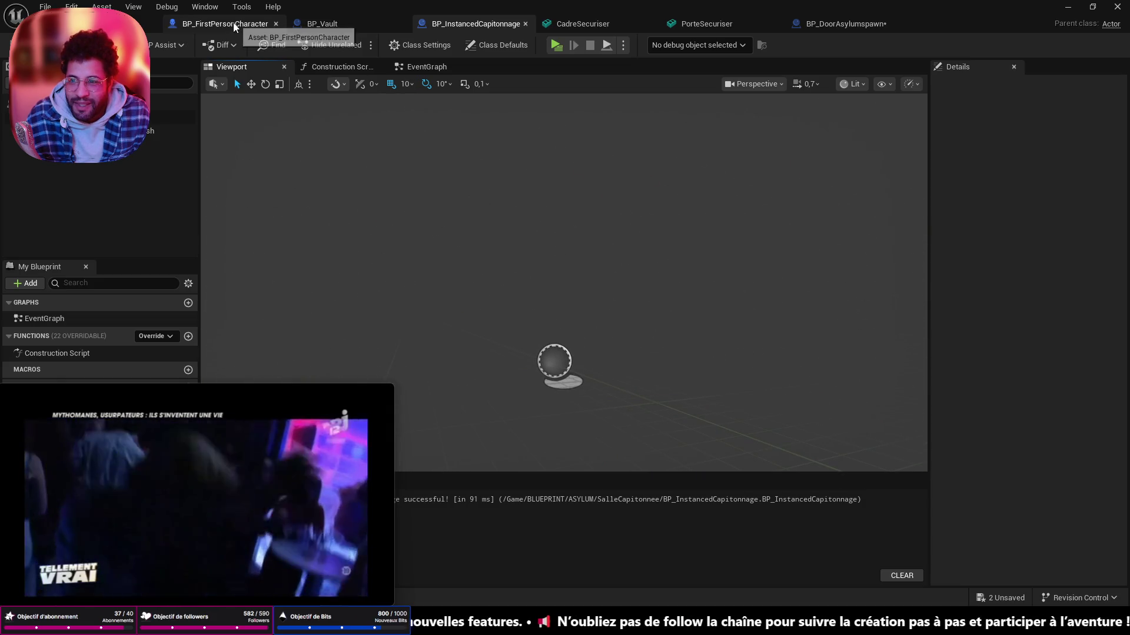
left_click_drag(565, 309, 618, 221)
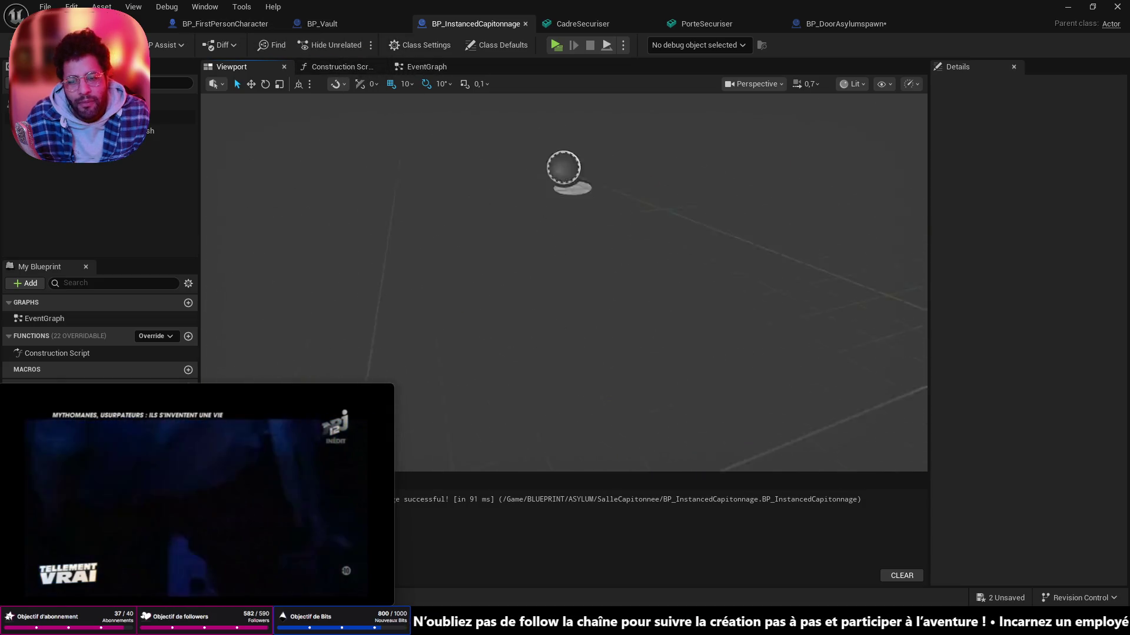
left_click(527, 22)
- Return to BP_DoorAsylumspawn and orbit to bring the padded door into view
left_click(715, 24)
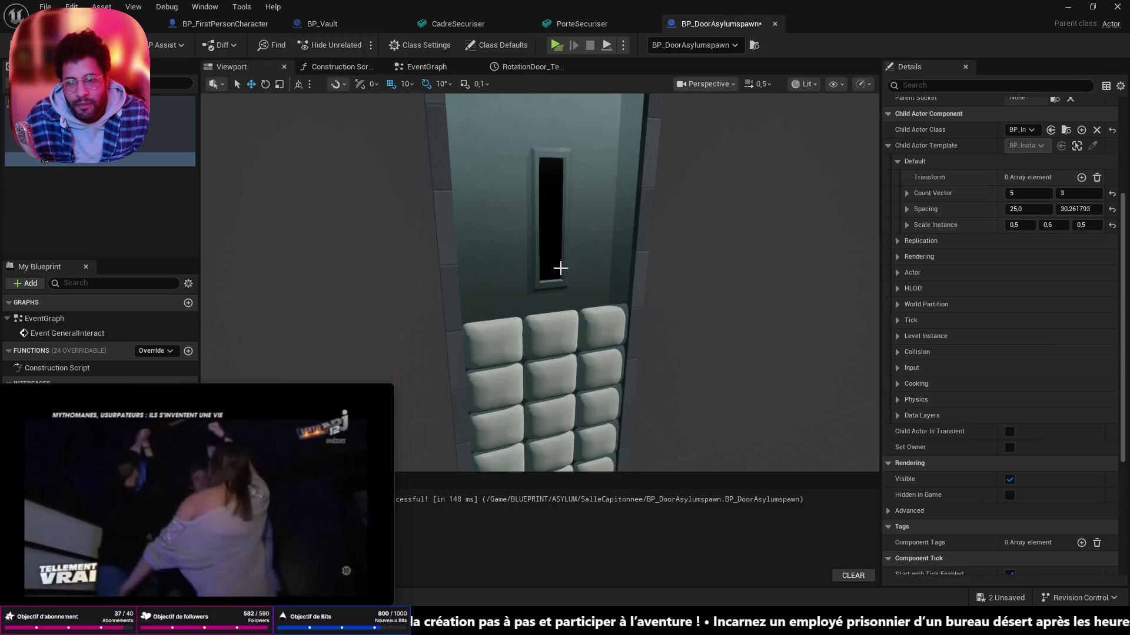
left_click_drag(561, 247, 617, 309)
left_click_drag(582, 265, 617, 220)
mouse_move(582, 264)
left_mouse_down()
mouse_move(562, 263)
mouse_move(536, 233)
mouse_move(830, 248)
left_mouse_up()
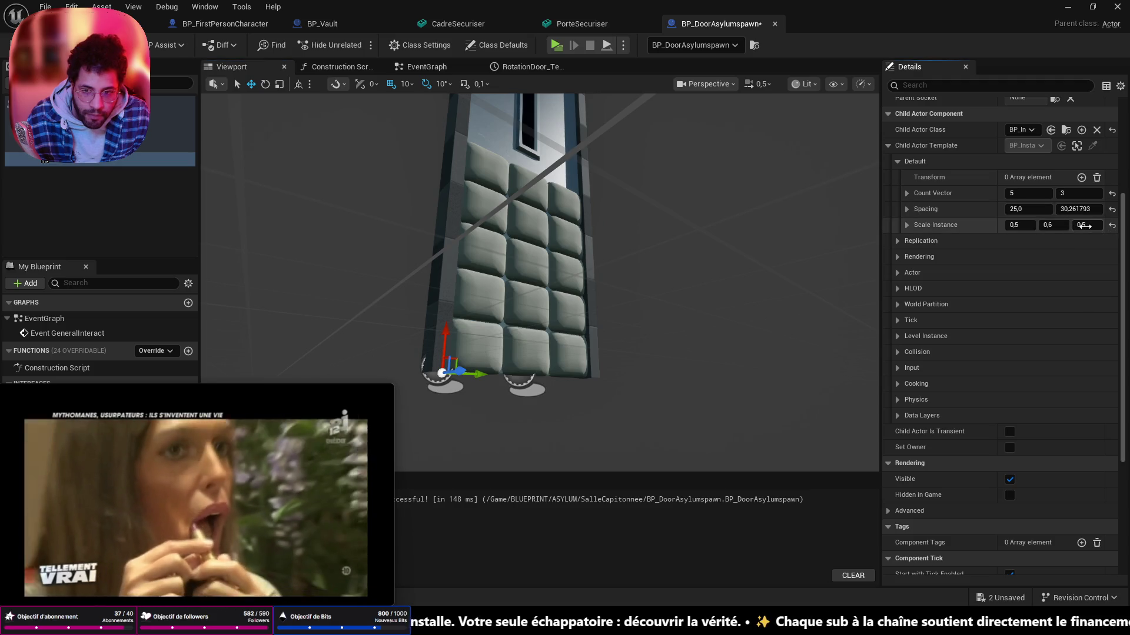
- Raise Scale Instance Z to 1.0 so the cushions bulge thicker, checking them up close
left_click_drag(1082, 225, 1094, 224)
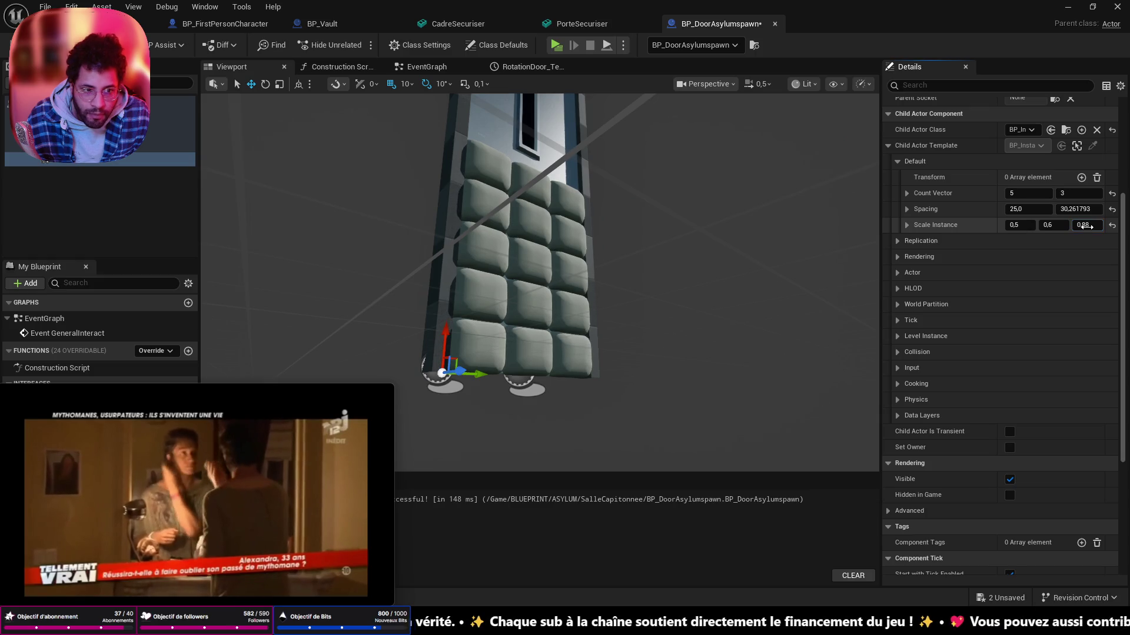
type("1")
key("Return")
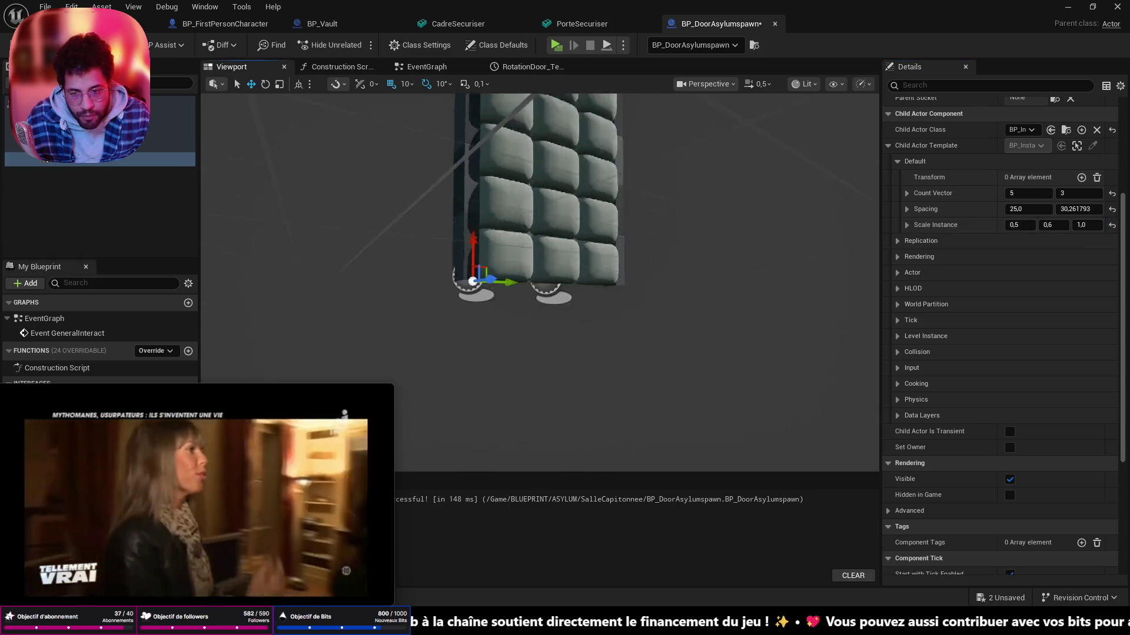
left_click_drag(530, 265, 706, 221)
left_click_drag(618, 265, 530, 309)
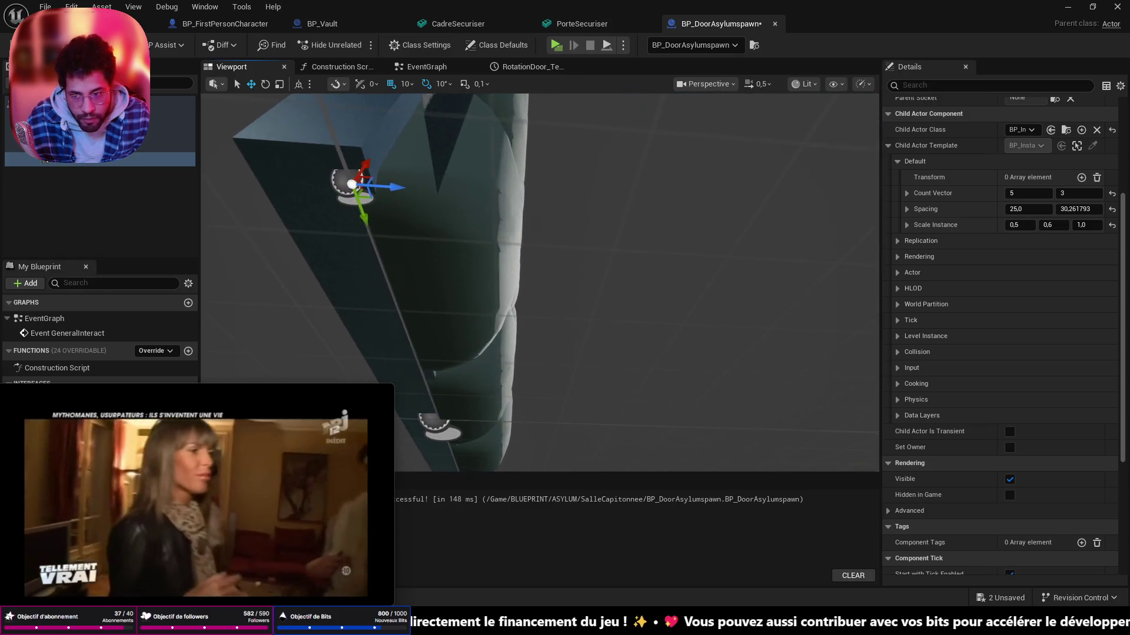
left_click_drag(574, 266, 442, 309)
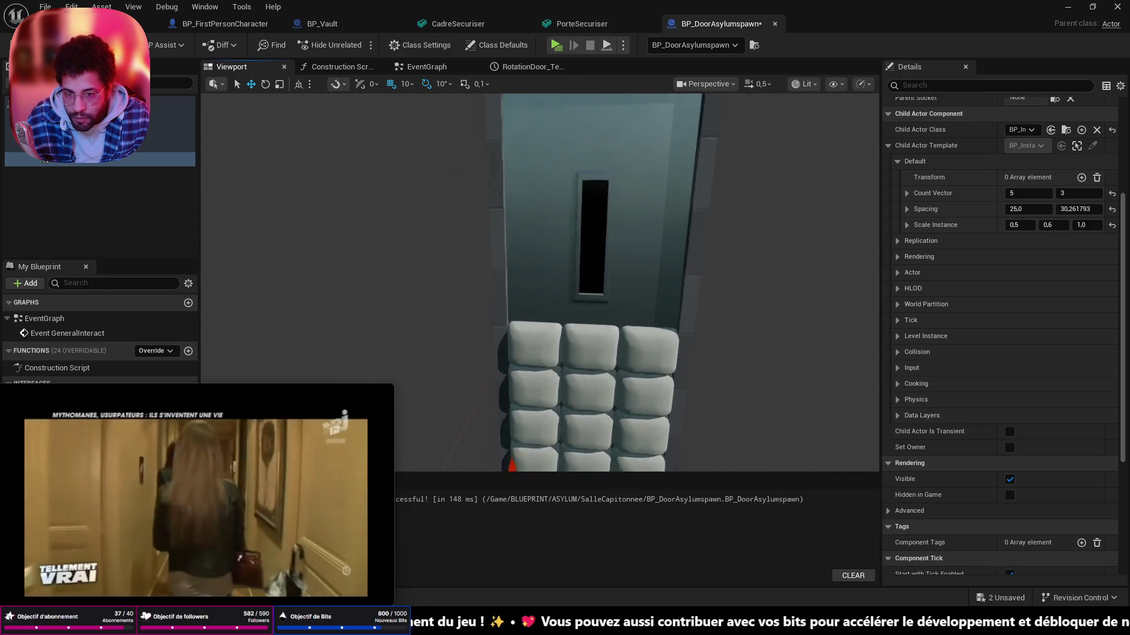
left_click_drag(530, 283, 617, 281)
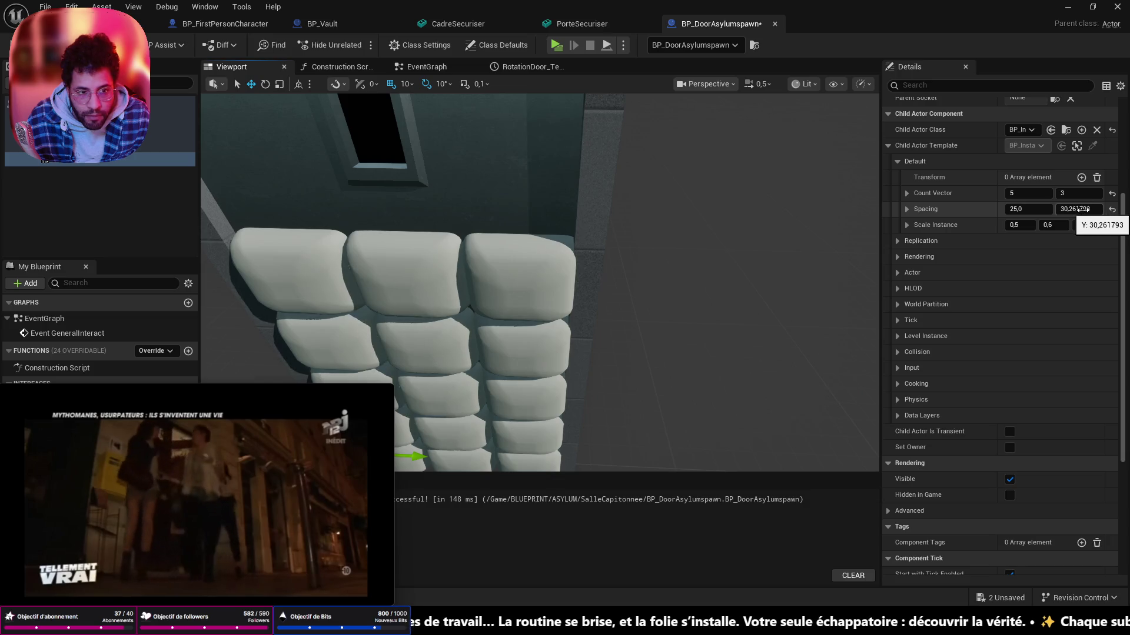
- Tune cushion Spacing Y to 29.5 (spacing 25.0 by 29.5) so the cushions pack tighter
left_click_drag(1080, 210, 1079, 208)
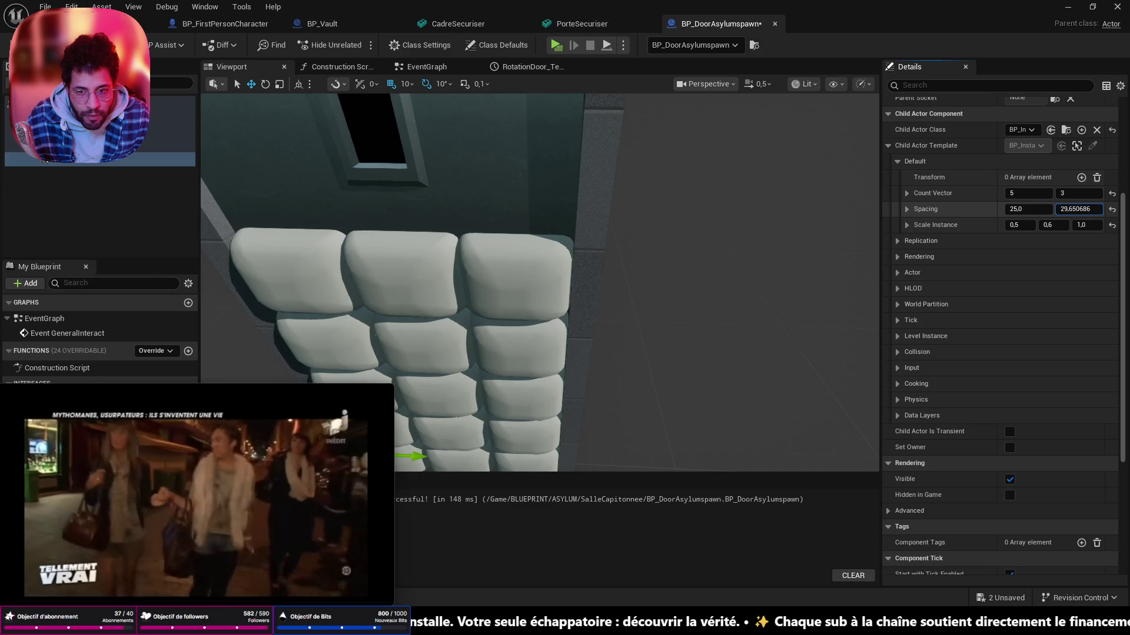
right_click(530, 283)
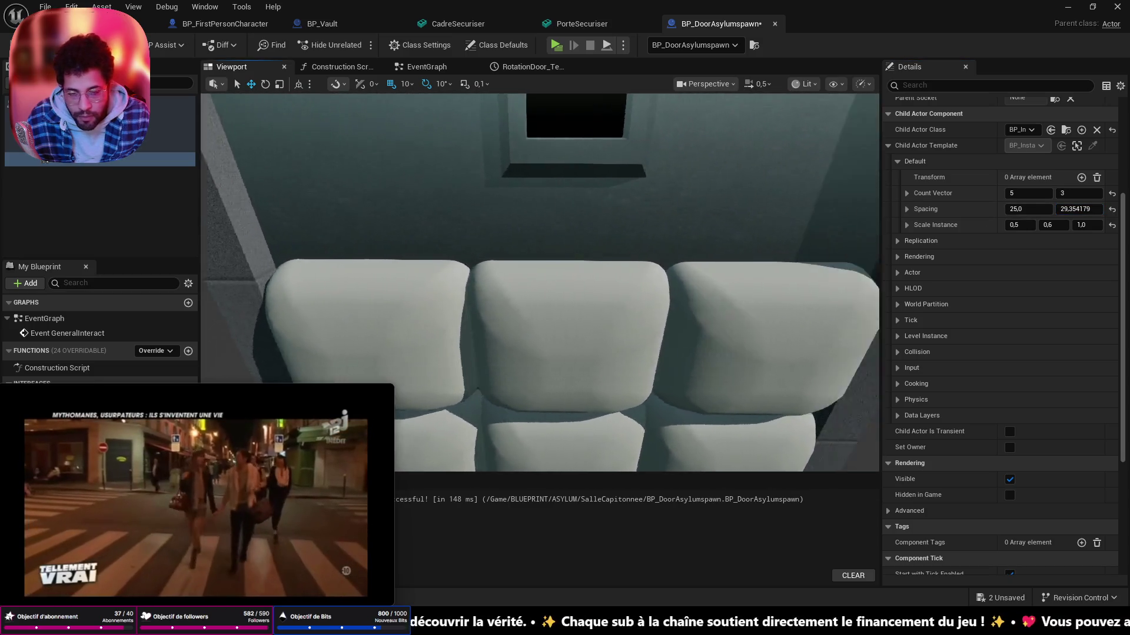
left_click_drag(530, 282, 460, 264)
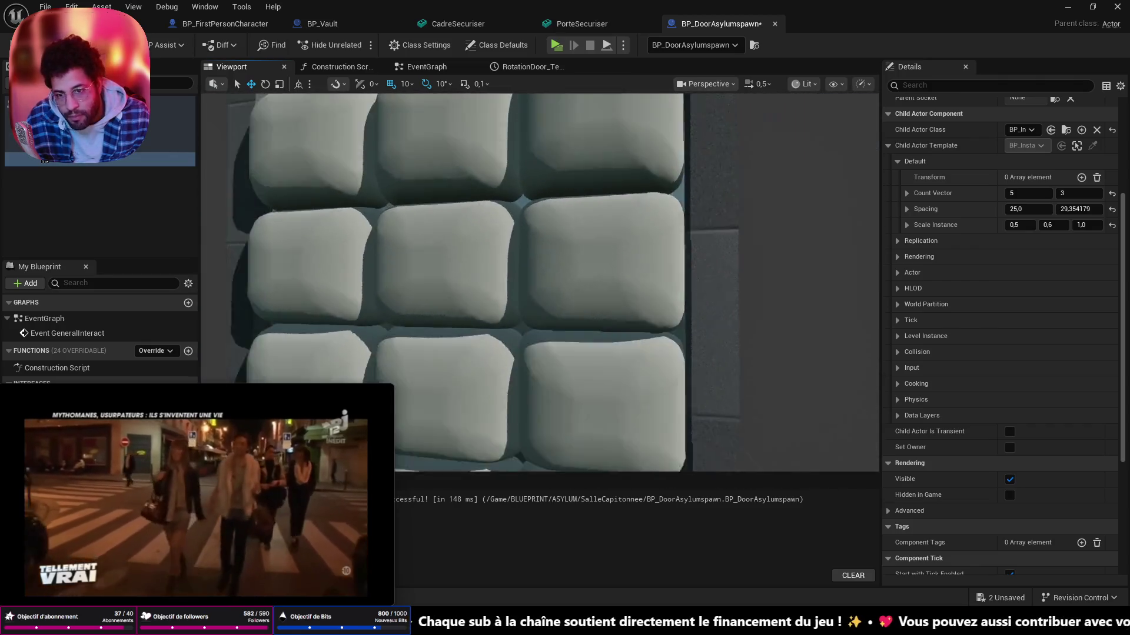
mouse_move(529, 282)
left_mouse_down()
mouse_move(574, 292)
mouse_move(547, 265)
left_mouse_up()
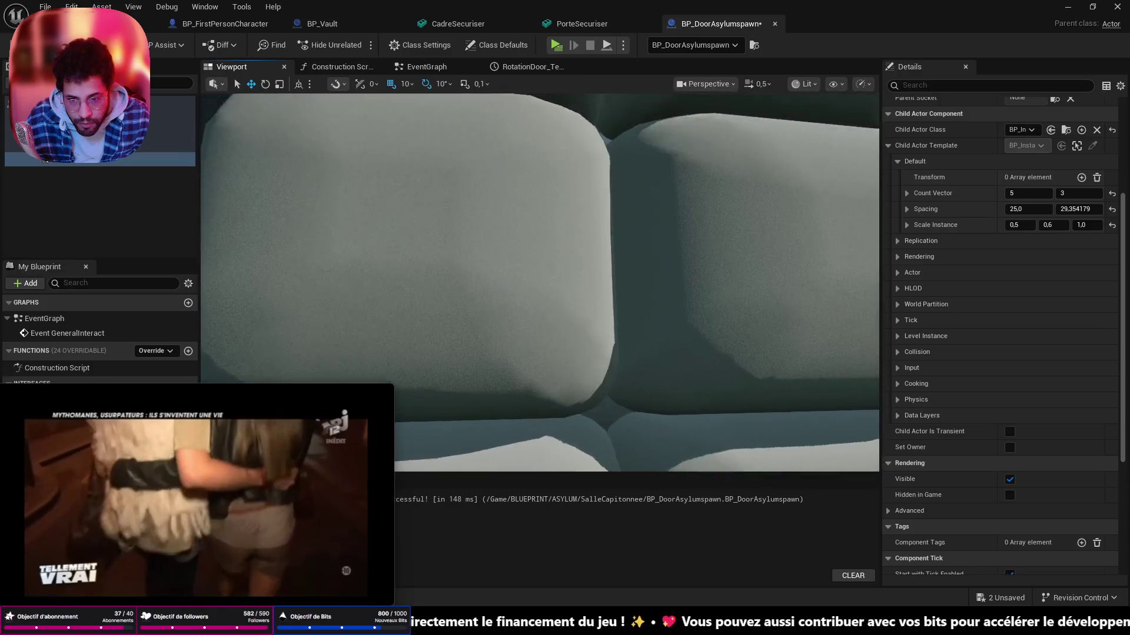
scroll(529, 283, "down", 3)
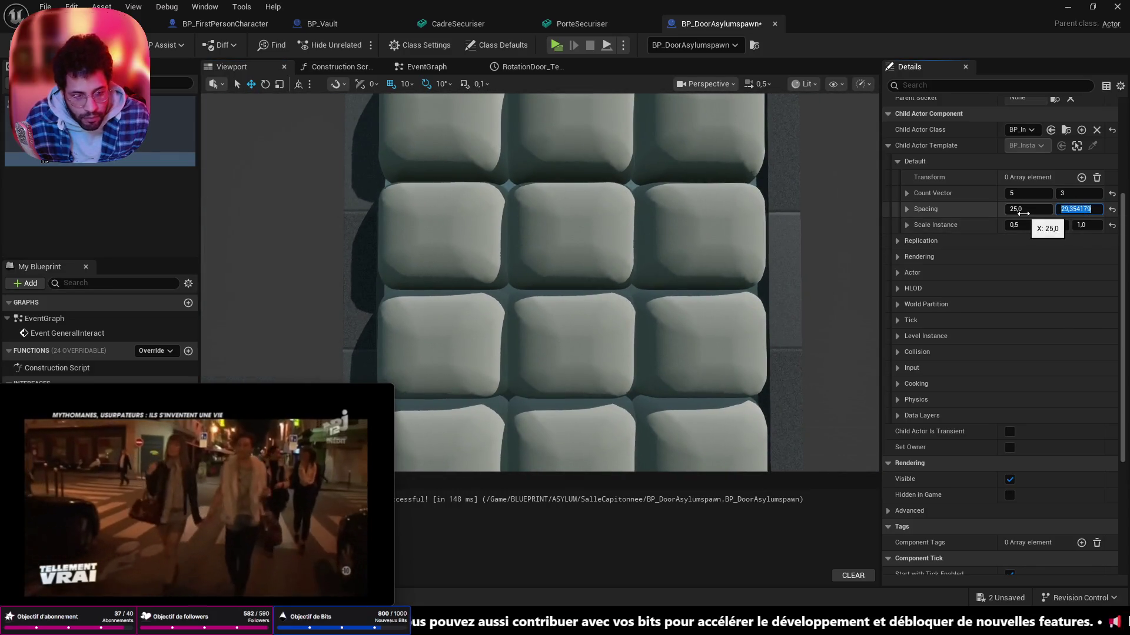
type("30")
key("Return")
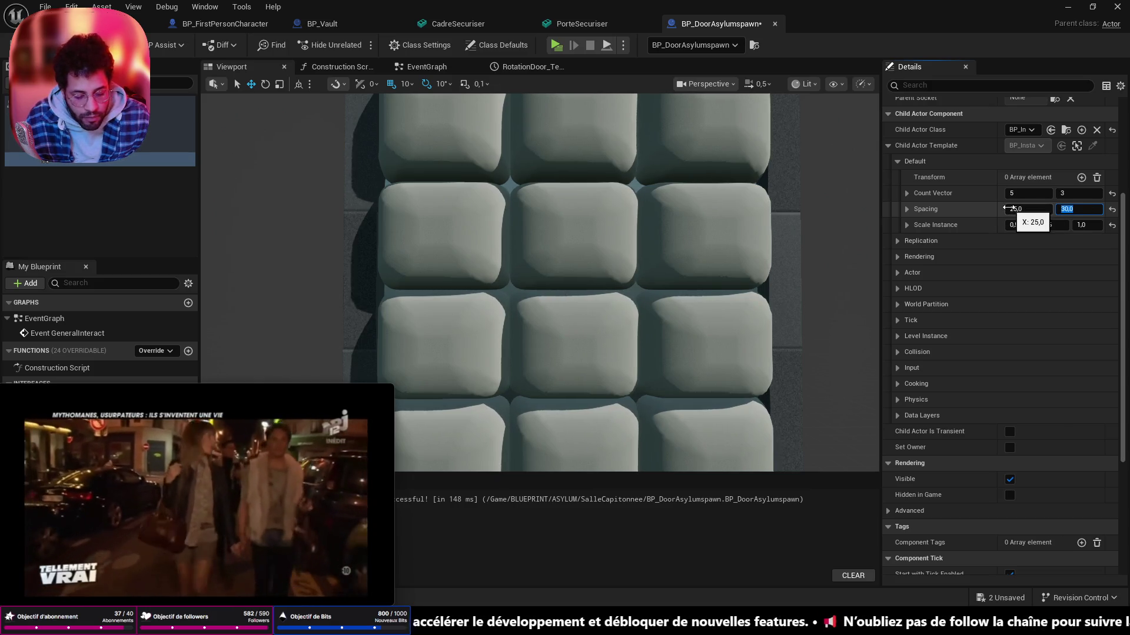
type("5")
key("Return")
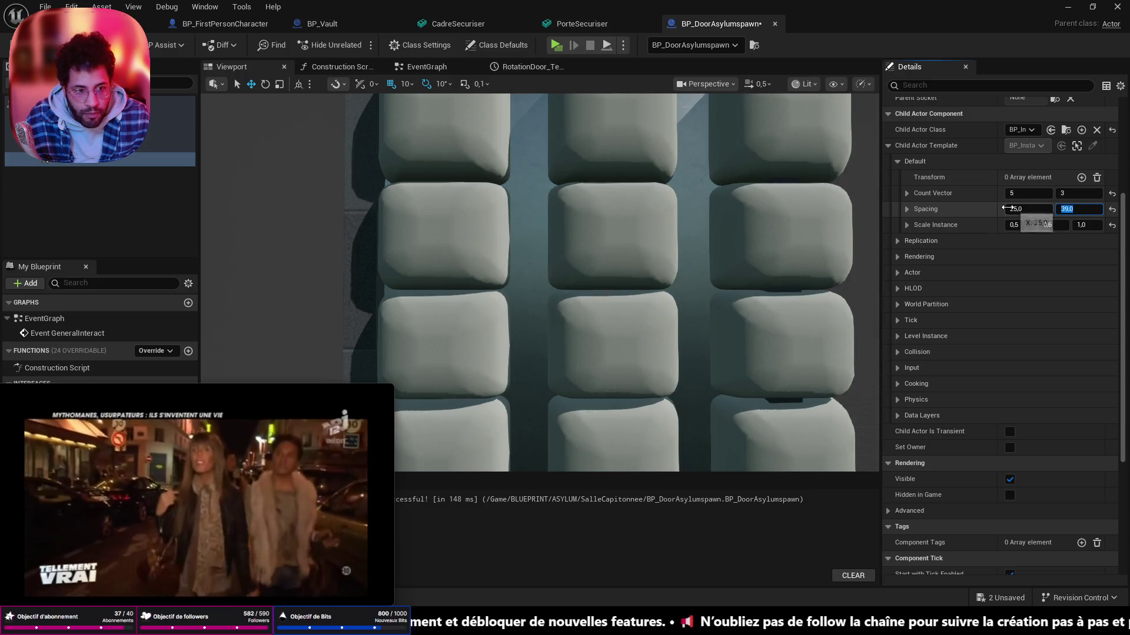
type("25")
key("Return")
left_click_drag(564, 265, 442, 265)
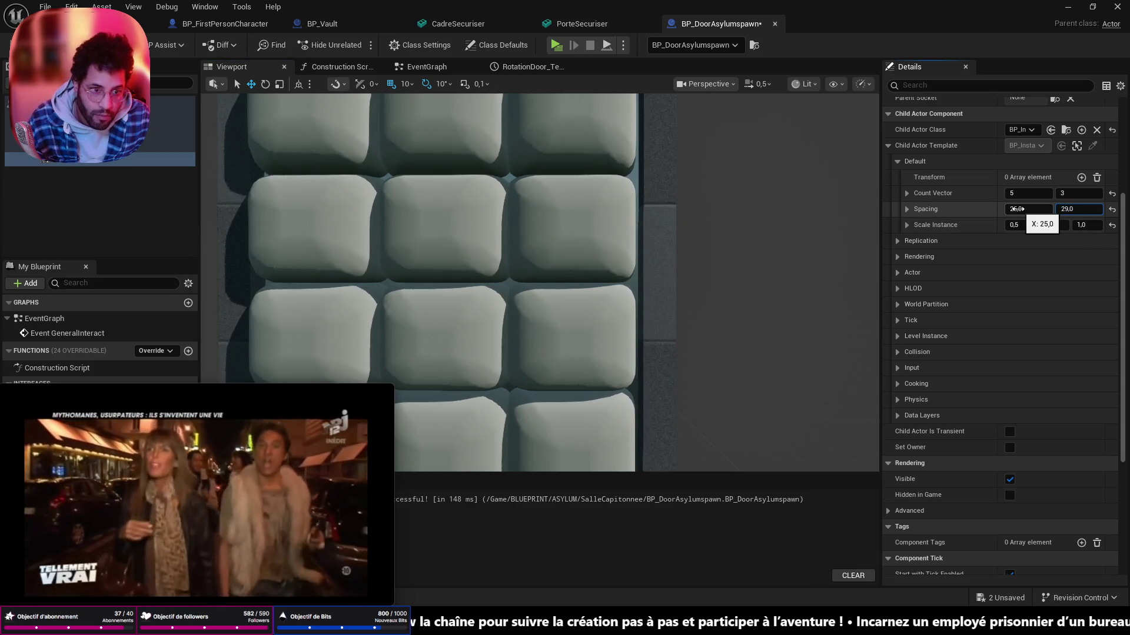
type("29,5")
key("Return")
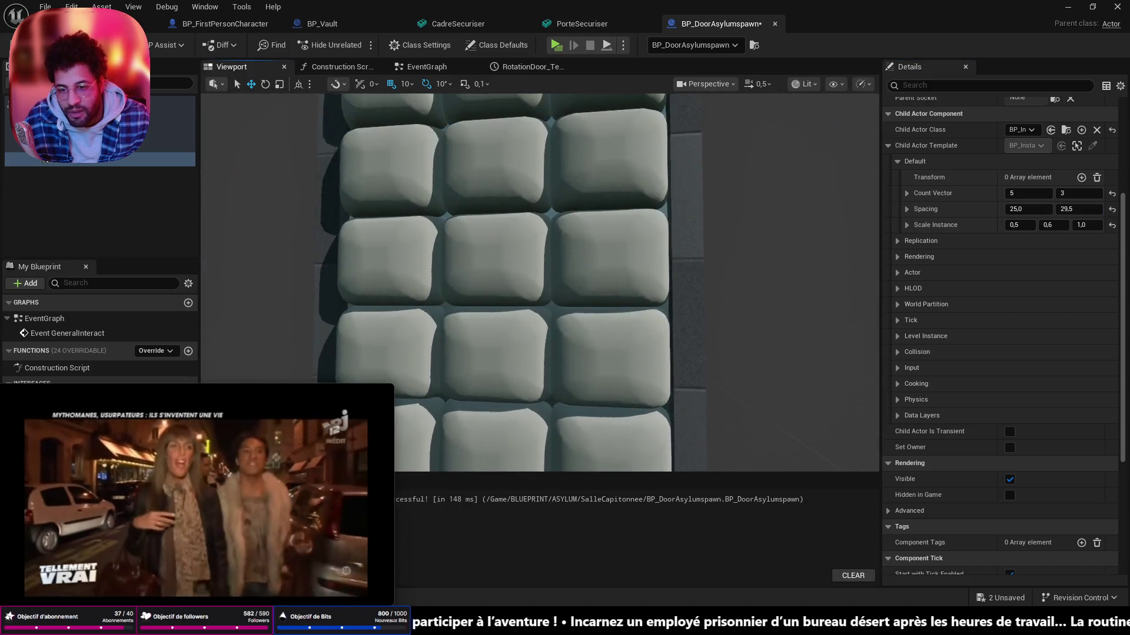
scroll(539, 282, "up", 5)
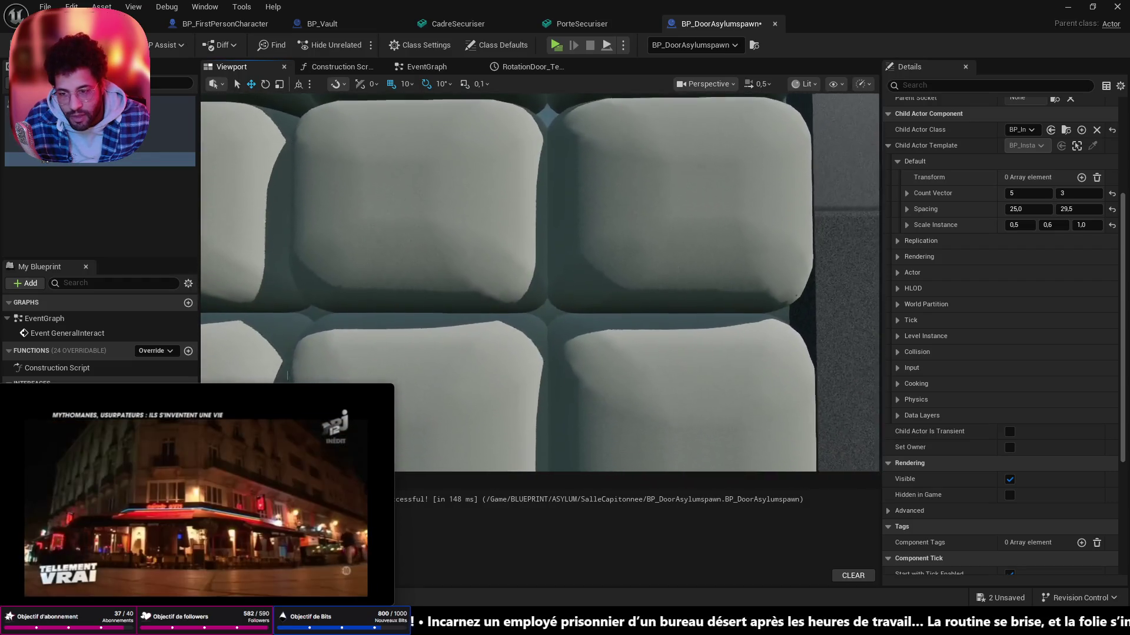
scroll(539, 282, "down", 4)
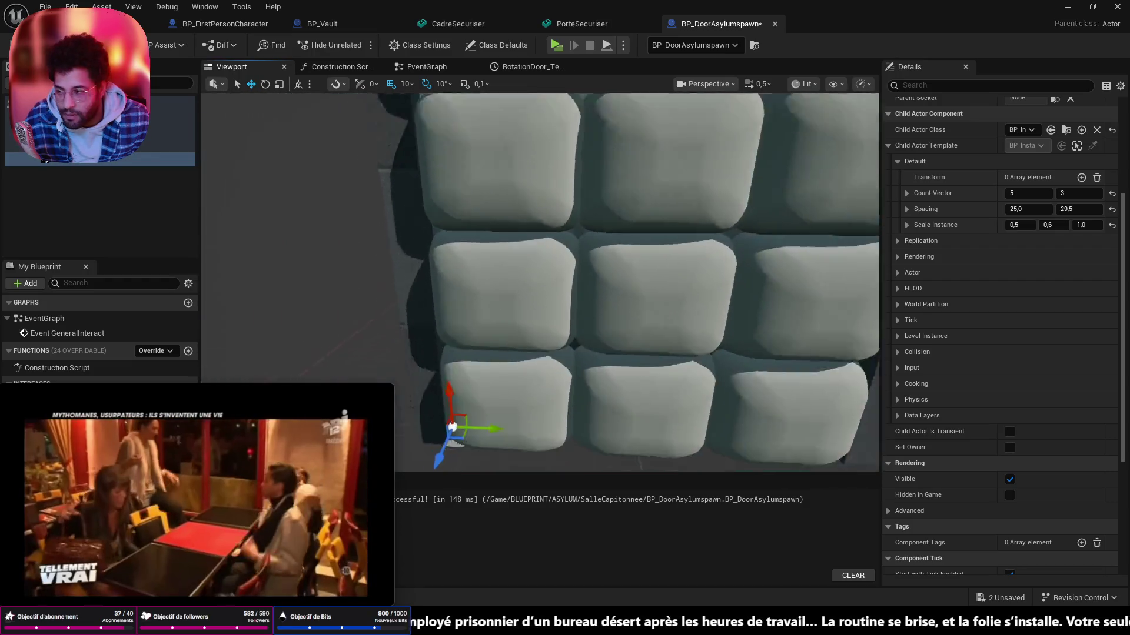
scroll(539, 282, "down", 4)
- Save the door blueprint and switch back to the padded cell level
key("ctrl+s")
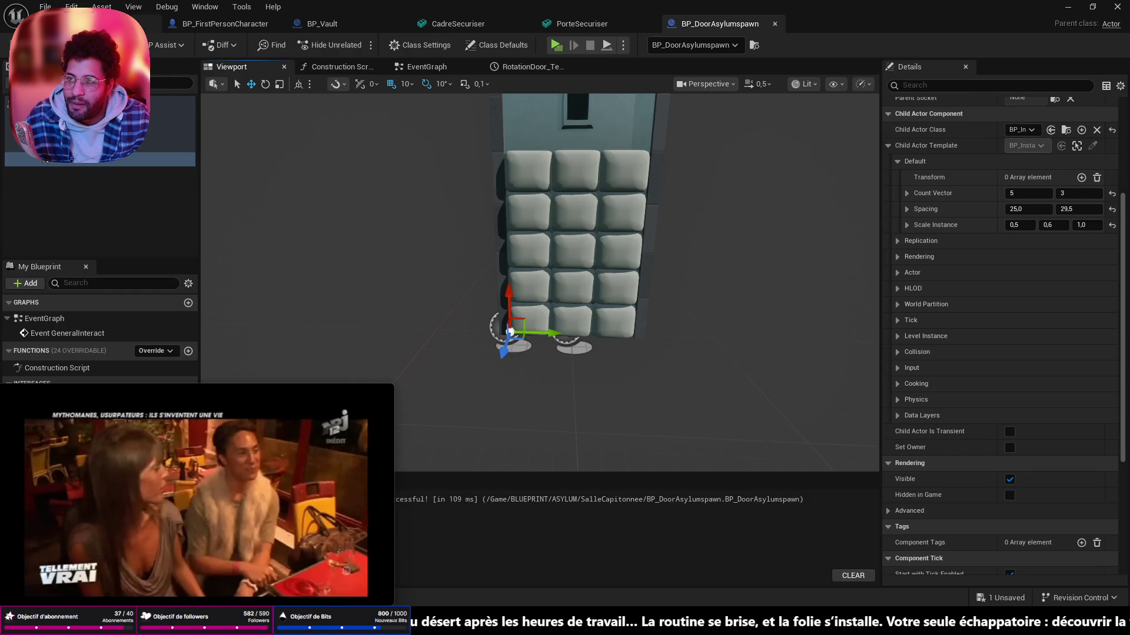
key("alt+Tab")
key("s")
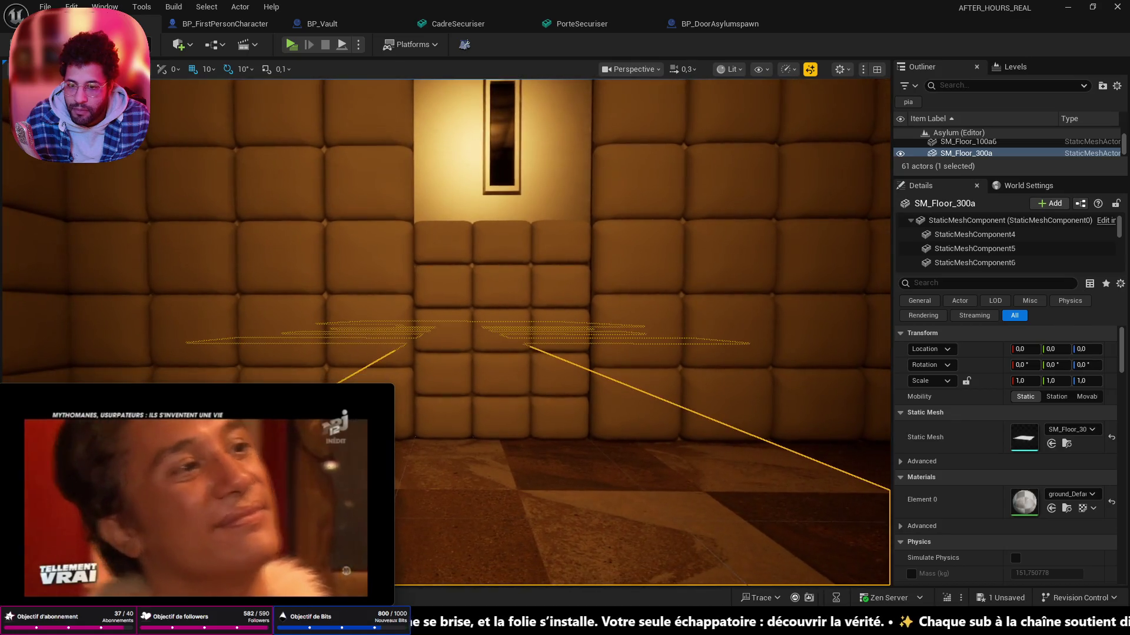
- Fly through the padded cell along the cushioned walls, then return to BP_DoorAsylumspawn
key("w")
key("w")
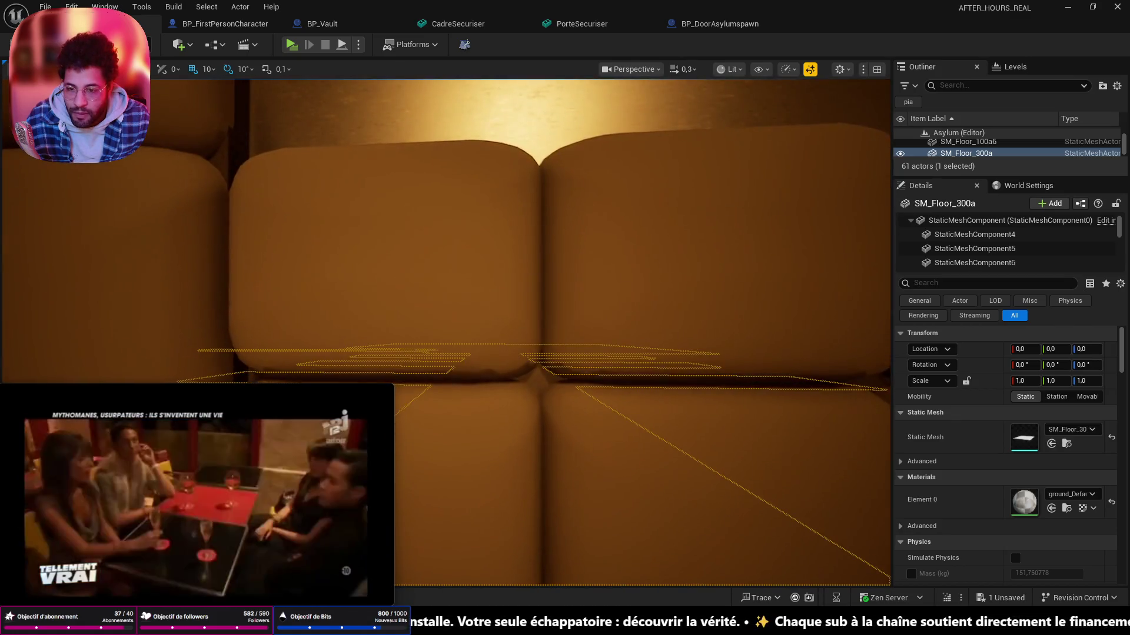
key("w")
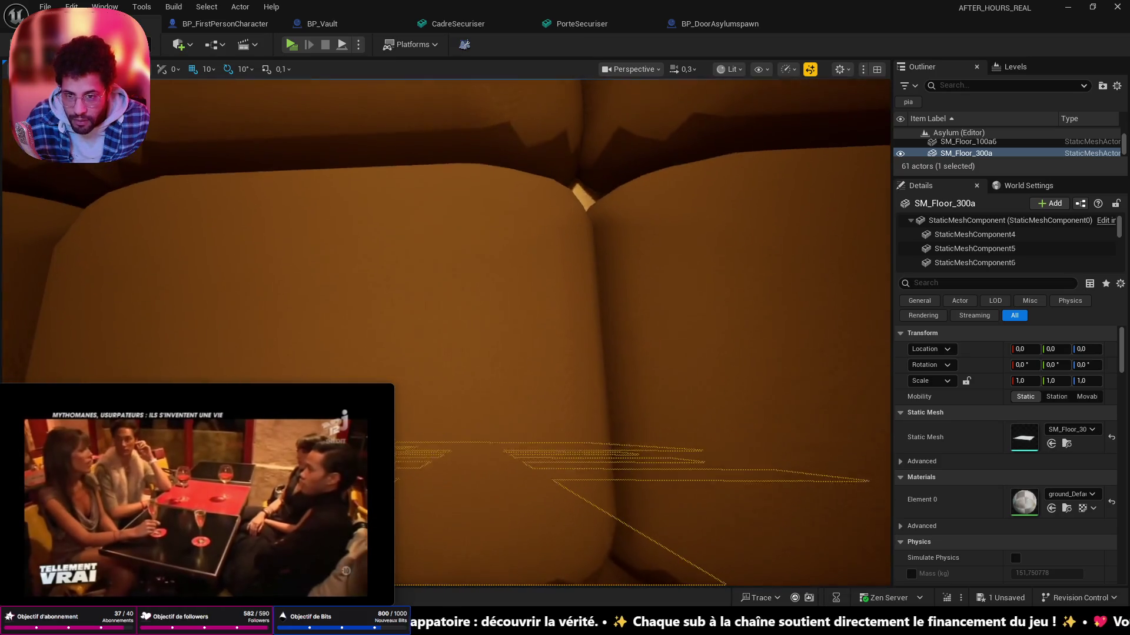
key("w")
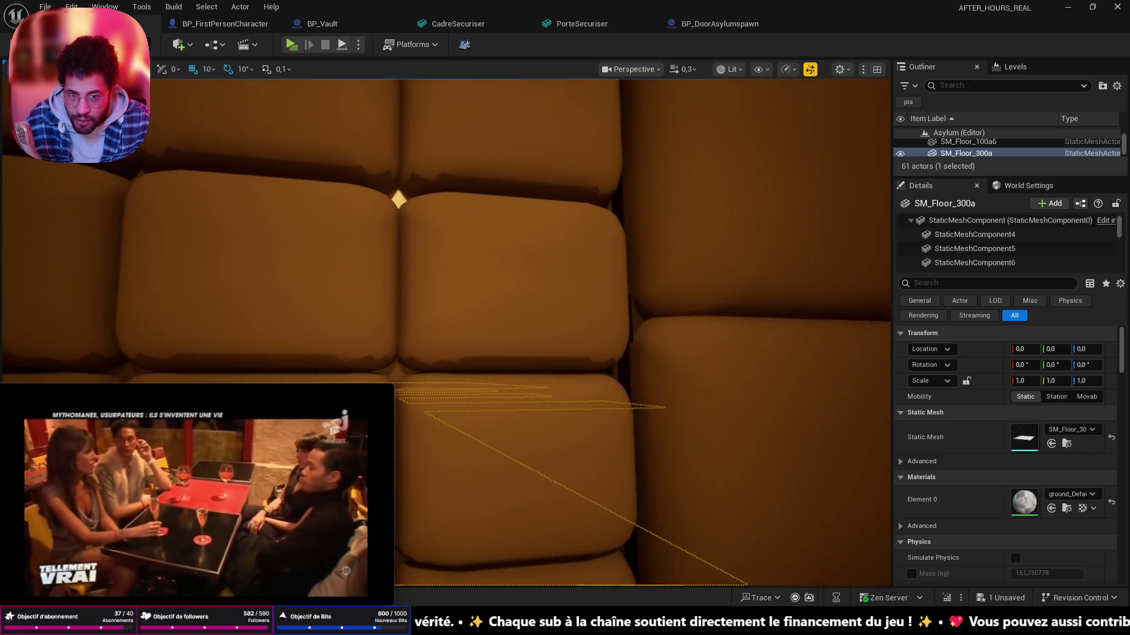
key("w")
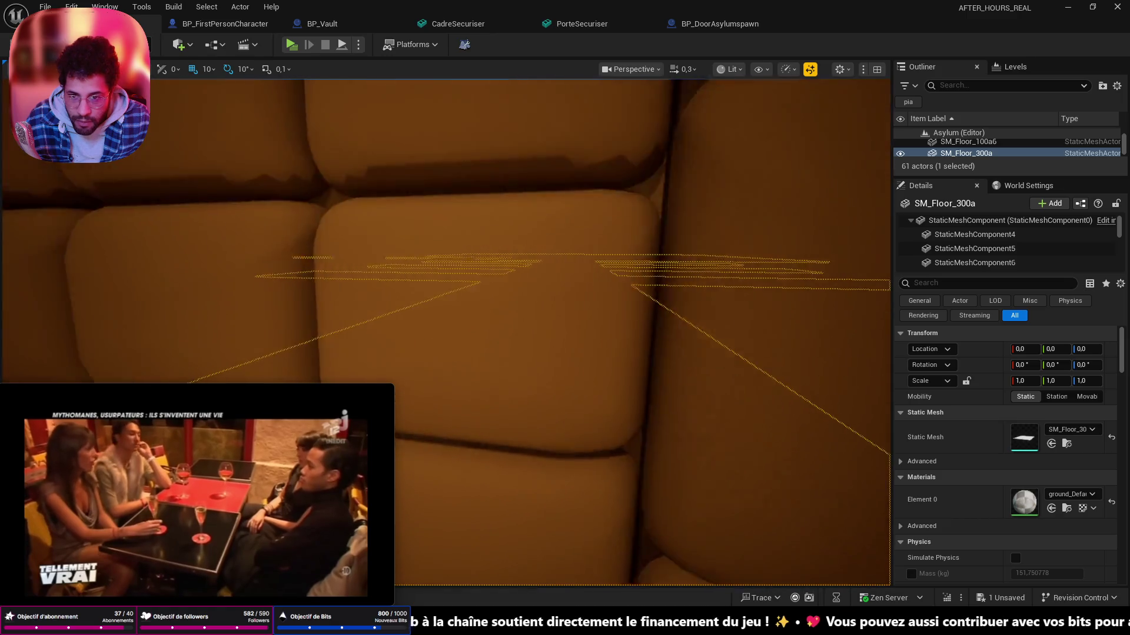
key("w")
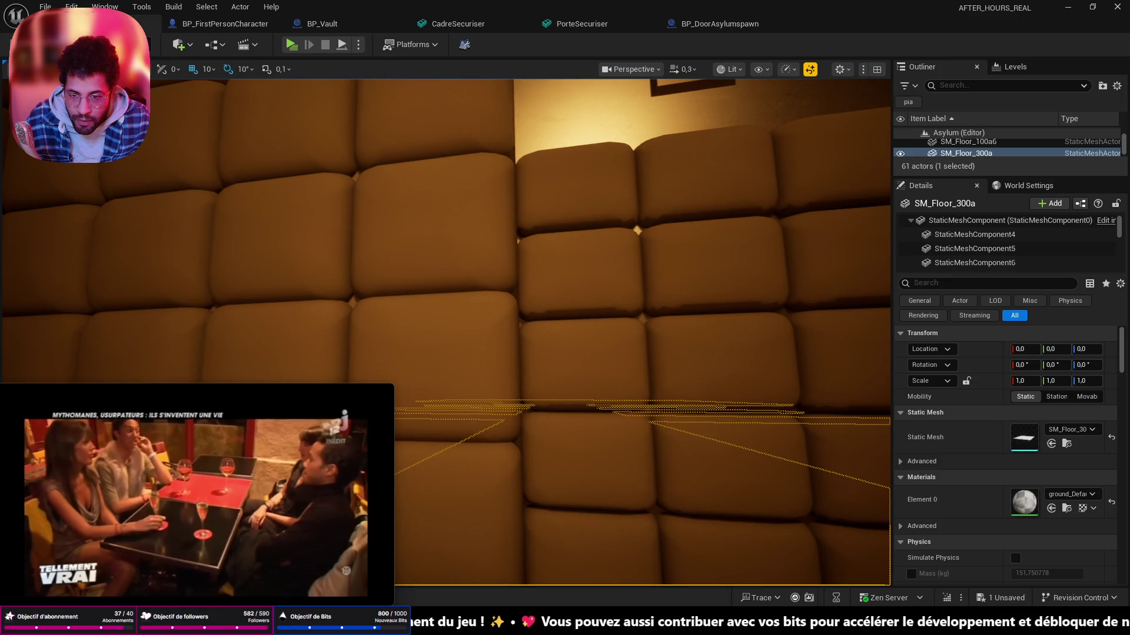
key("w")
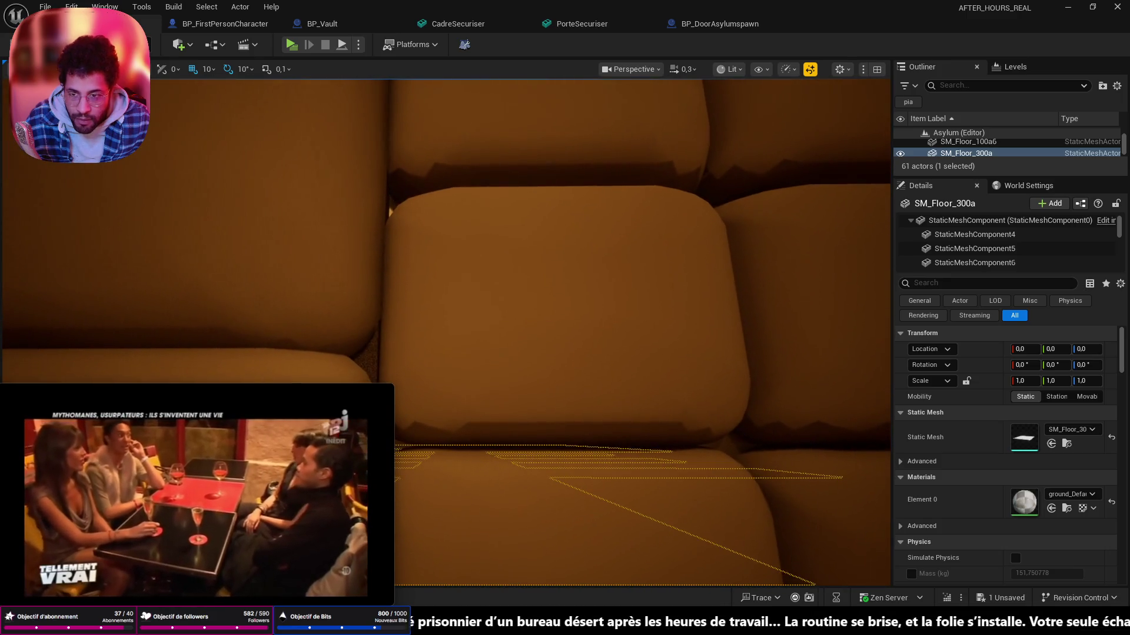
key("s")
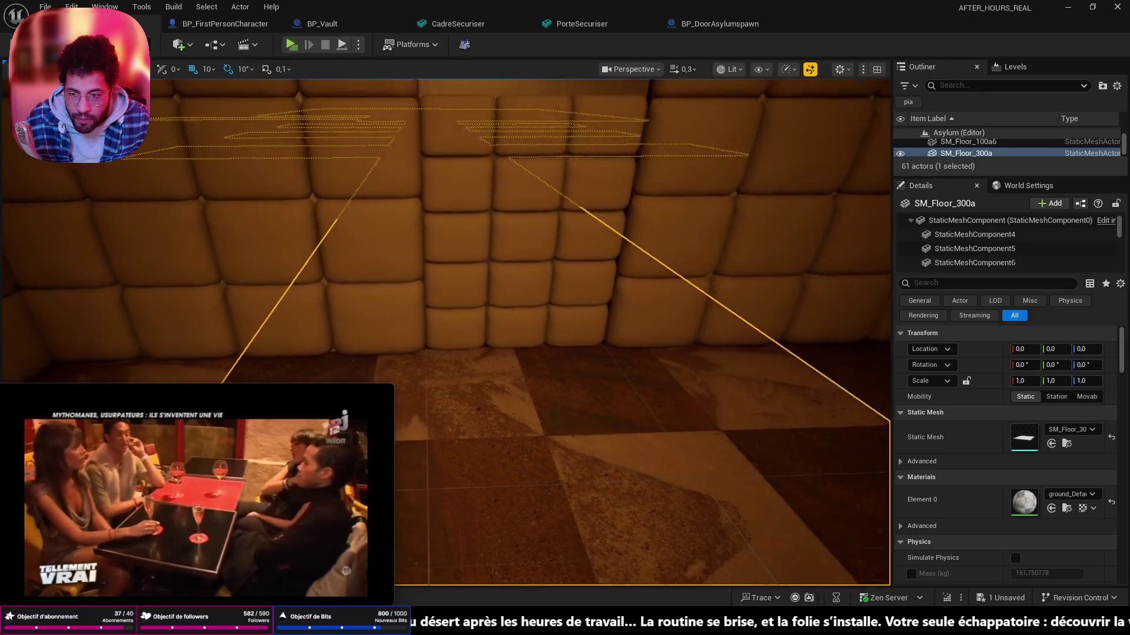
key("s")
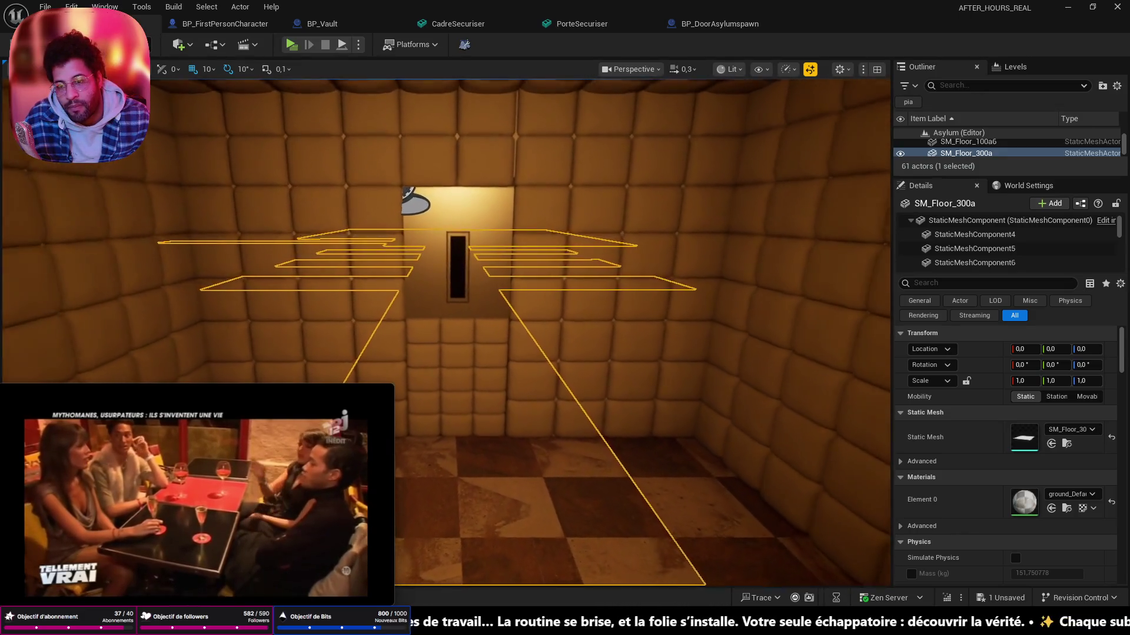
key("w")
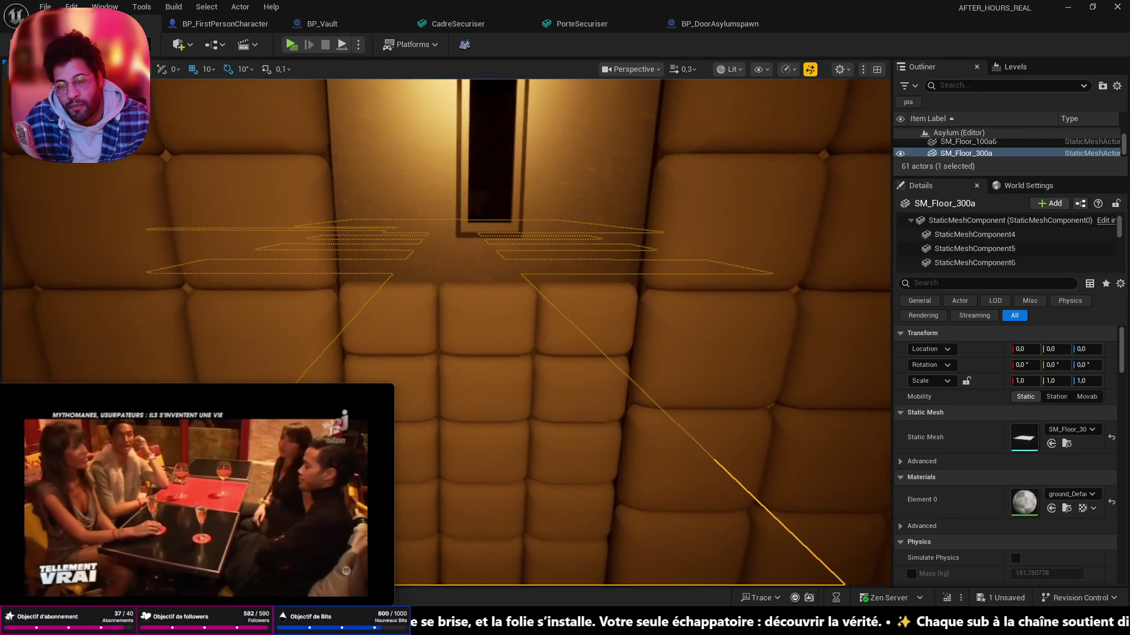
left_click(712, 23)
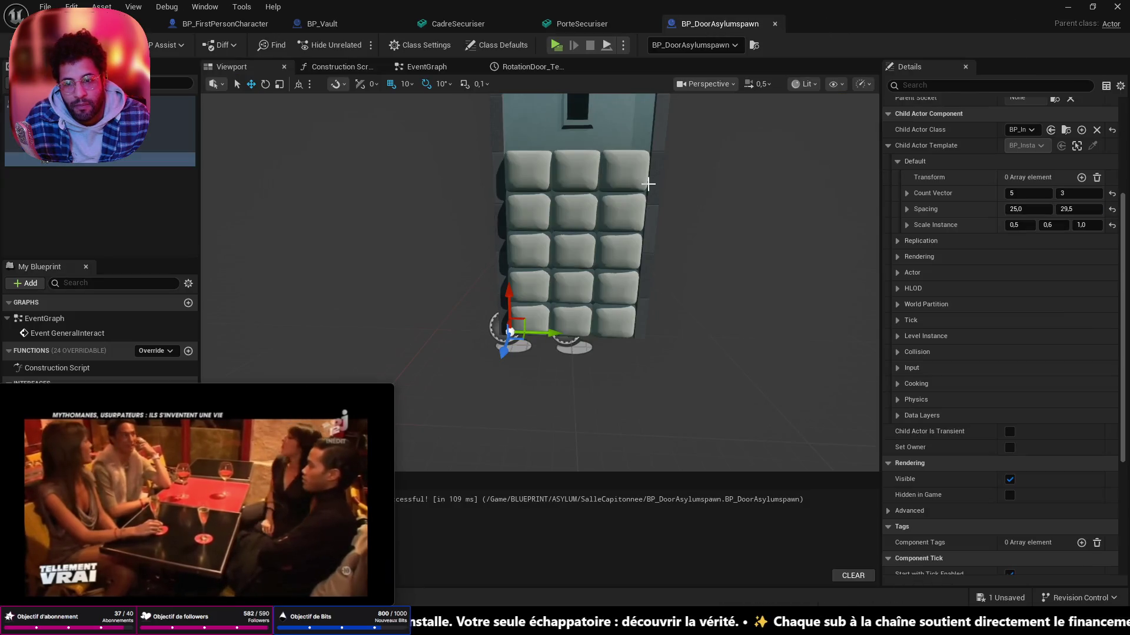
- Narrow the cushion instances to an X scale of 0.4 after inspecting the door slot
left_click_drag(649, 175, 661, 230)
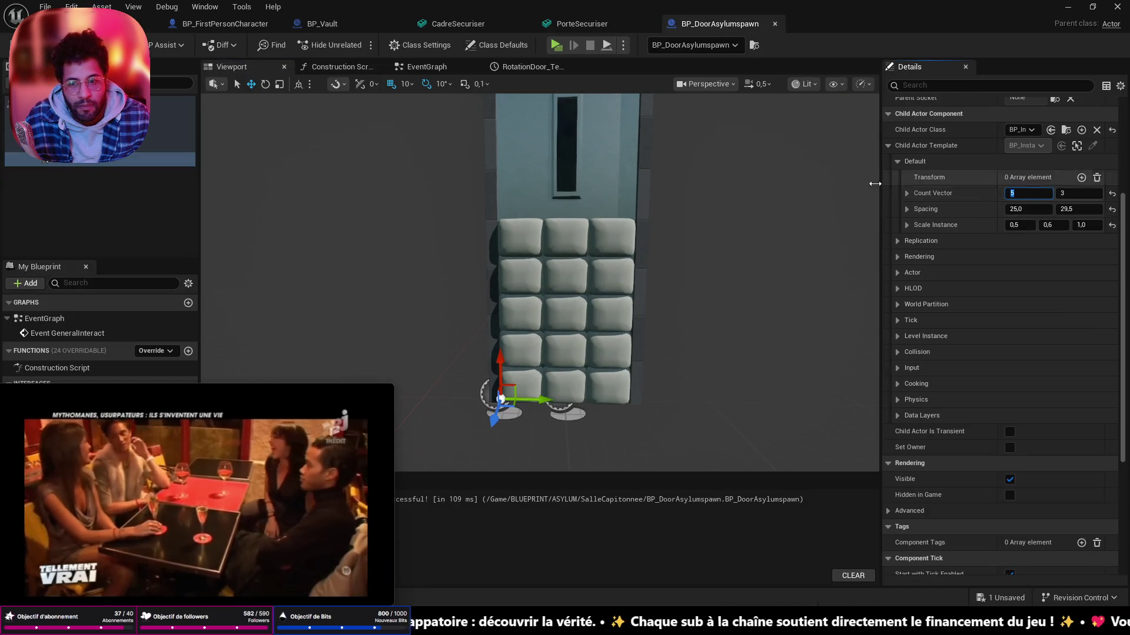
type("6")
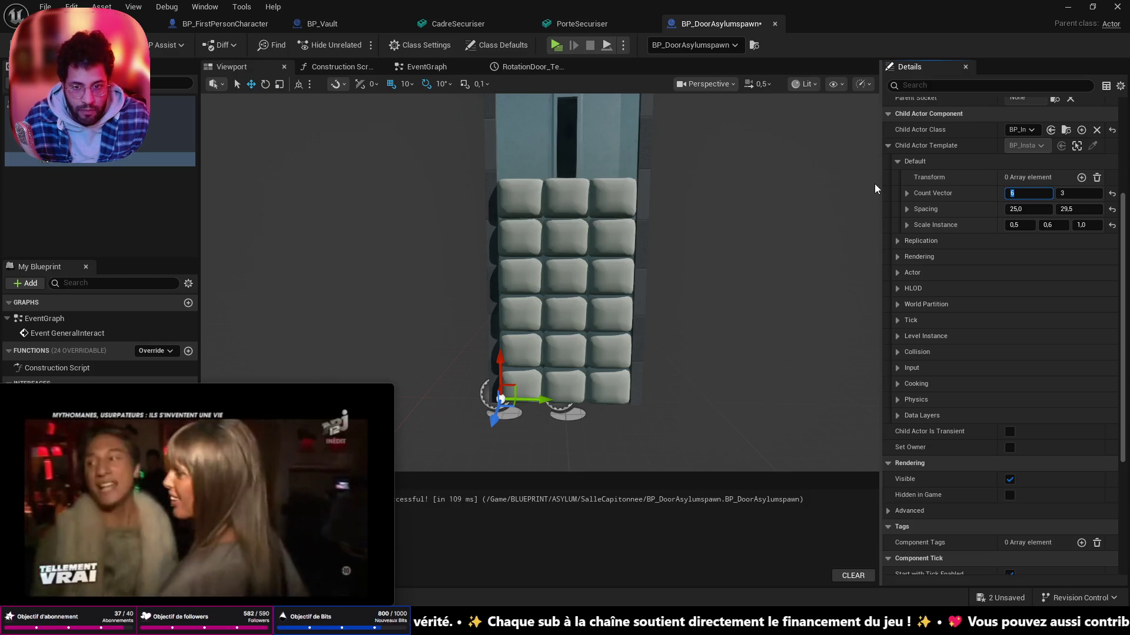
mouse_move(745, 192)
left_mouse_down()
mouse_move(619, 264)
mouse_move(530, 282)
mouse_move(529, 265)
left_mouse_up()
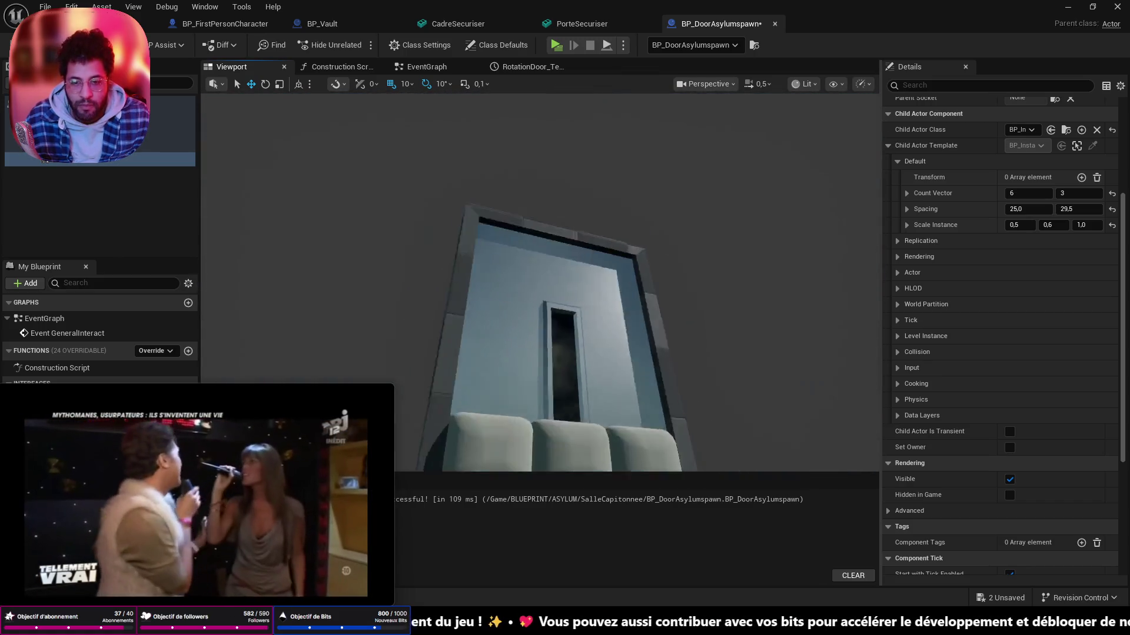
scroll(618, 265, "up", 5)
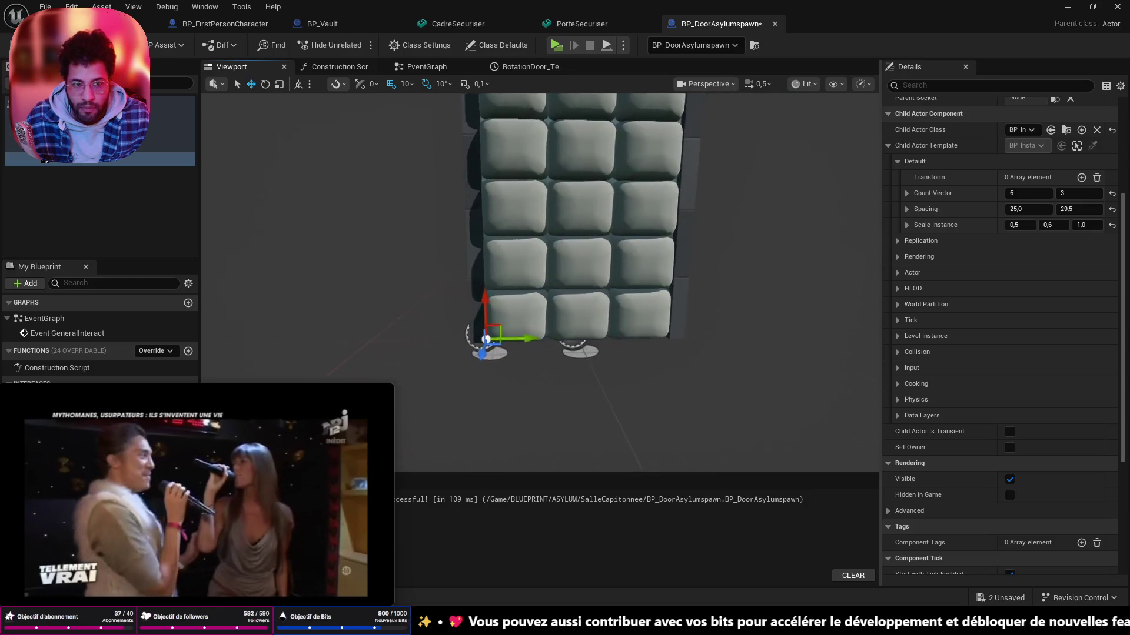
type("0,4")
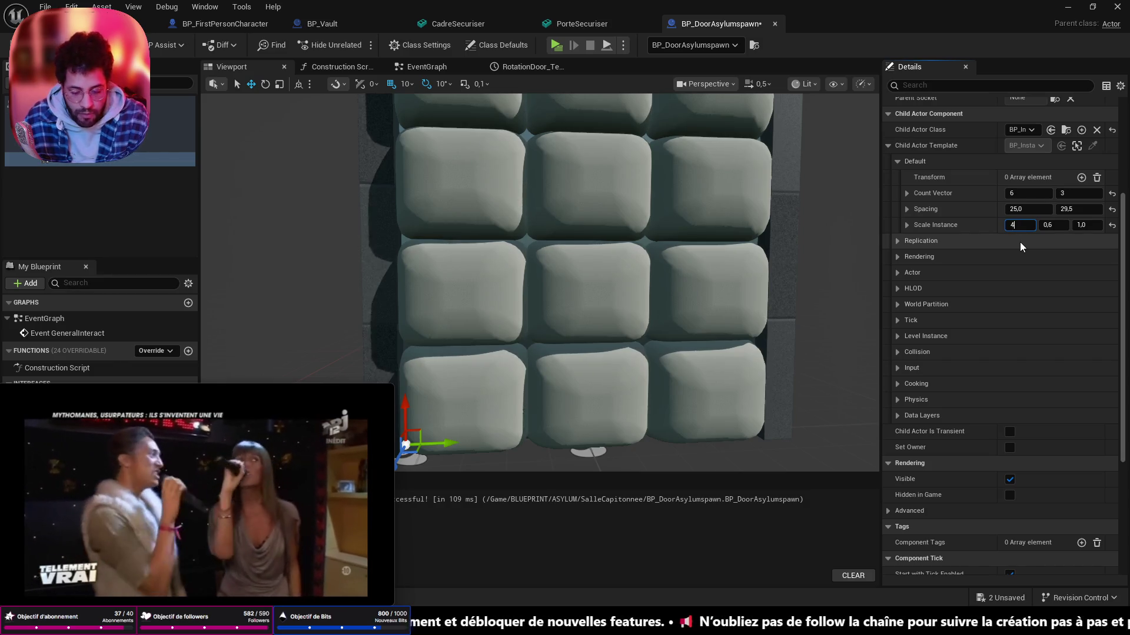
key("Return")
scroll(589, 399, "down", 5)
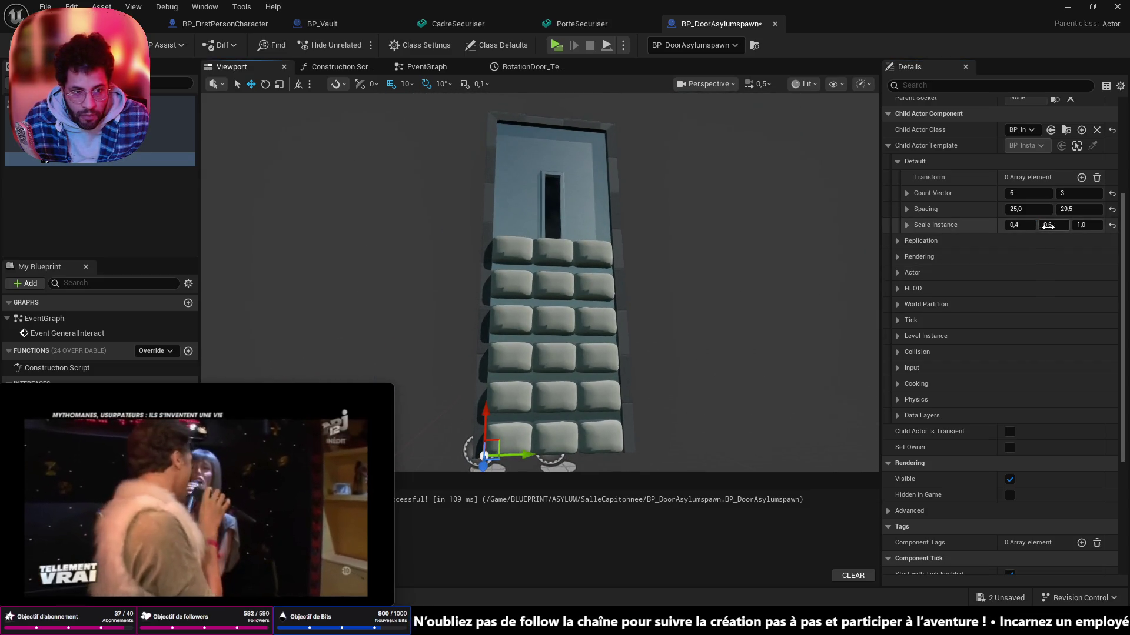
- Re-space the cushion grid horizontally to 20.0, packing the rows closer together
left_click_drag(1038, 209, 1023, 209)
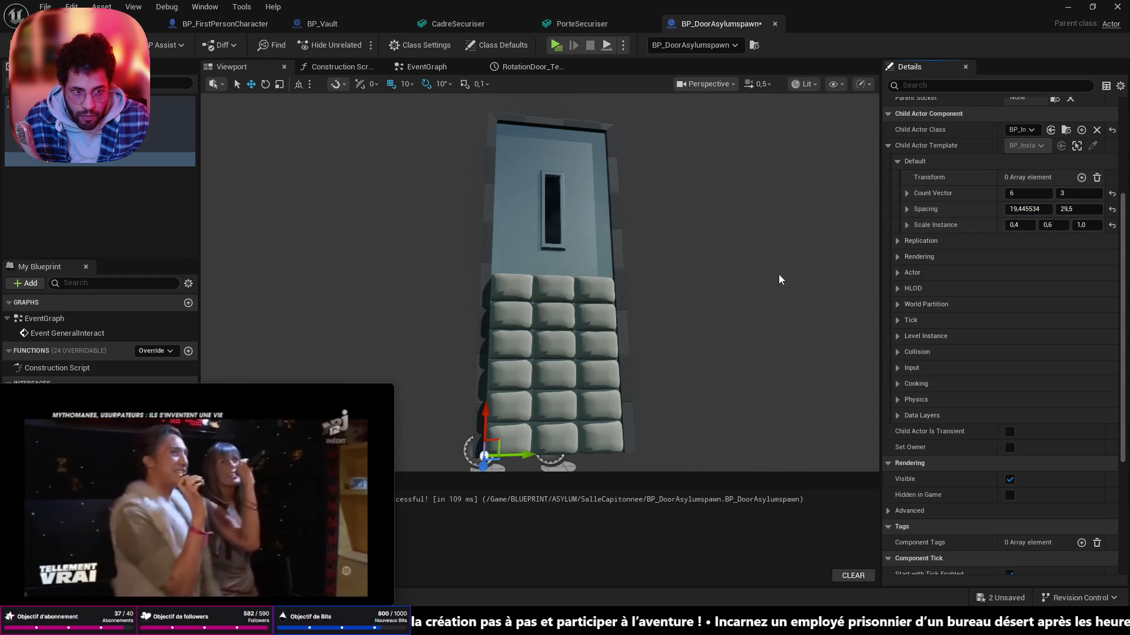
scroll(788, 277, "up", 5)
left_click_drag(789, 276, 810, 265)
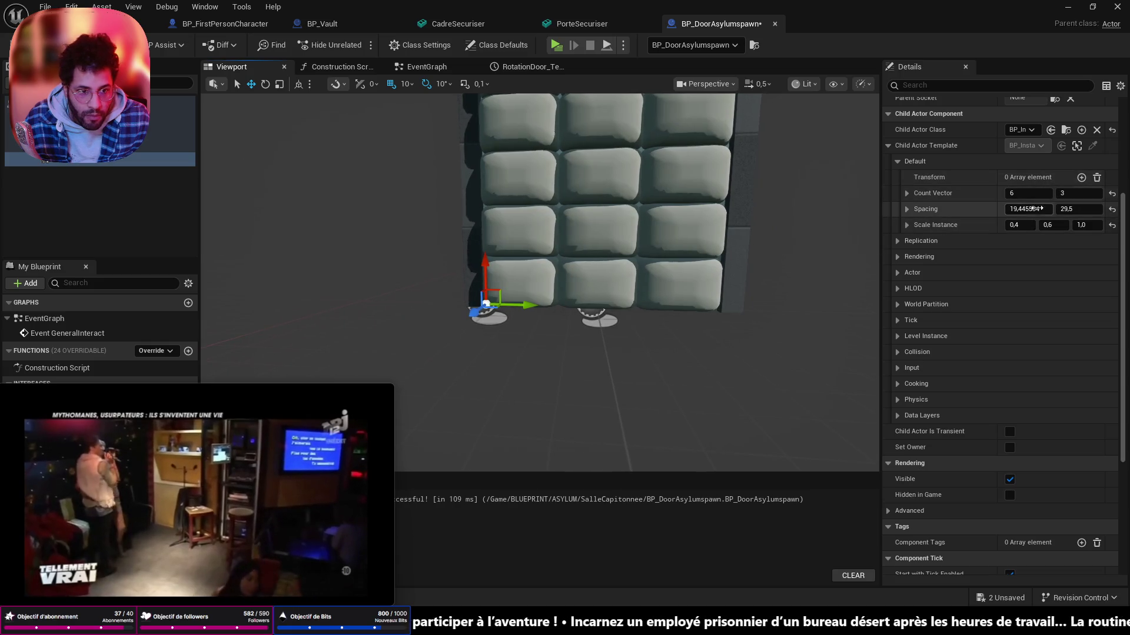
type("20")
key("Return")
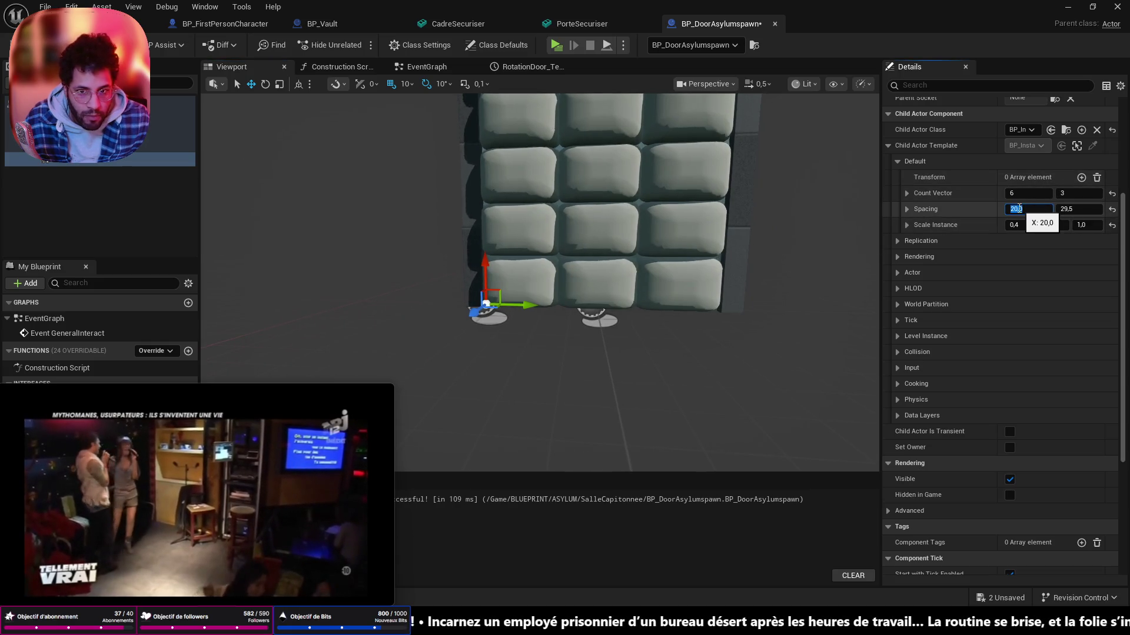
scroll(662, 239, "up", 3)
scroll(662, 239, "up", 3)
scroll(662, 239, "up", 2)
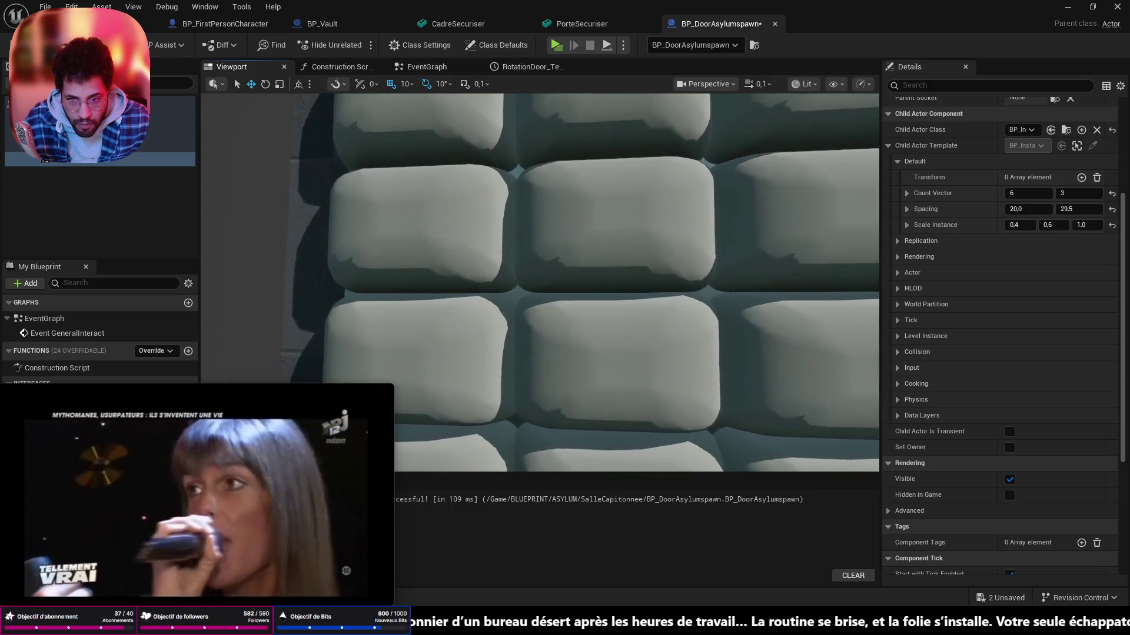
scroll(618, 266, "up", 3)
scroll(618, 265, "up", 3)
scroll(618, 265, "up", 3)
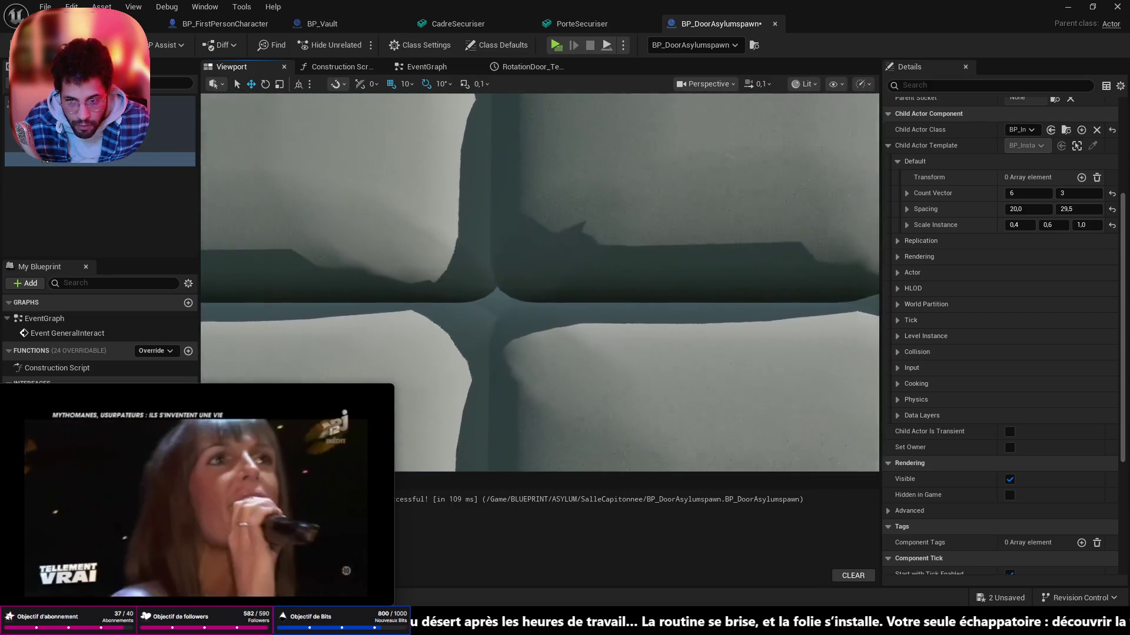
scroll(618, 265, "up", 3)
scroll(575, 264, "down", 3)
scroll(574, 264, "down", 3)
scroll(574, 264, "down", 2)
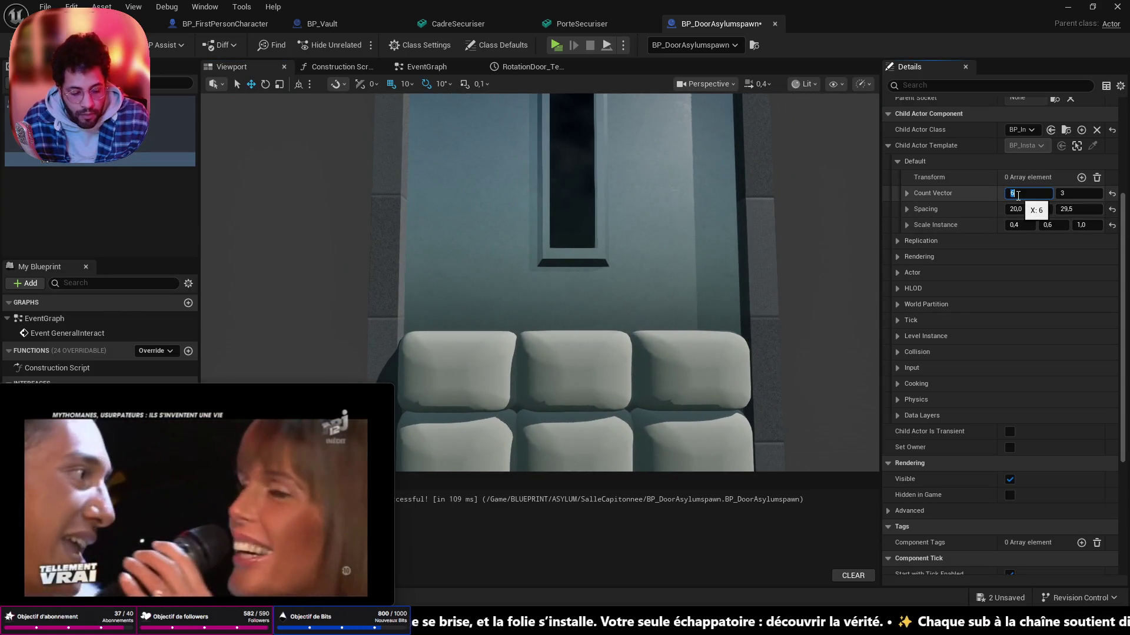
type("7")
scroll(619, 265, "down", 4)
scroll(617, 264, "down", 3)
scroll(618, 265, "down", 2)
scroll(566, 309, "up", 1)
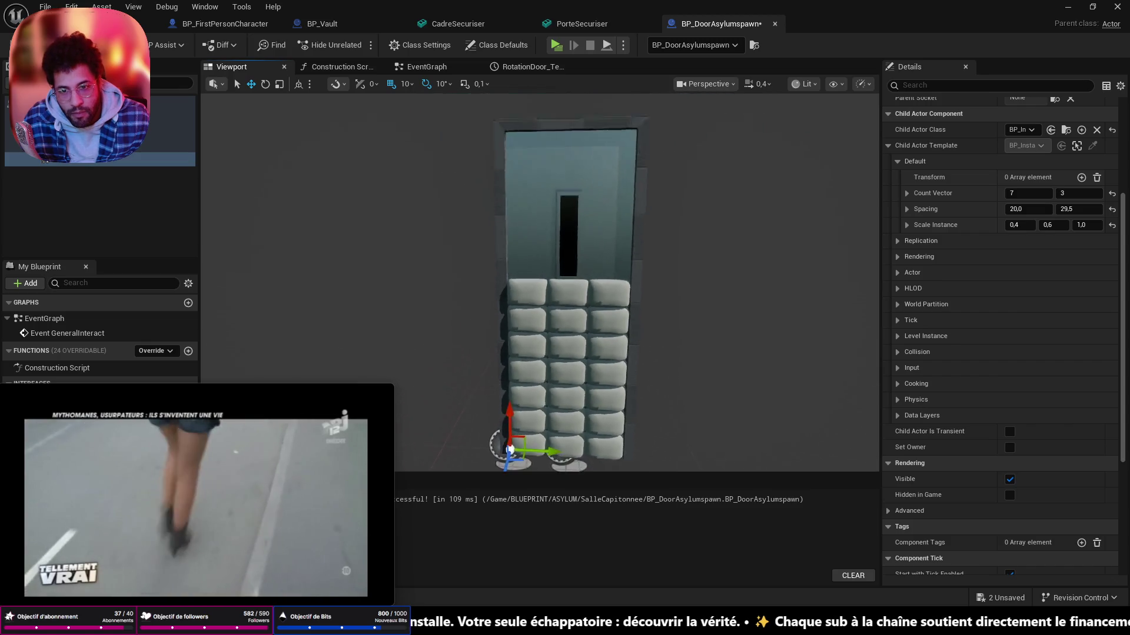
scroll(574, 291, "up", 4)
scroll(575, 292, "up", 2)
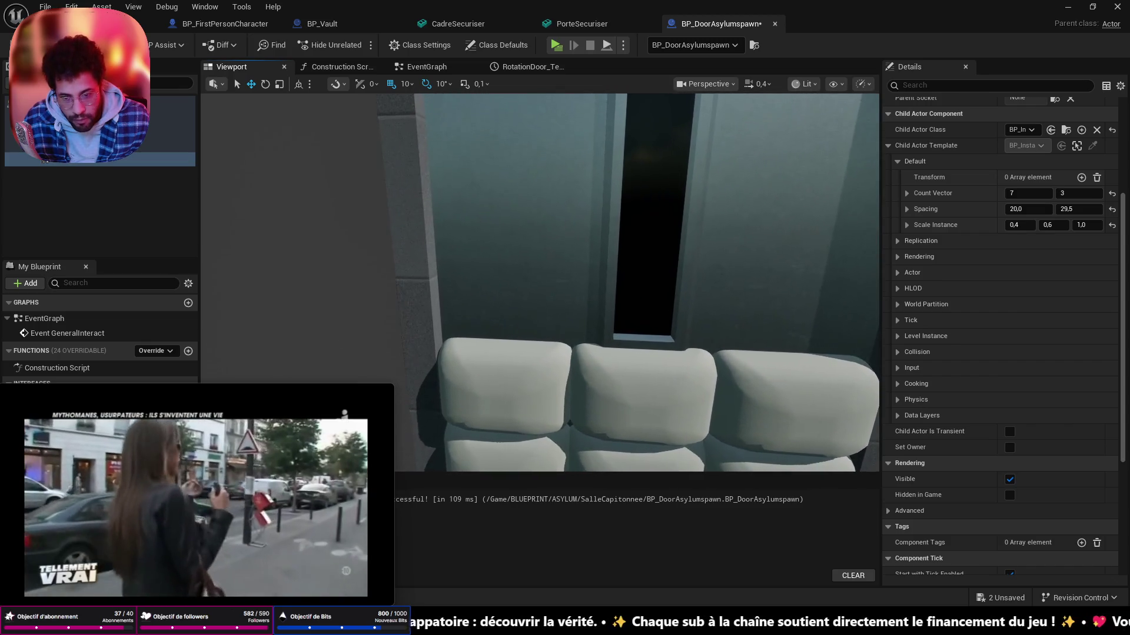
scroll(574, 292, "down", 2)
scroll(574, 292, "down", 3)
scroll(573, 292, "down", 3)
scroll(574, 292, "down", 2)
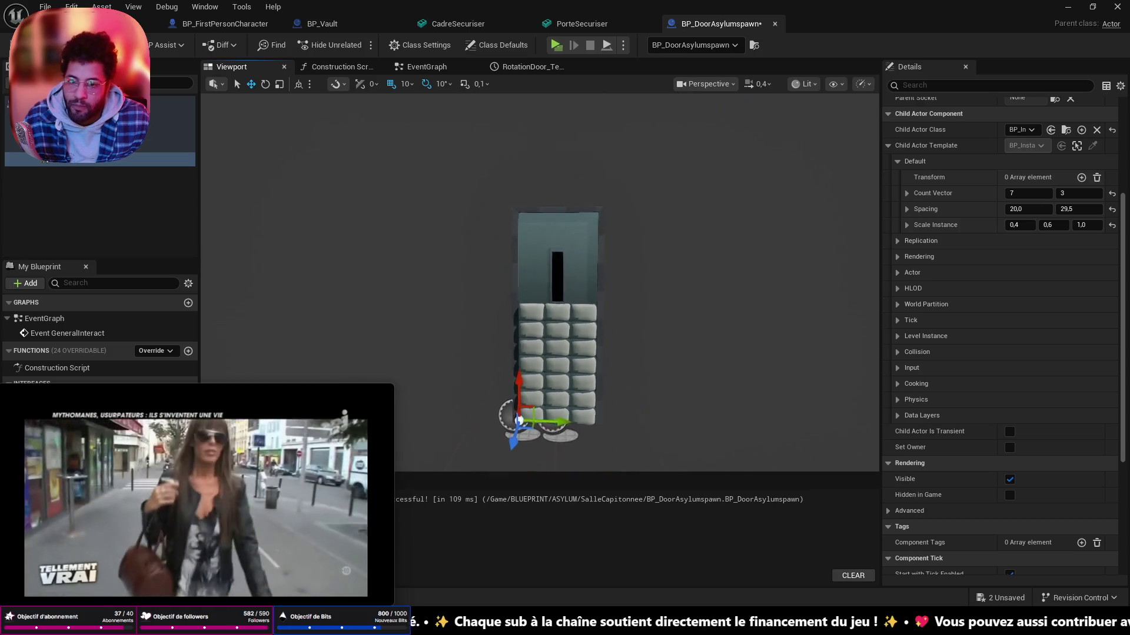
scroll(574, 309, "up", 1)
- Trial-raise the 7-by-3 cushion grid up the door, then undo so it stays at the bottom
left_click_drag(574, 309, 547, 318)
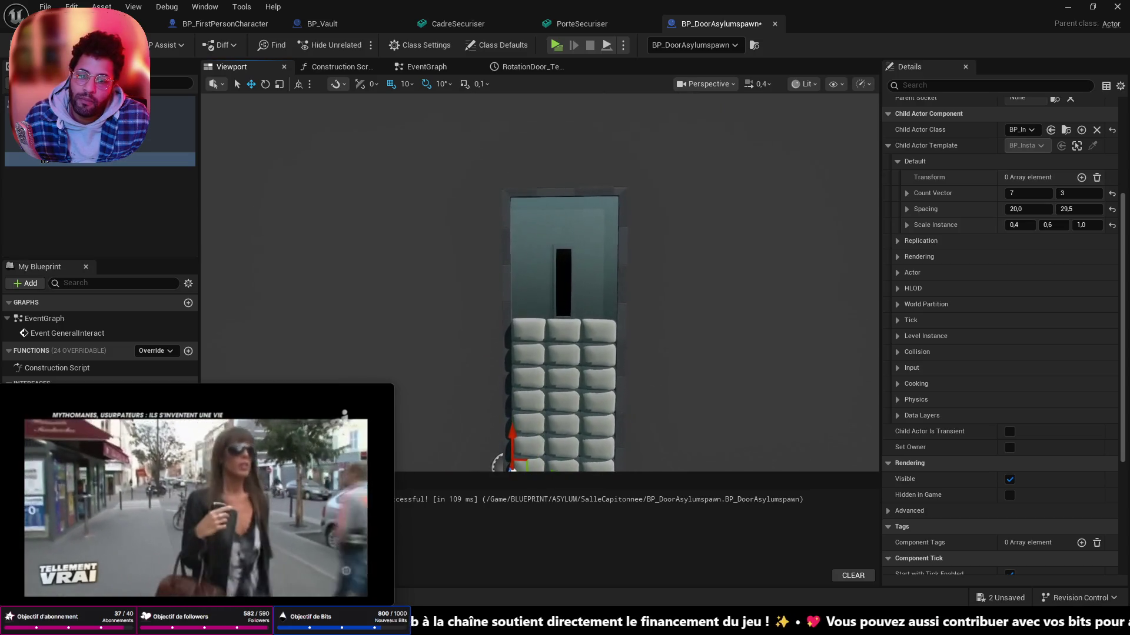
scroll(574, 309, "up", 1)
left_click_drag(618, 186, 639, 172)
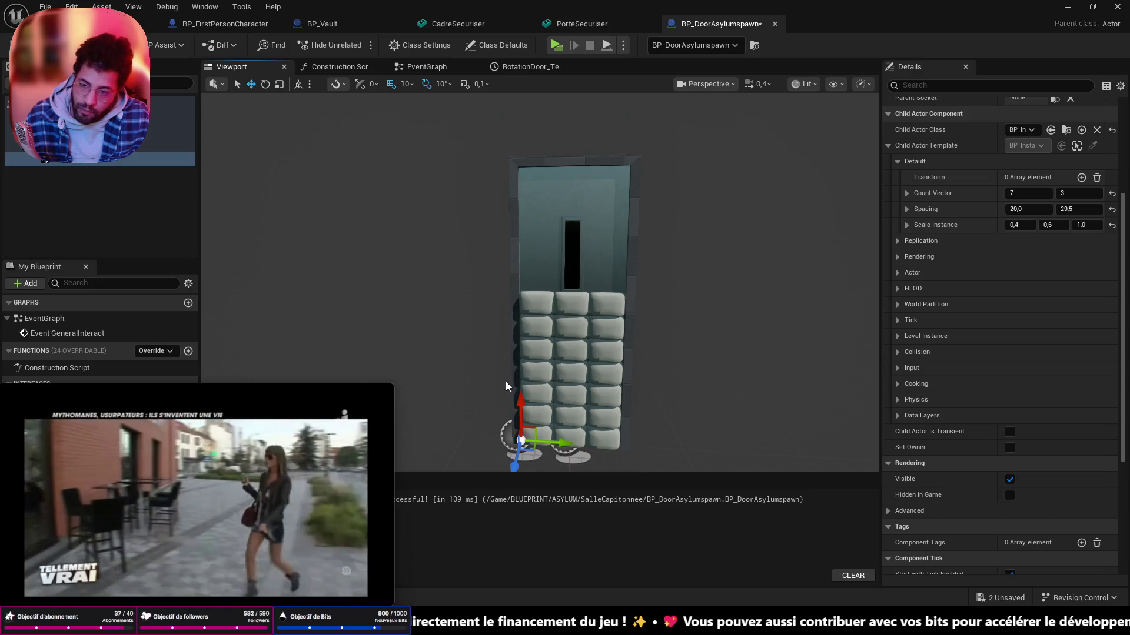
left_click_drag(523, 404, 531, 375)
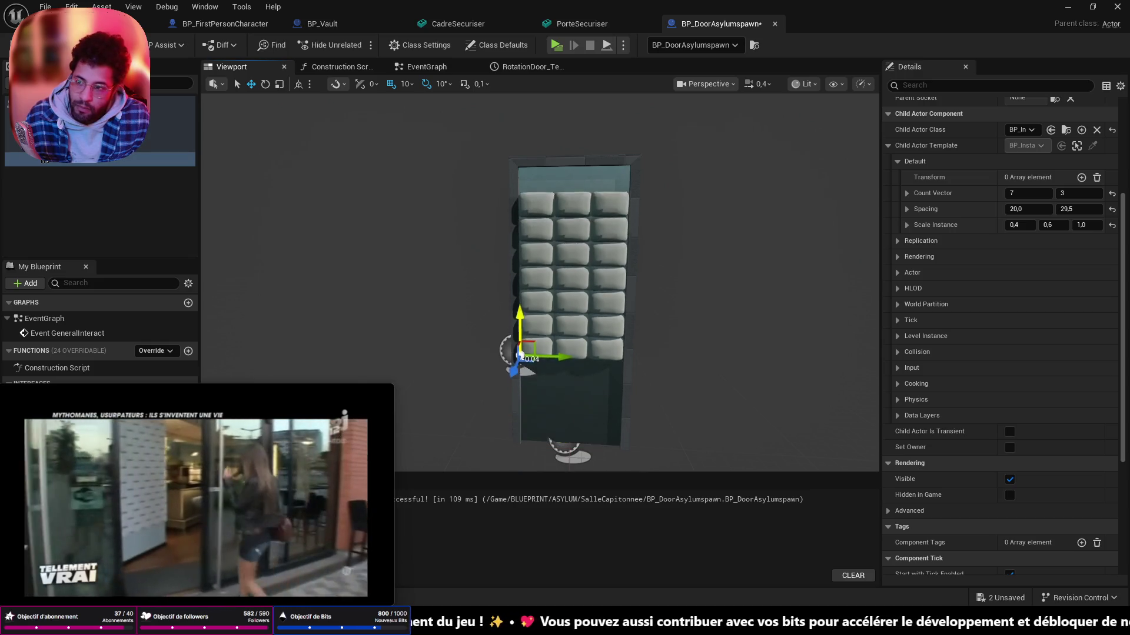
key("ctrl+z")
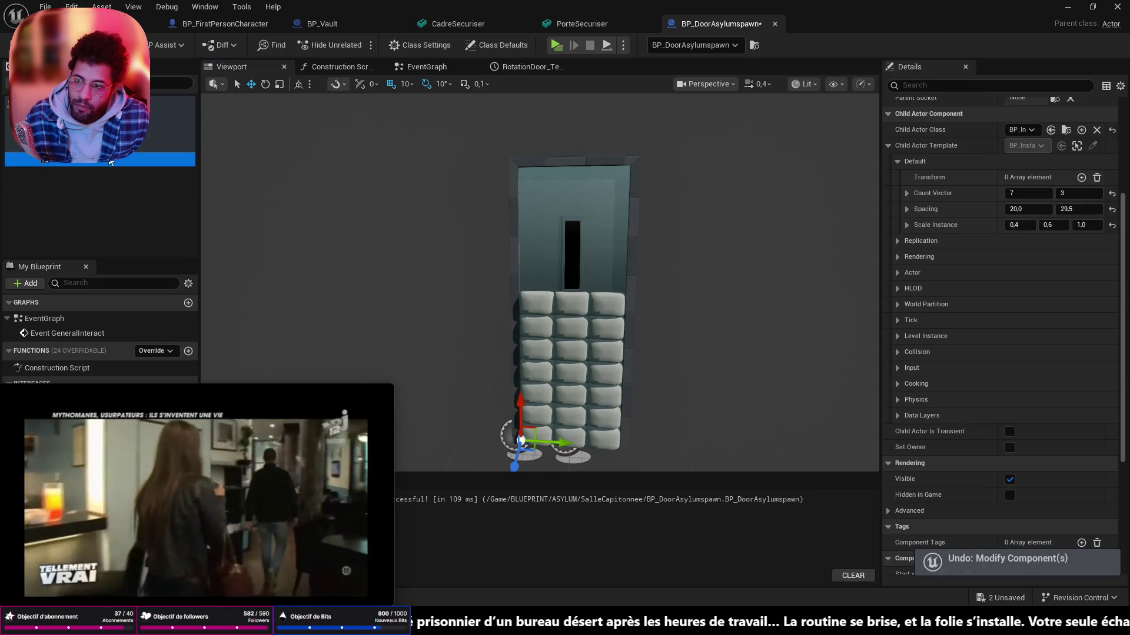
- Move the ChildActor1 cushion grid up above the door's window slit
left_click(175, 212)
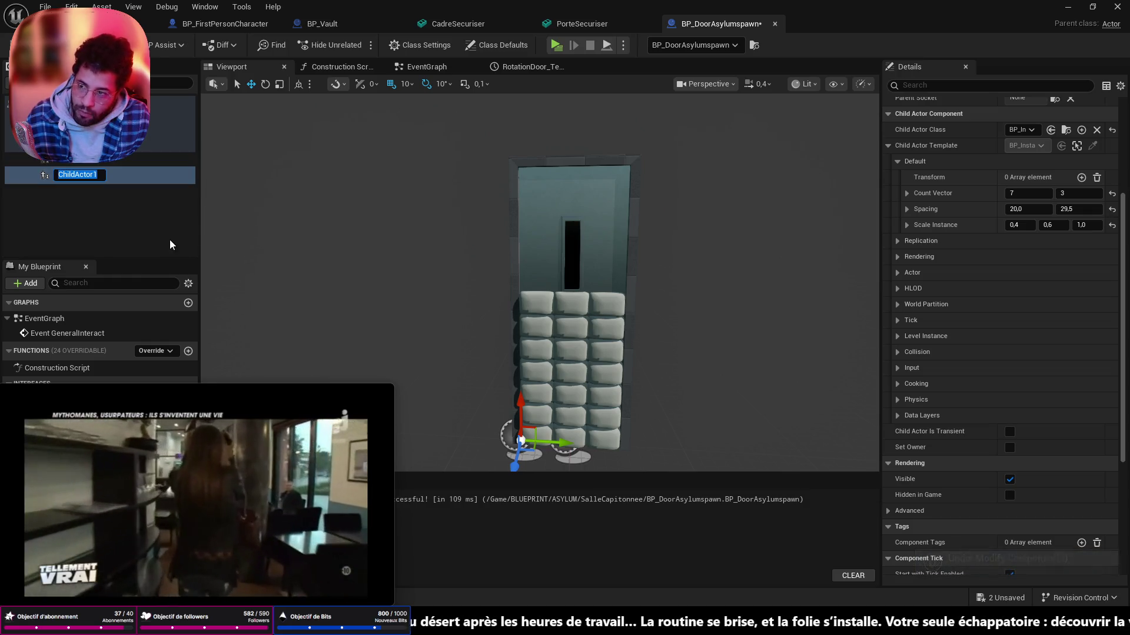
left_click(106, 173)
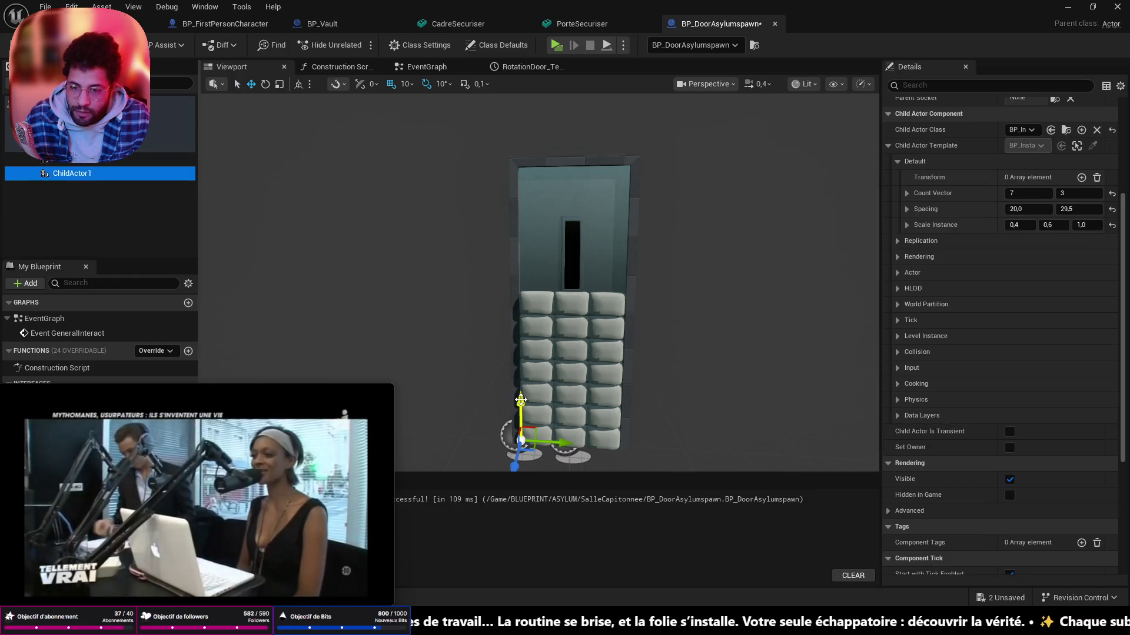
left_click_drag(522, 401, 549, 164)
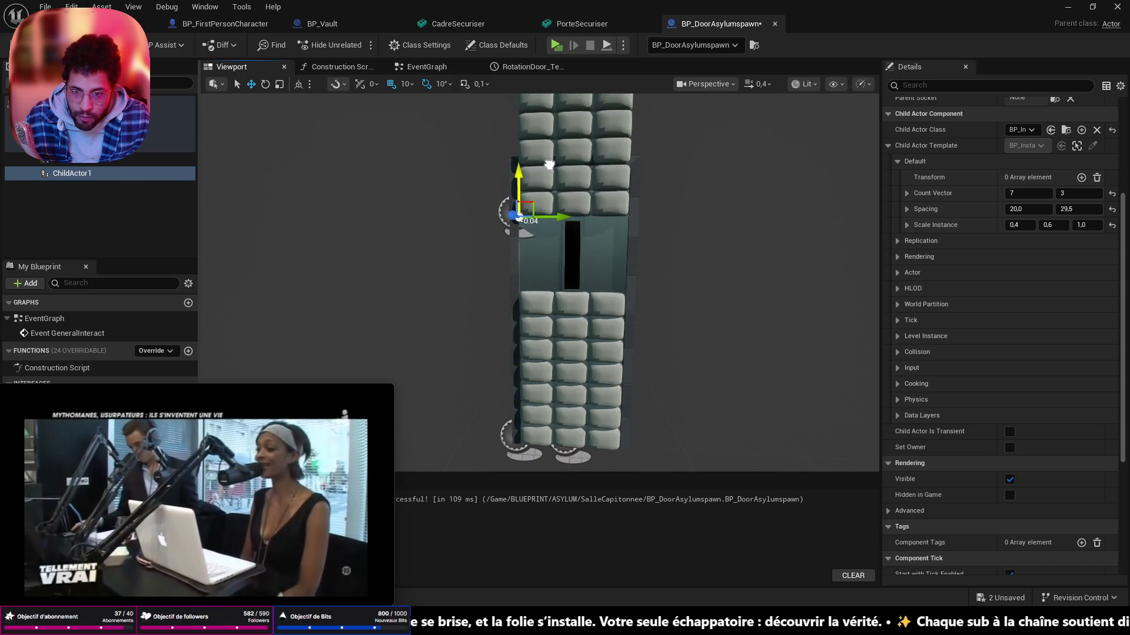
scroll(549, 220, "up", 3)
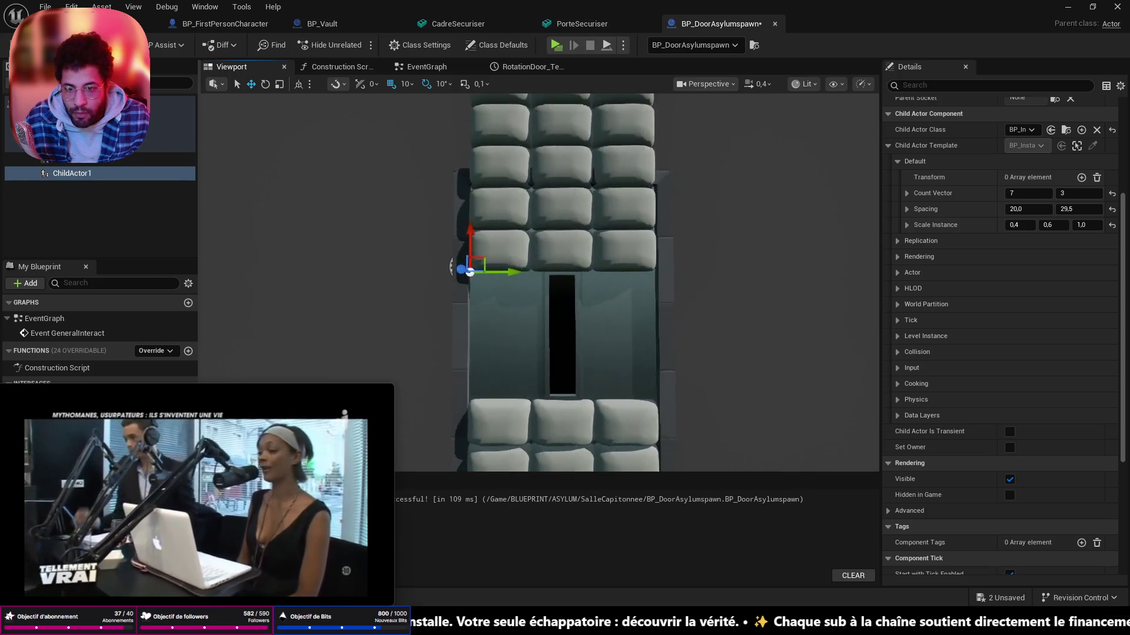
scroll(573, 265, "up", 2)
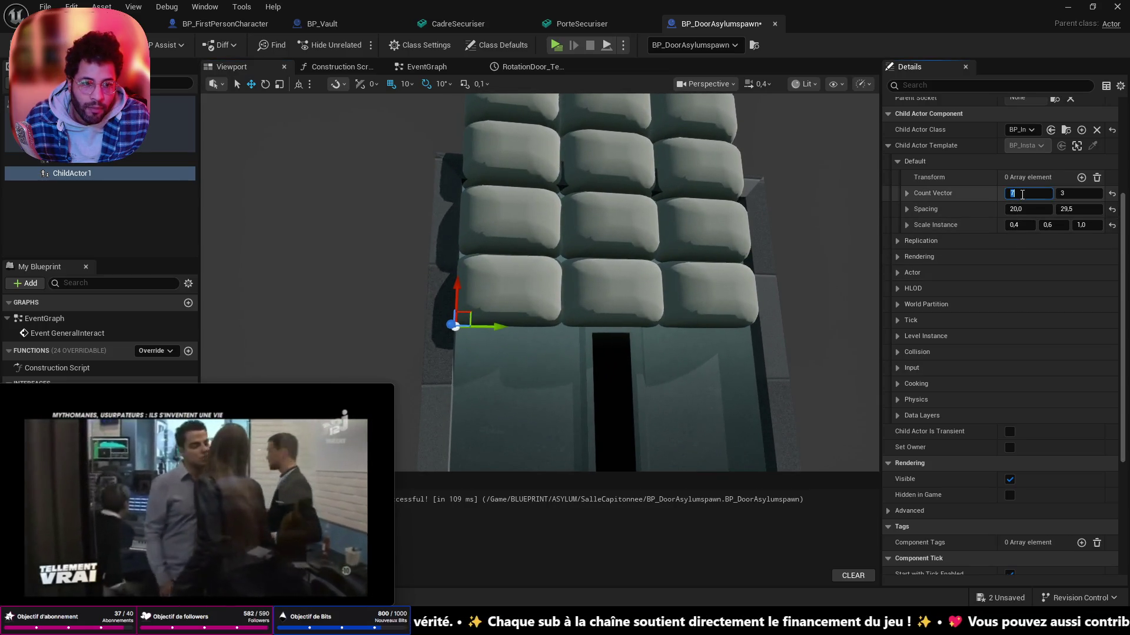
type("2")
- Cut the upper ChildActor1 grid to 2 rows of cushions and nudge it just above the slit
key("Return")
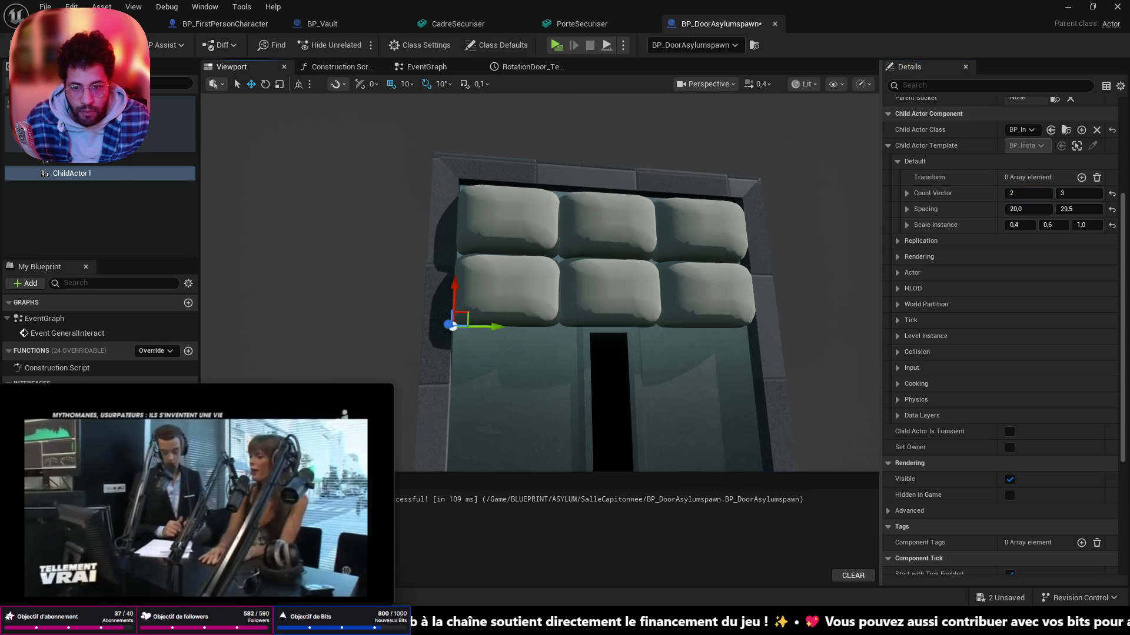
left_click_drag(519, 303, 523, 296)
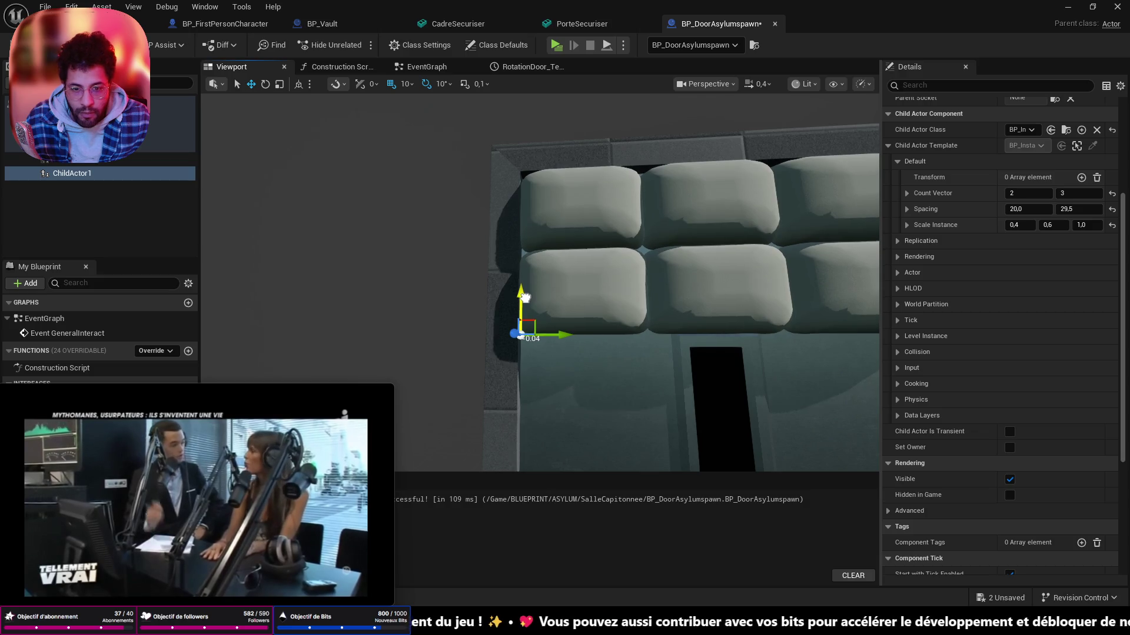
mouse_move(523, 301)
left_mouse_down()
mouse_move(618, 353)
mouse_move(512, 336)
left_mouse_up()
scroll(565, 335, "down", 5)
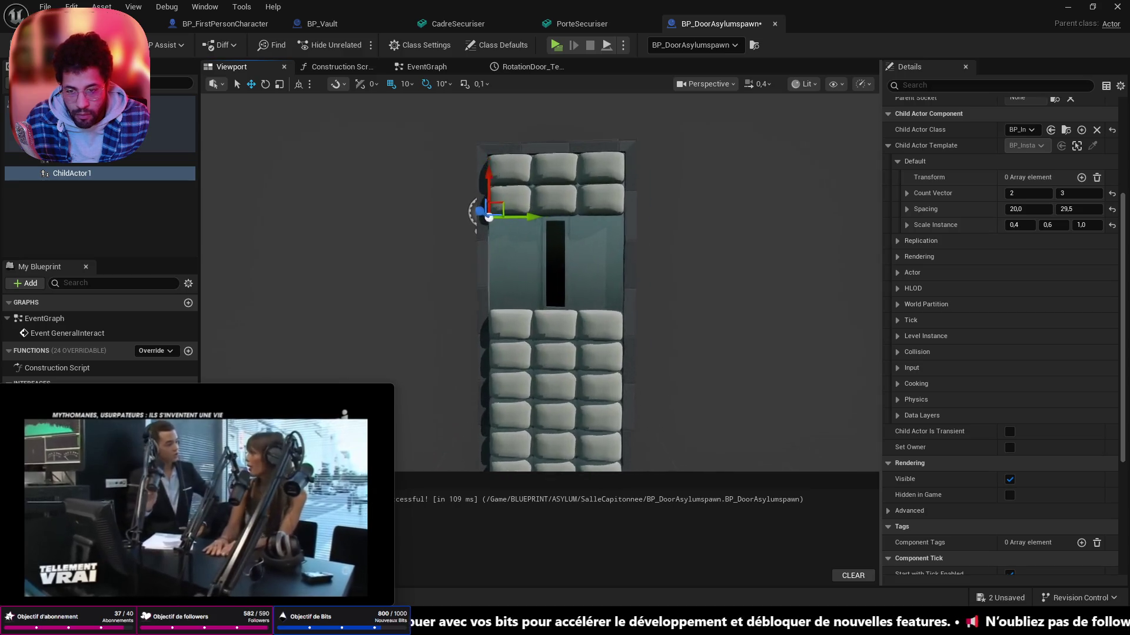
scroll(565, 283, "up", 4)
scroll(565, 283, "up", 3)
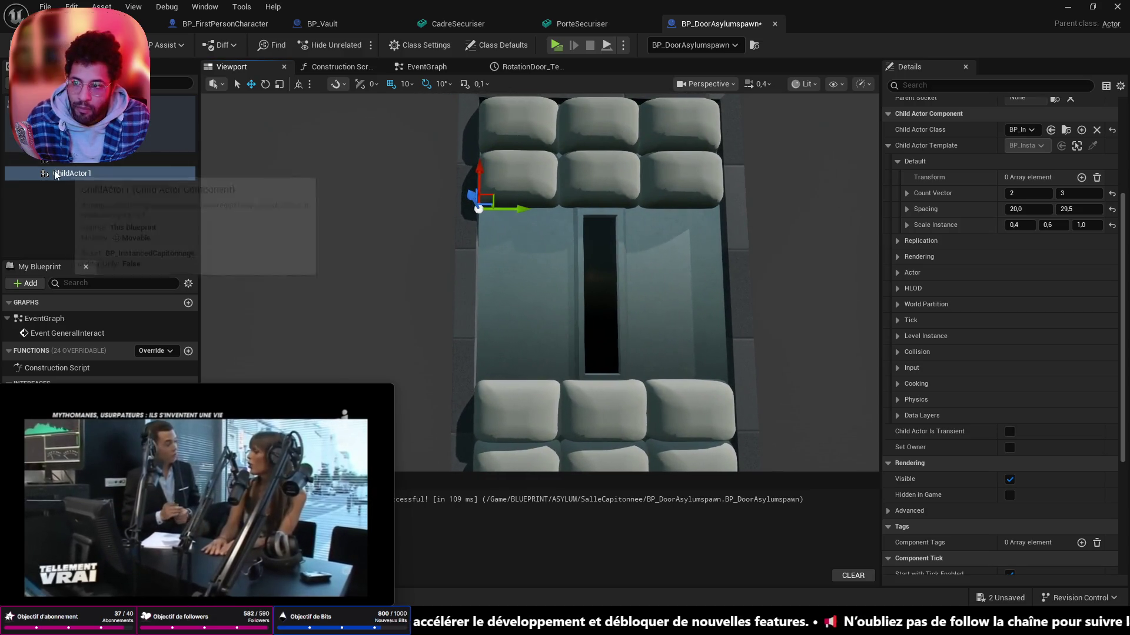
left_click(56, 175)
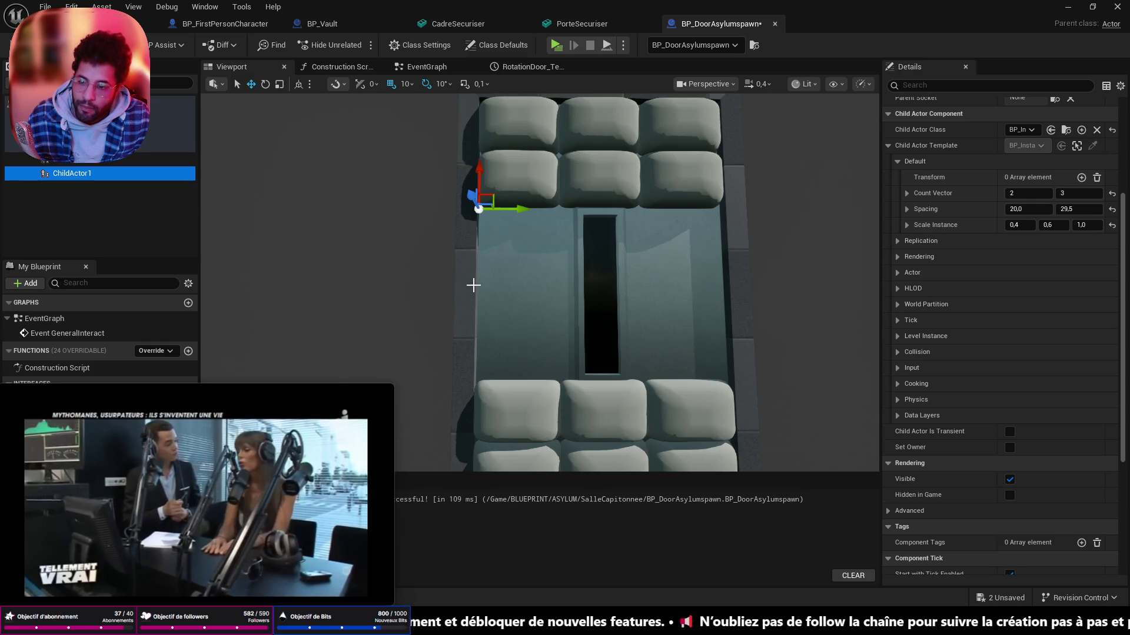
- Duplicate ChildActor1 into a new cushion grid ChildActor2, redoing a first misplaced copy
key("ctrl+d")
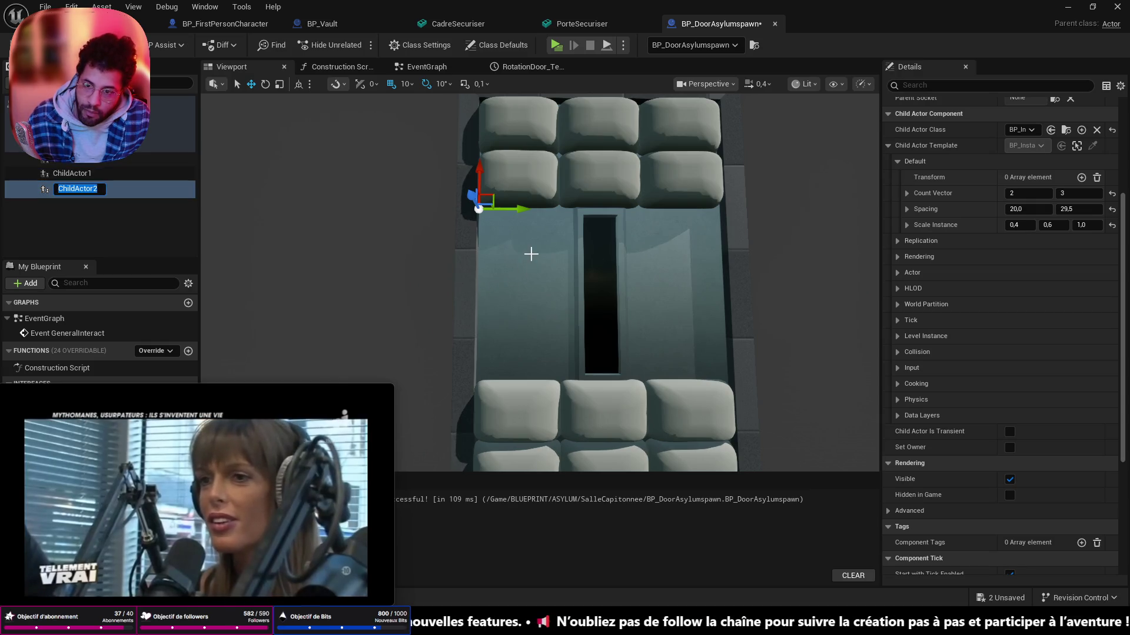
key("Return")
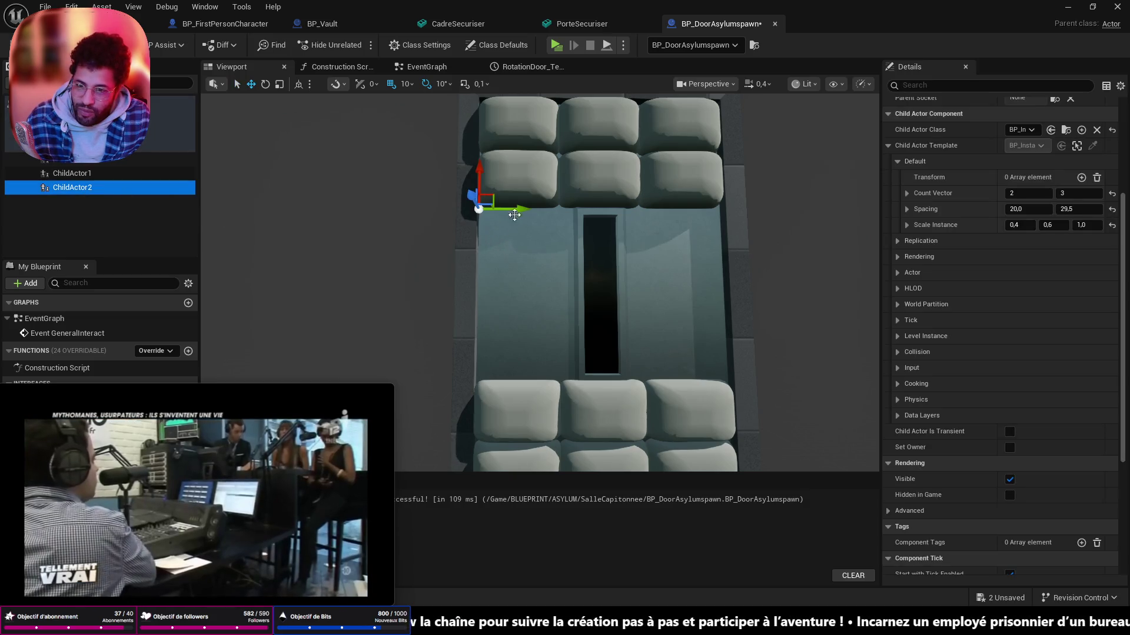
left_click(514, 215)
left_click(517, 189)
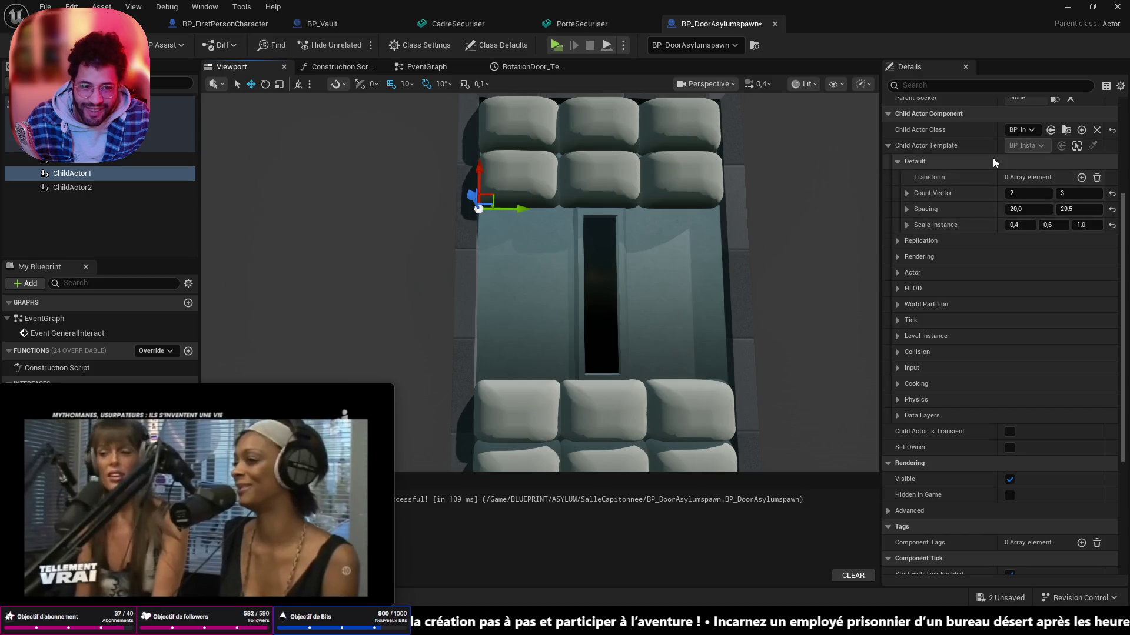
scroll(980, 205, "up", 4)
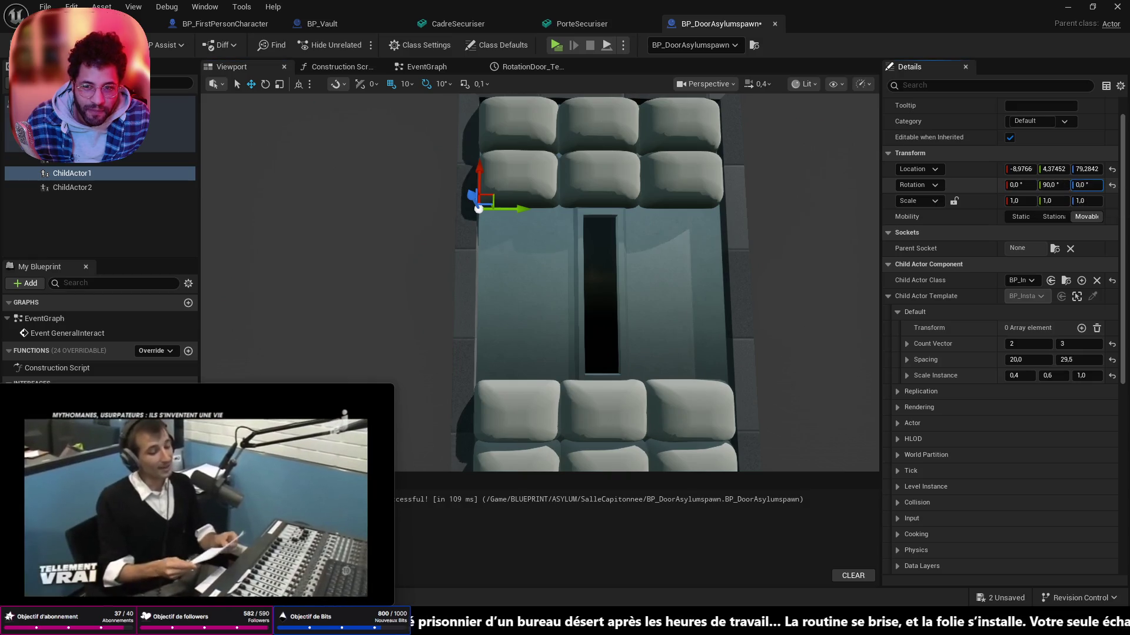
key("ctrl+z")
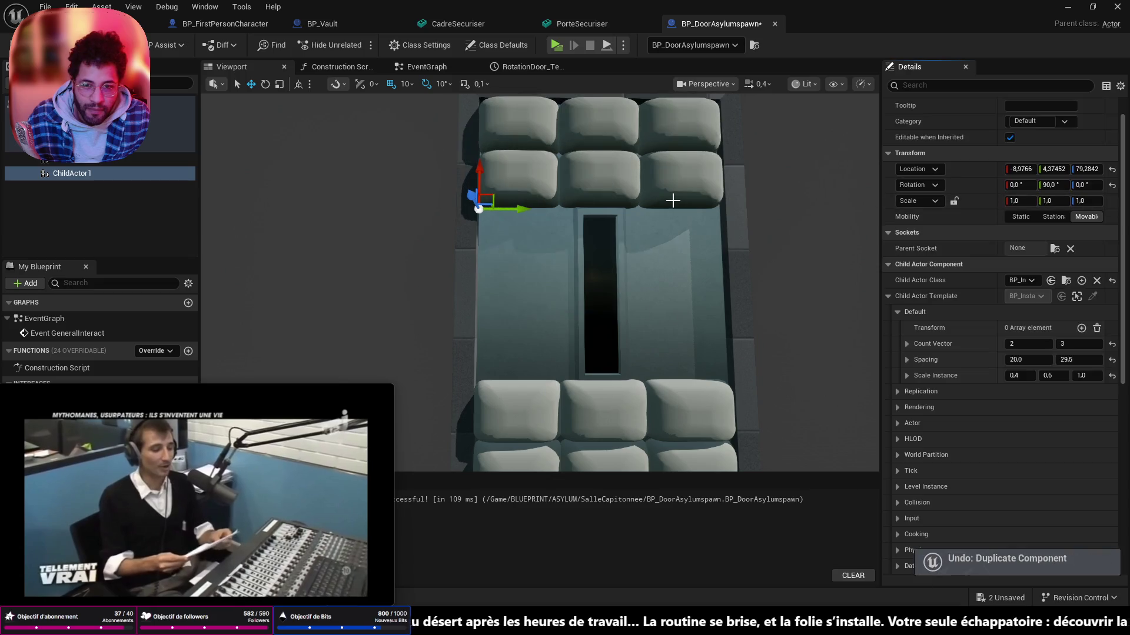
left_click(105, 175)
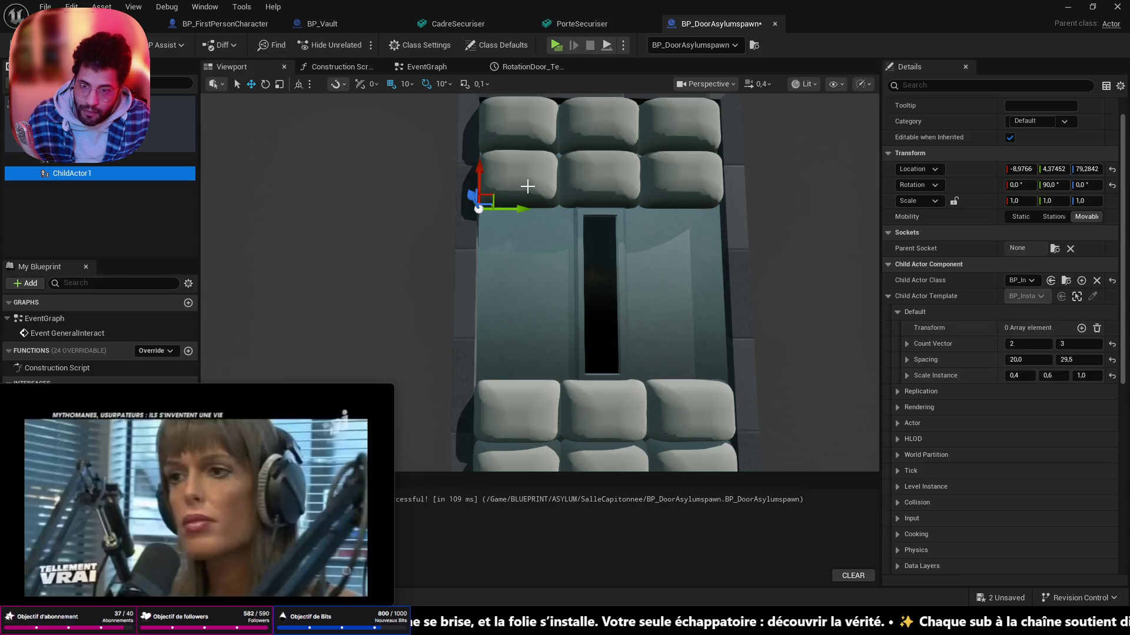
key("ctrl+d")
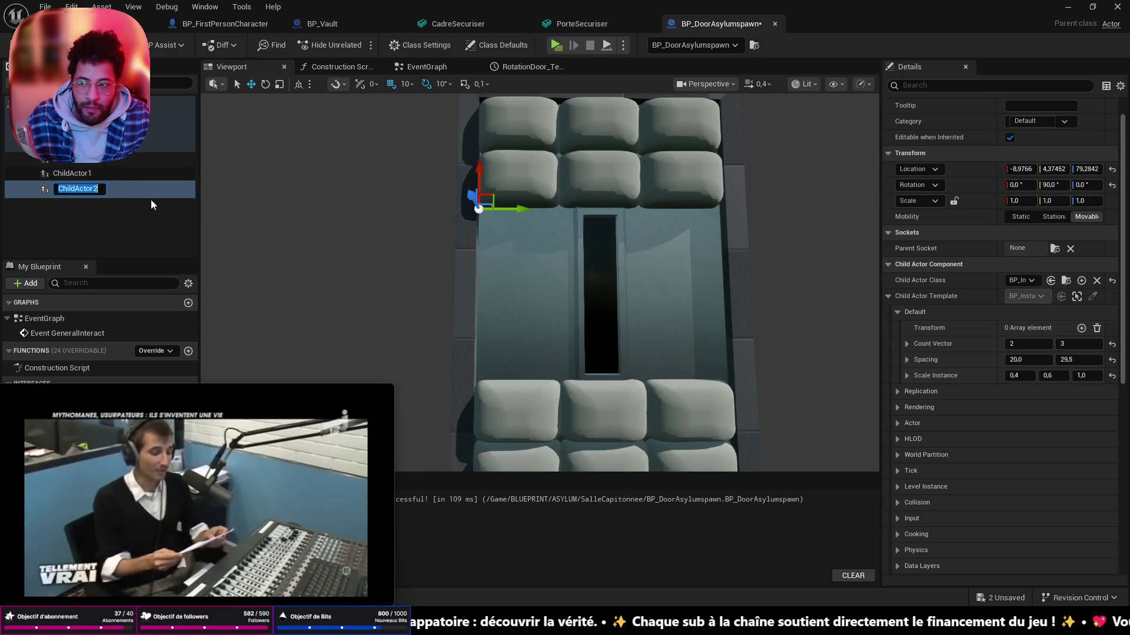
left_click(84, 195)
- Rotate ChildActor2 90° about Y, undoing stray X and Z rotation edits back to zero
left_click(1020, 184)
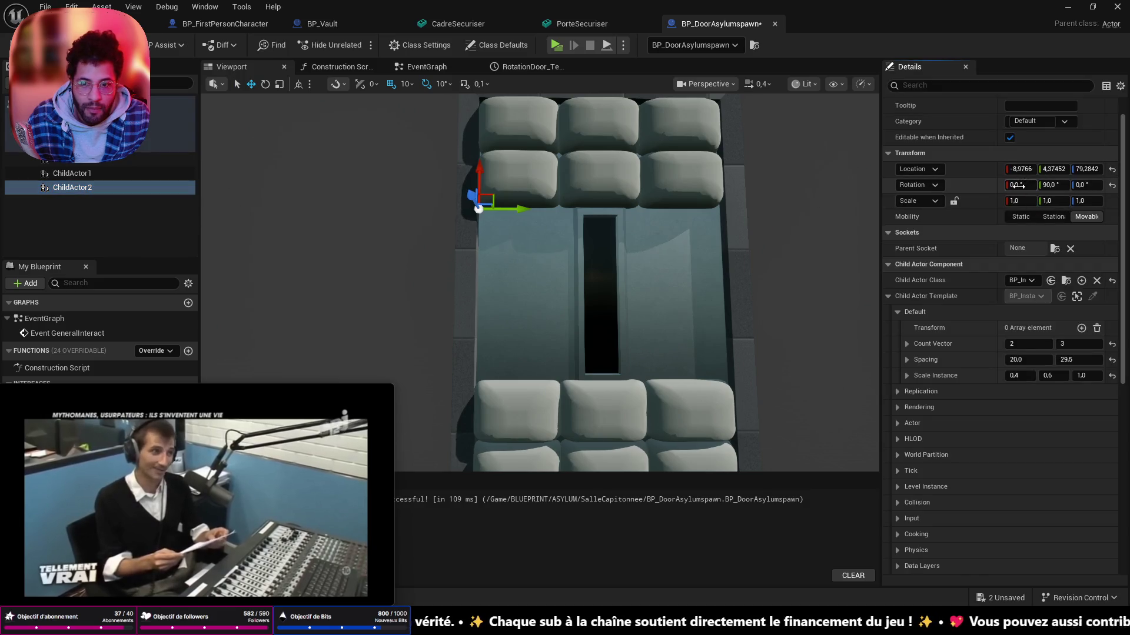
type("-90")
key("Return")
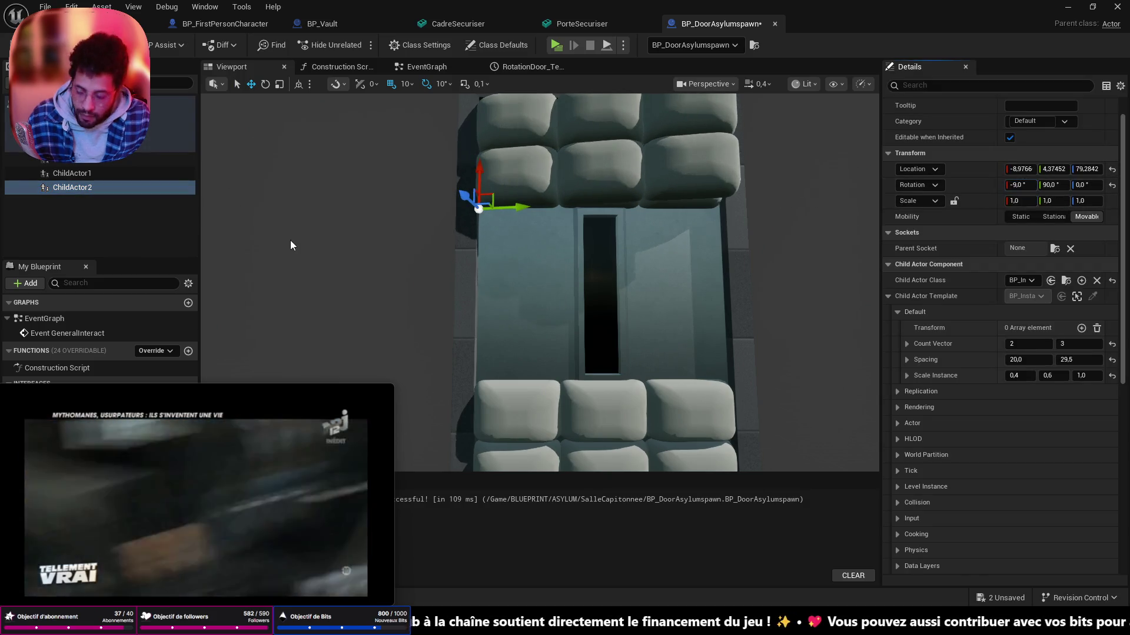
key("ctrl+z")
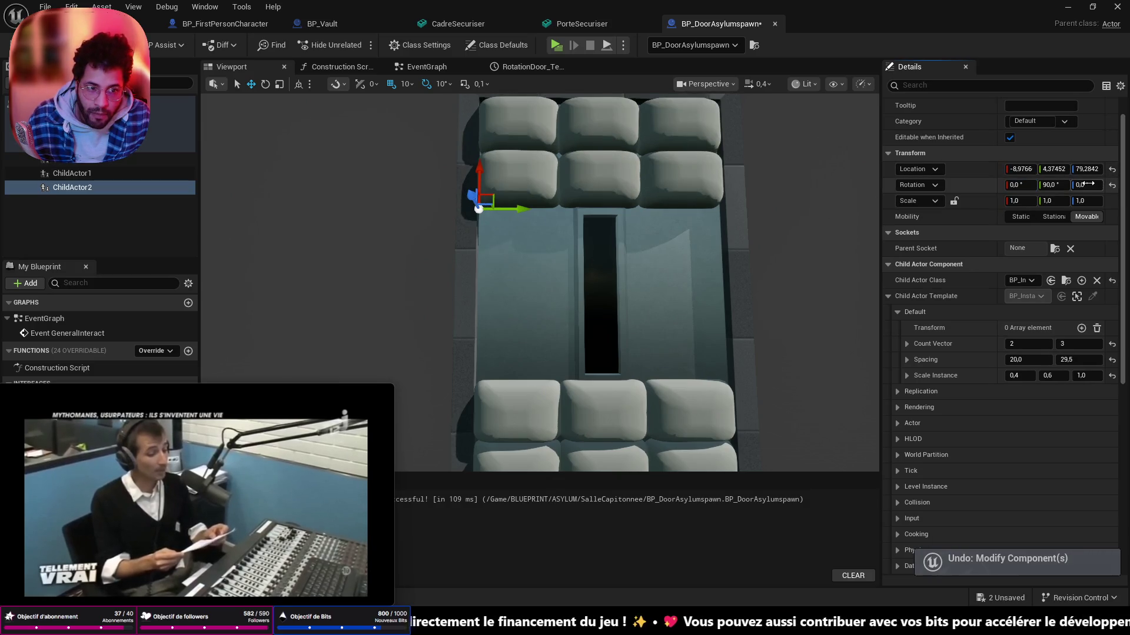
left_click_drag(1085, 185, 1079, 185)
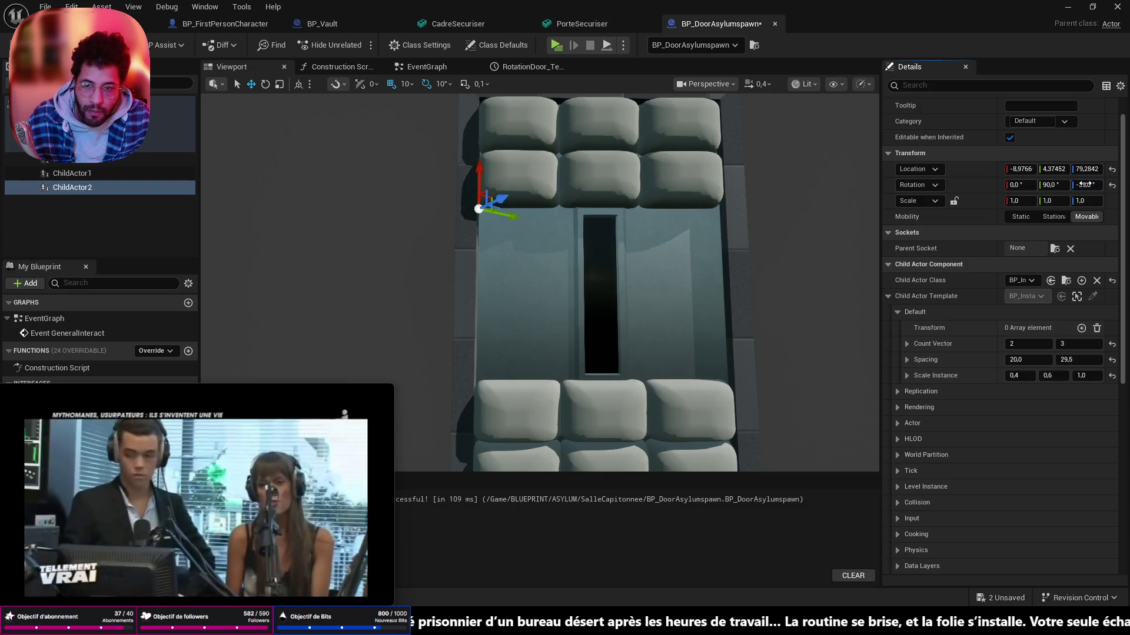
key("ctrl+z")
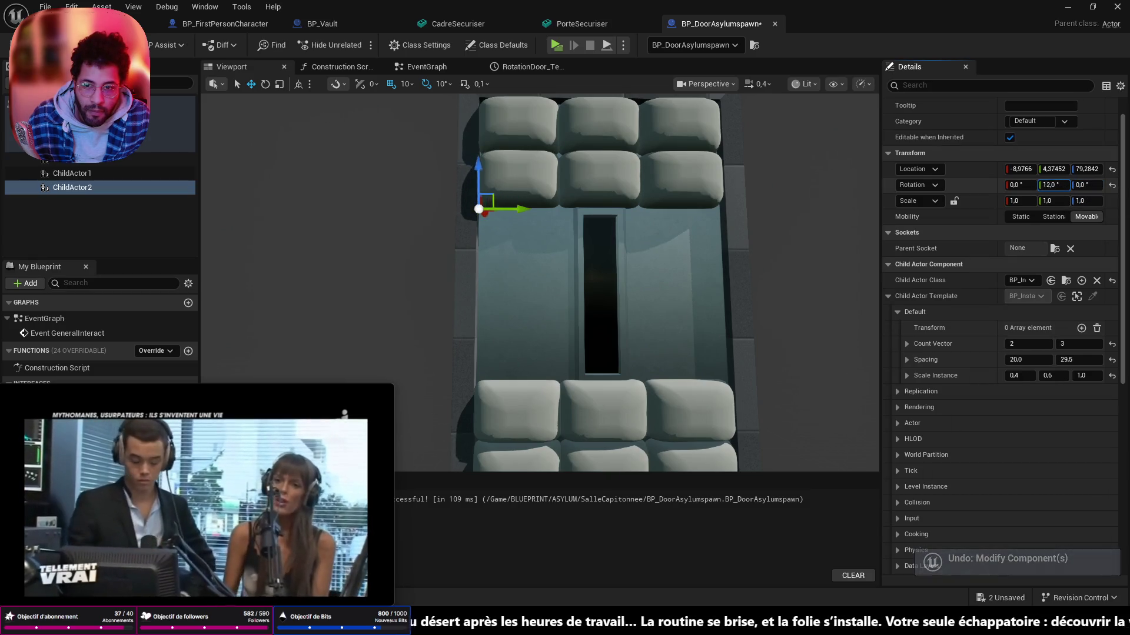
left_click_drag(1051, 184, 1006, 184)
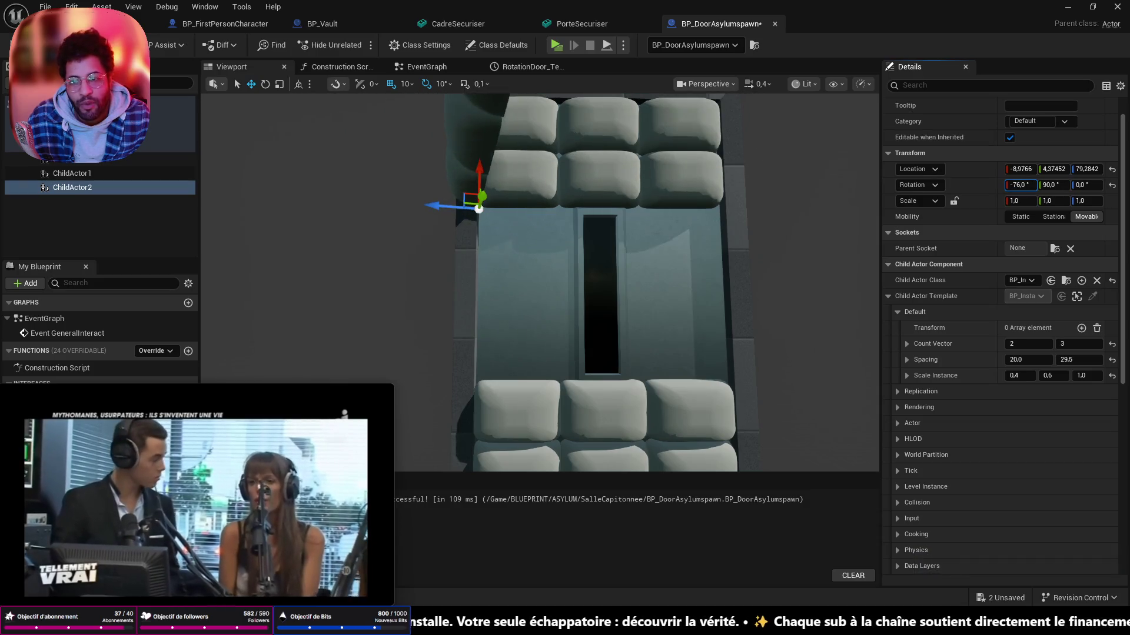
left_click_drag(1085, 186, 1072, 185)
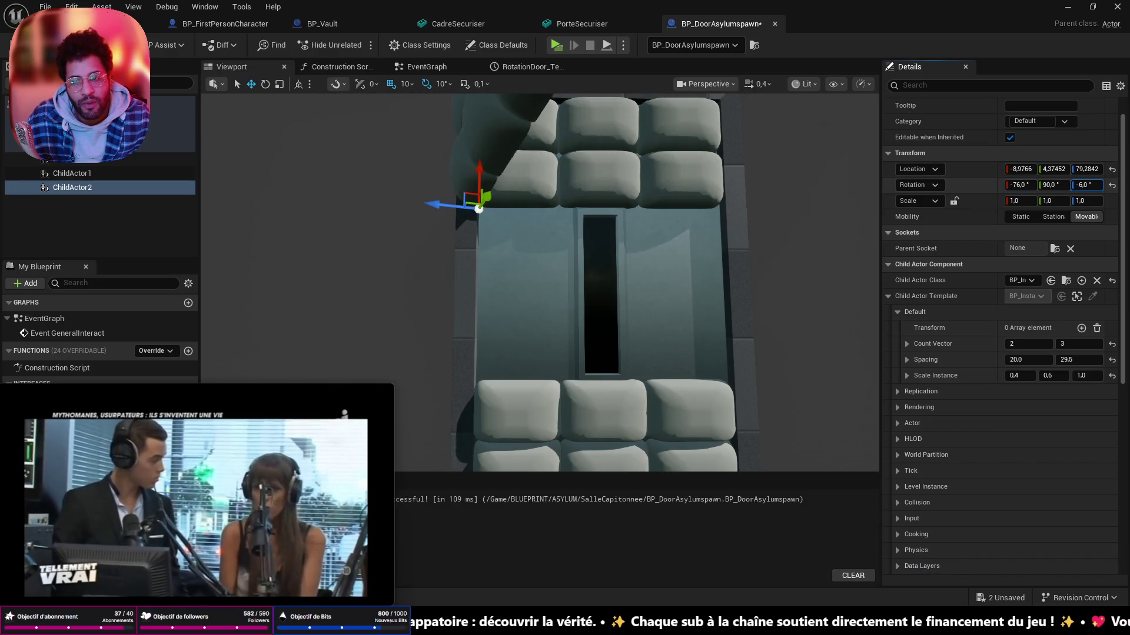
key("ctrl+z")
key("ctrl+z")
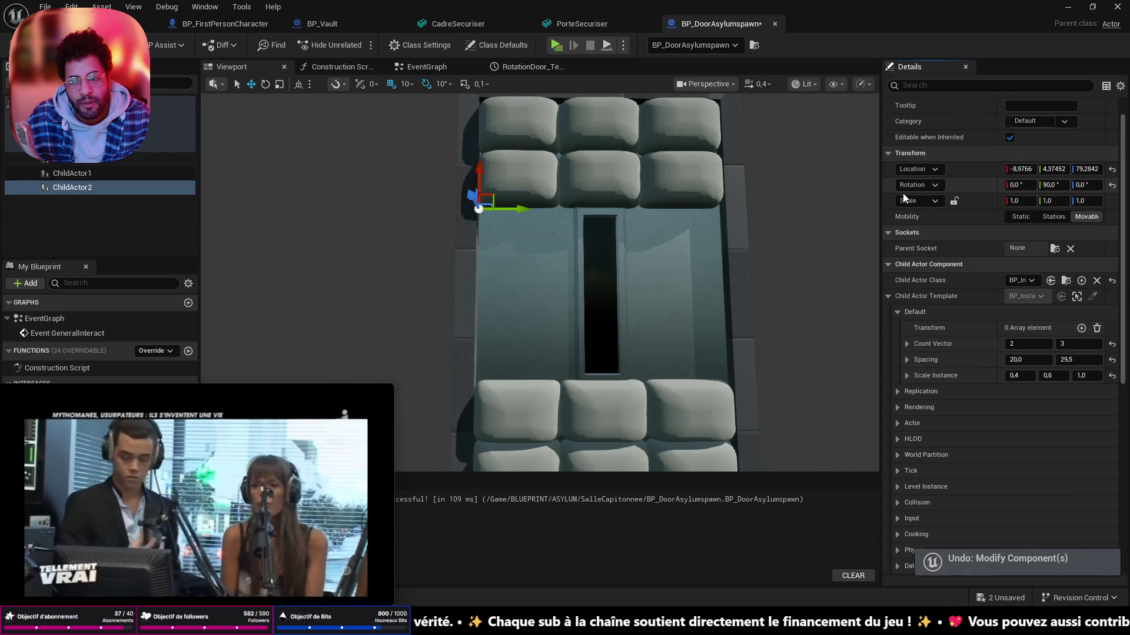
left_click_drag(530, 221, 511, 243)
key("e")
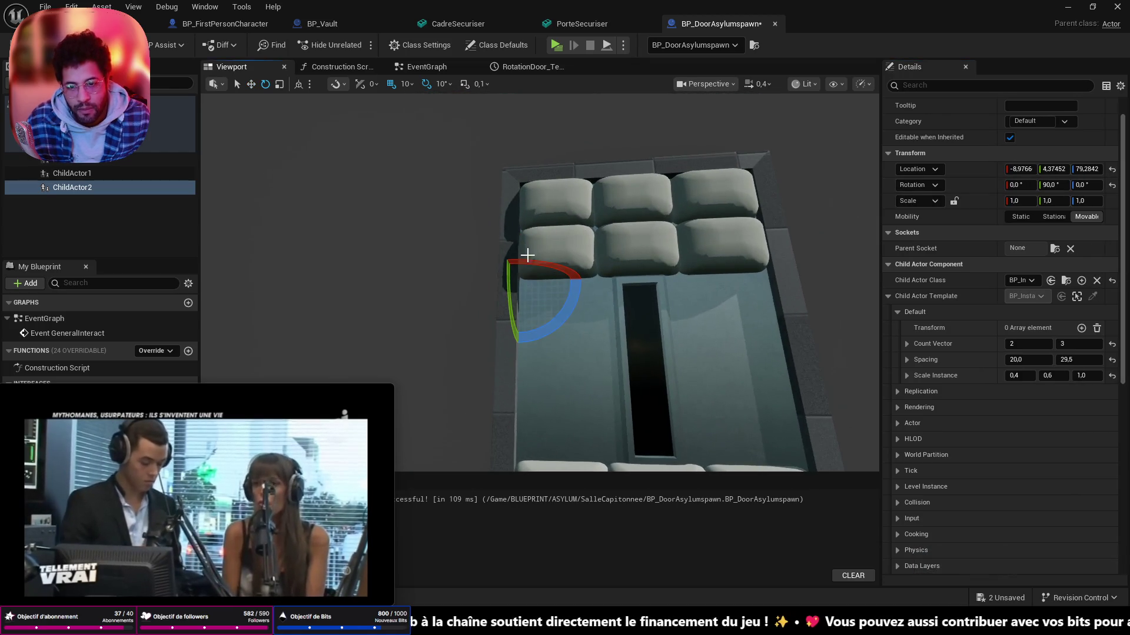
- Turn ChildActor2 upright beside the door slot with the rotate gizmo, yaw at 90
left_click_drag(529, 317, 538, 284)
mouse_move(521, 223)
left_mouse_down()
mouse_move(585, 281)
mouse_move(468, 159)
left_mouse_up()
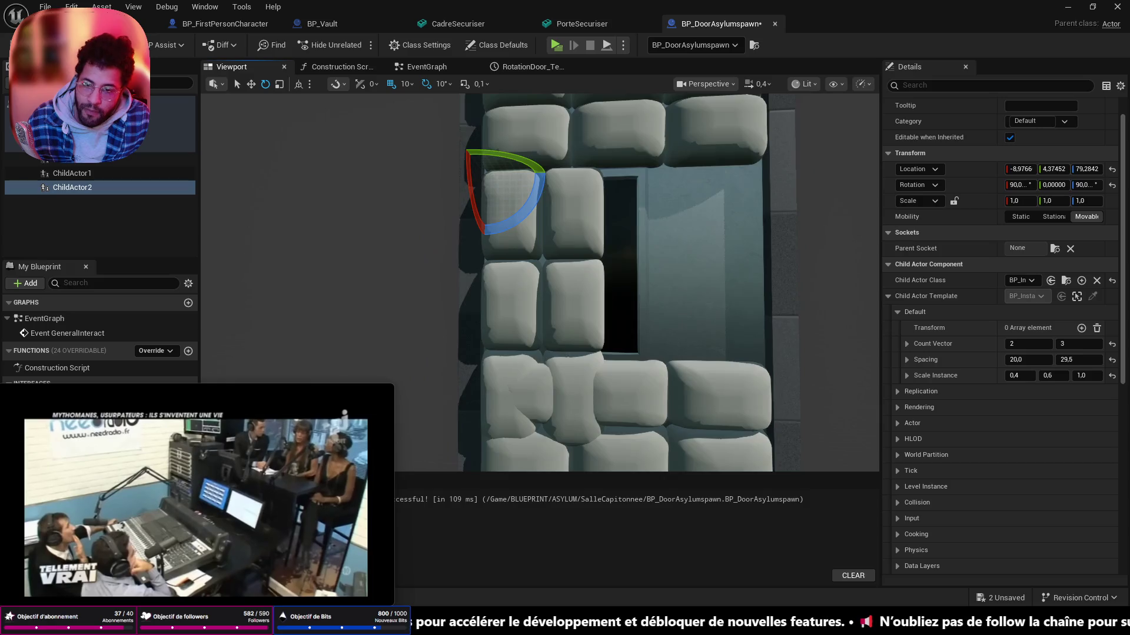
scroll(618, 283, "down", 2)
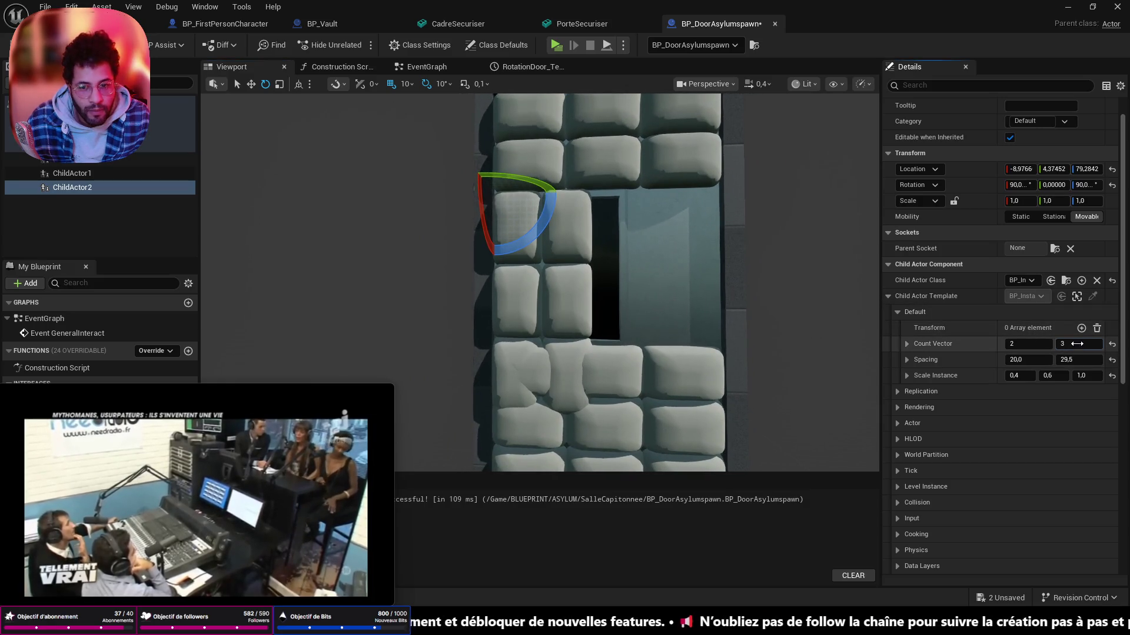
- Cut ChildActor2 to a 2-by-2 cushion block with vertical spacing of about 30.35
left_click(1066, 344)
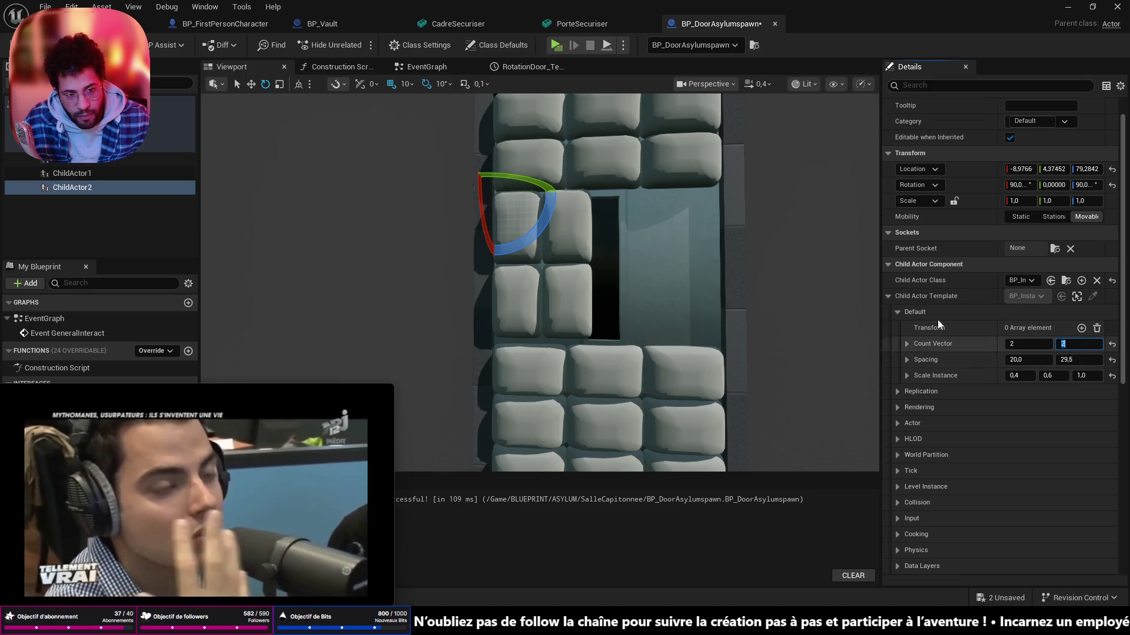
left_click_drag(743, 239, 671, 265)
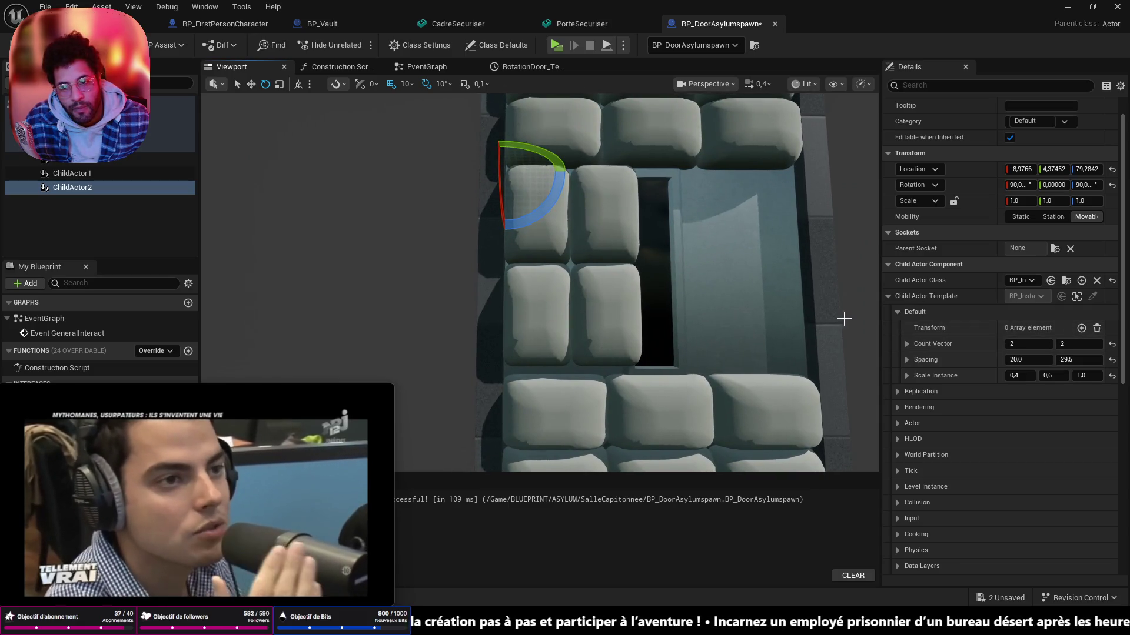
left_click_drag(1072, 359, 1073, 359)
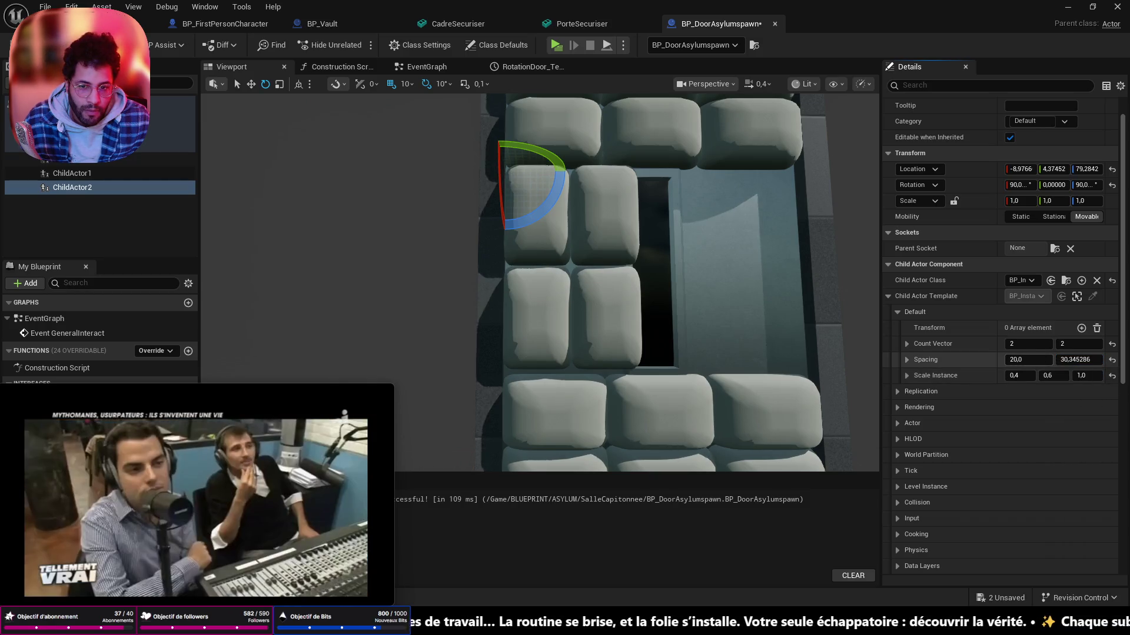
- Give the side cushions 16.85 horizontal spacing and 0.38 by 0.65 scale, narrower and taller
left_click_drag(1025, 360, 1020, 359)
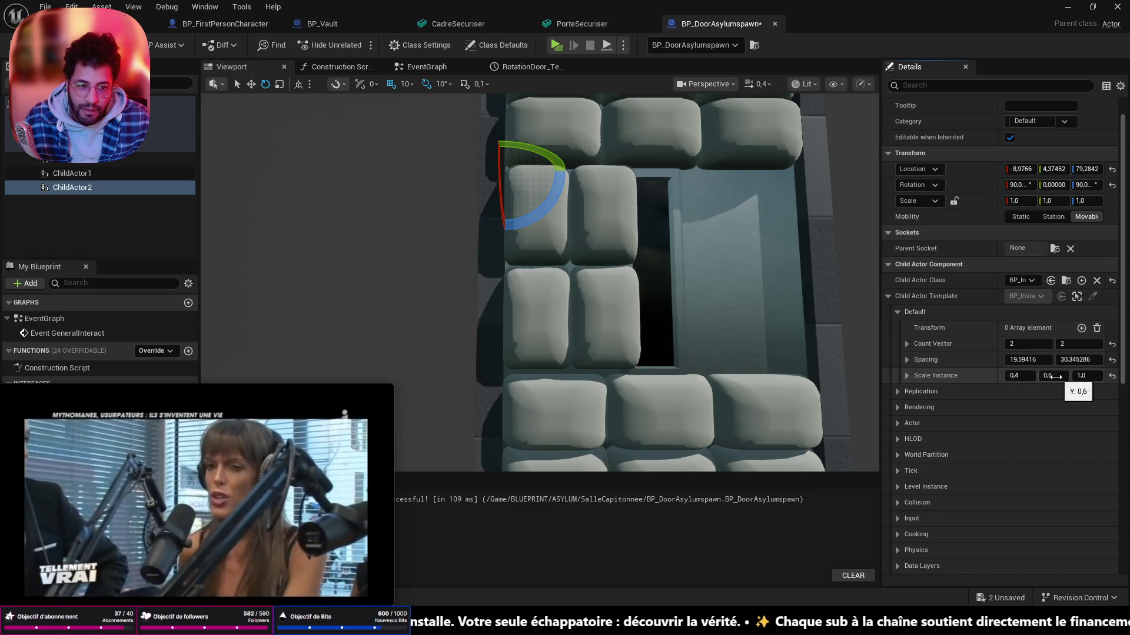
left_click_drag(1019, 378, 1016, 378)
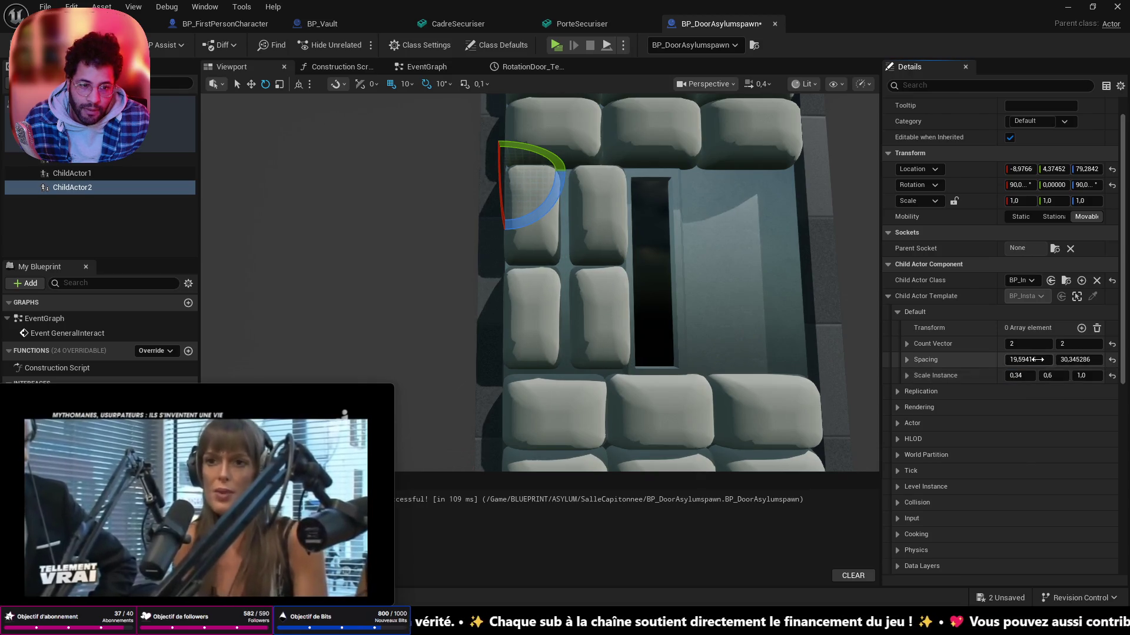
left_click_drag(1033, 359, 1029, 359)
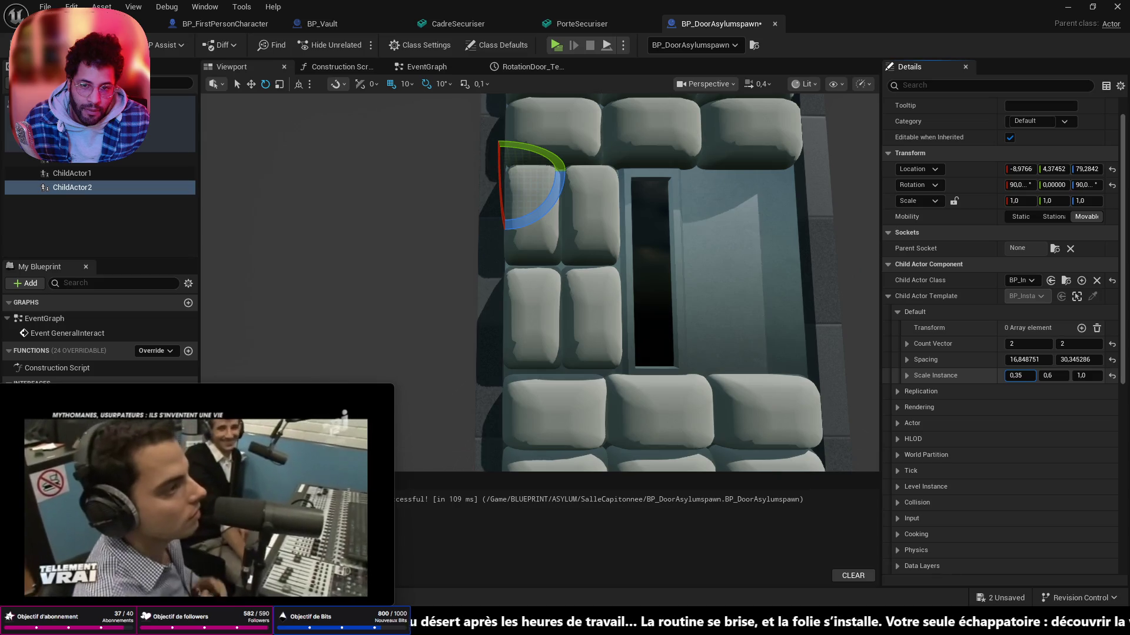
left_click_drag(1015, 376, 1018, 375)
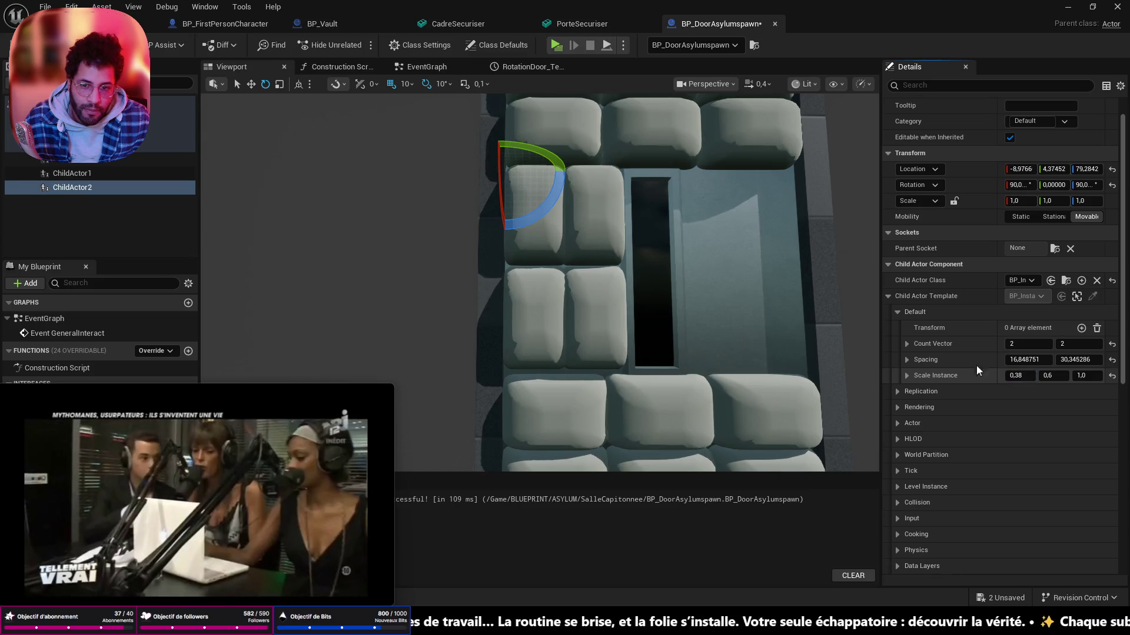
mouse_move(672, 265)
left_mouse_down()
mouse_move(618, 283)
mouse_move(601, 265)
mouse_move(862, 382)
left_mouse_up()
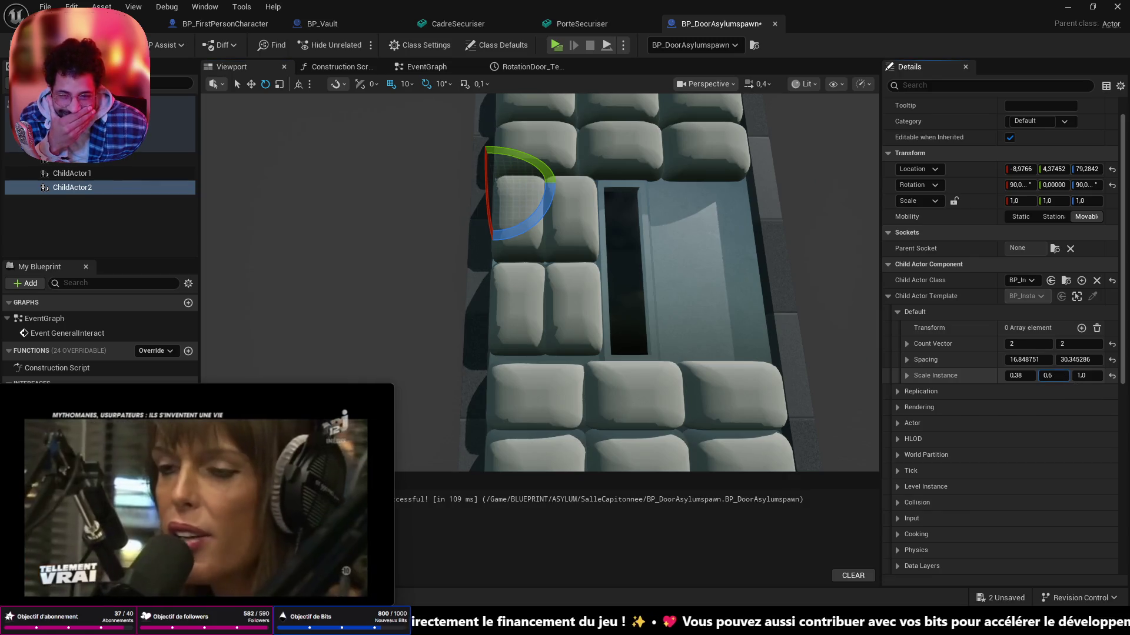
left_click_drag(1049, 376, 1048, 376)
scroll(618, 265, "down", 1)
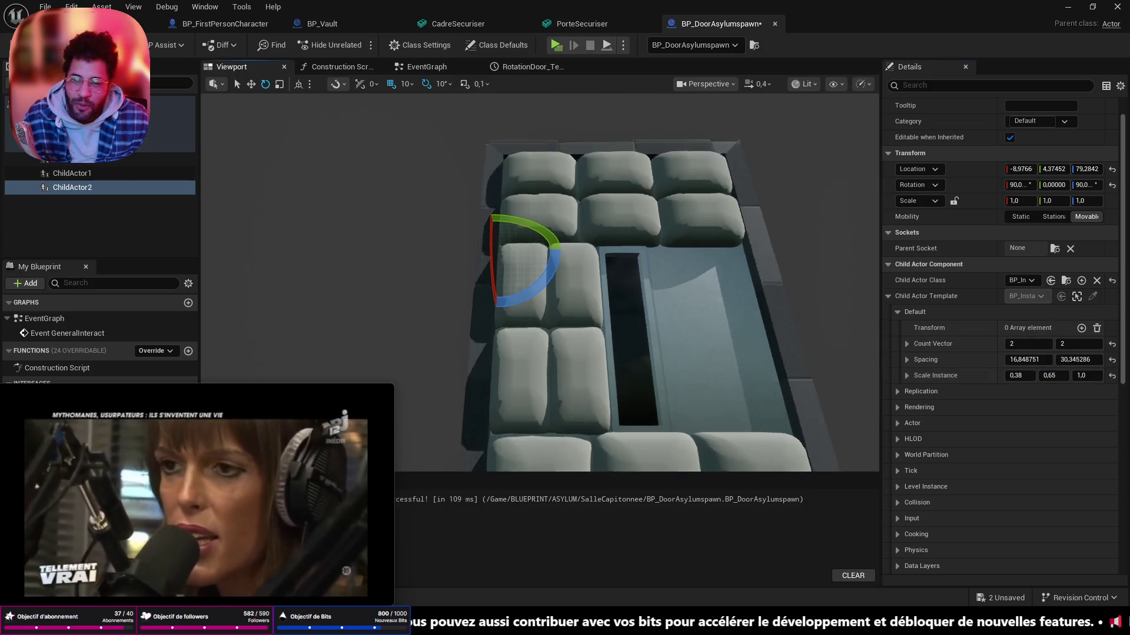
left_click_drag(618, 292, 633, 273)
scroll(618, 283, "up", 3)
scroll(632, 273, "down", 2)
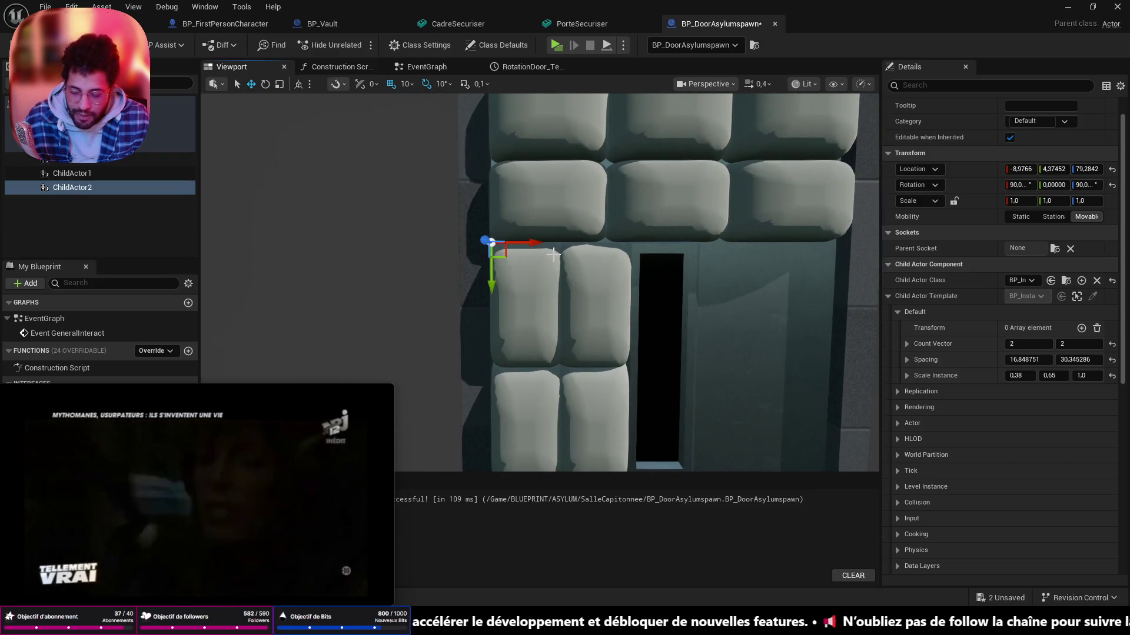
- Duplicate the side cushion grid into ChildActor3
key("ctrl+d")
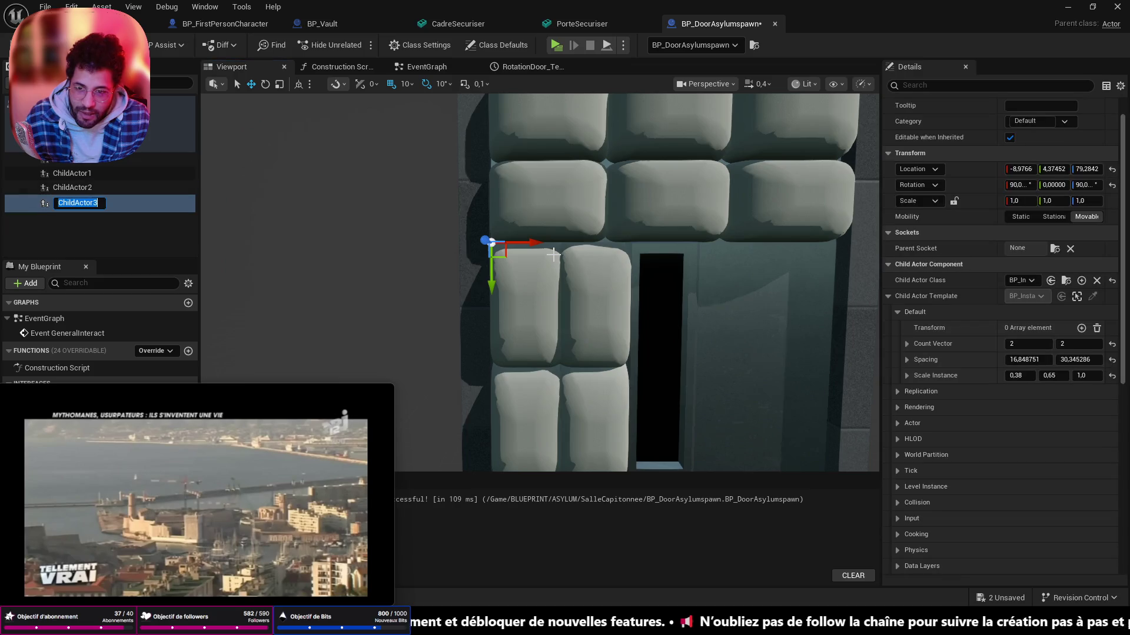
- Move ChildActor3 along Y to pad the slot's opposite side and save the work
left_click_drag(536, 243, 702, 247)
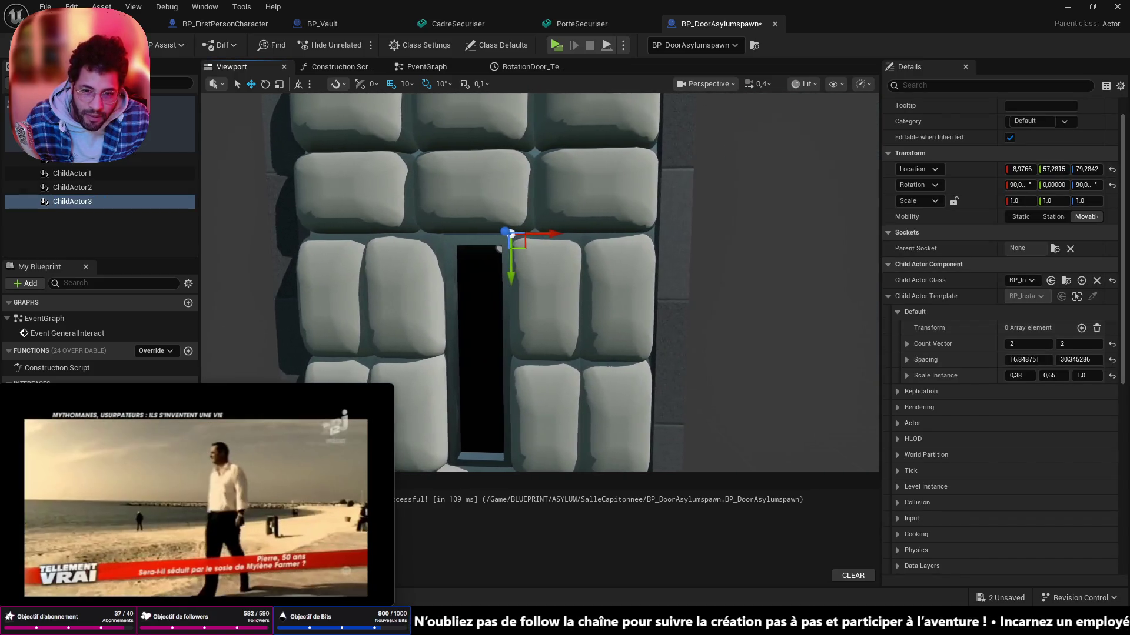
scroll(494, 264, "down", 4)
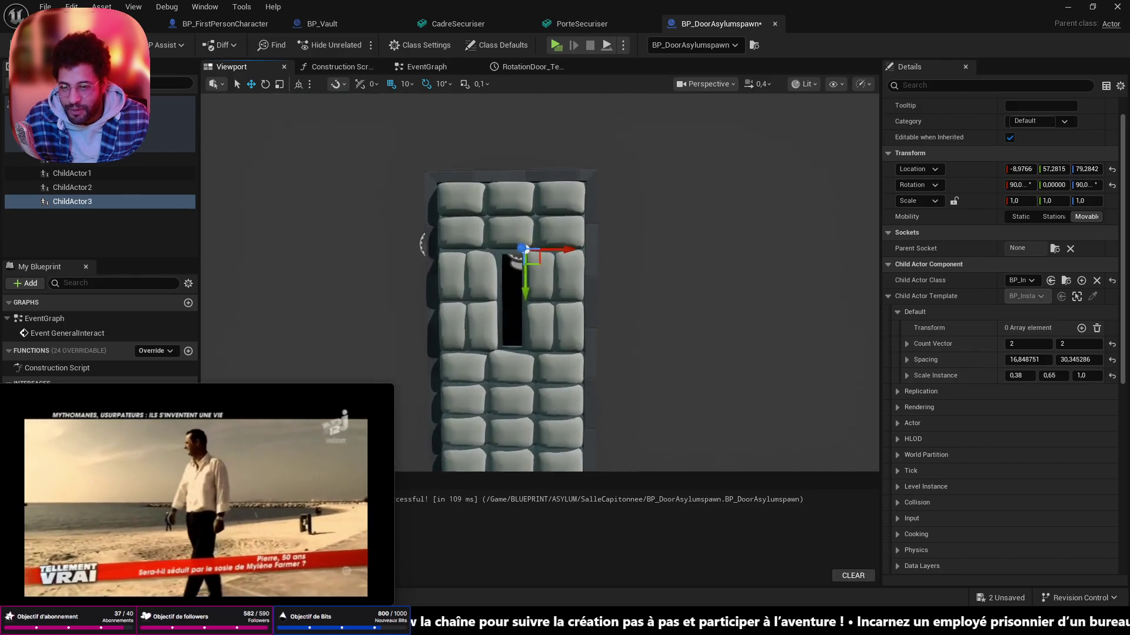
scroll(494, 264, "up", 5)
scroll(495, 266, "up", 3)
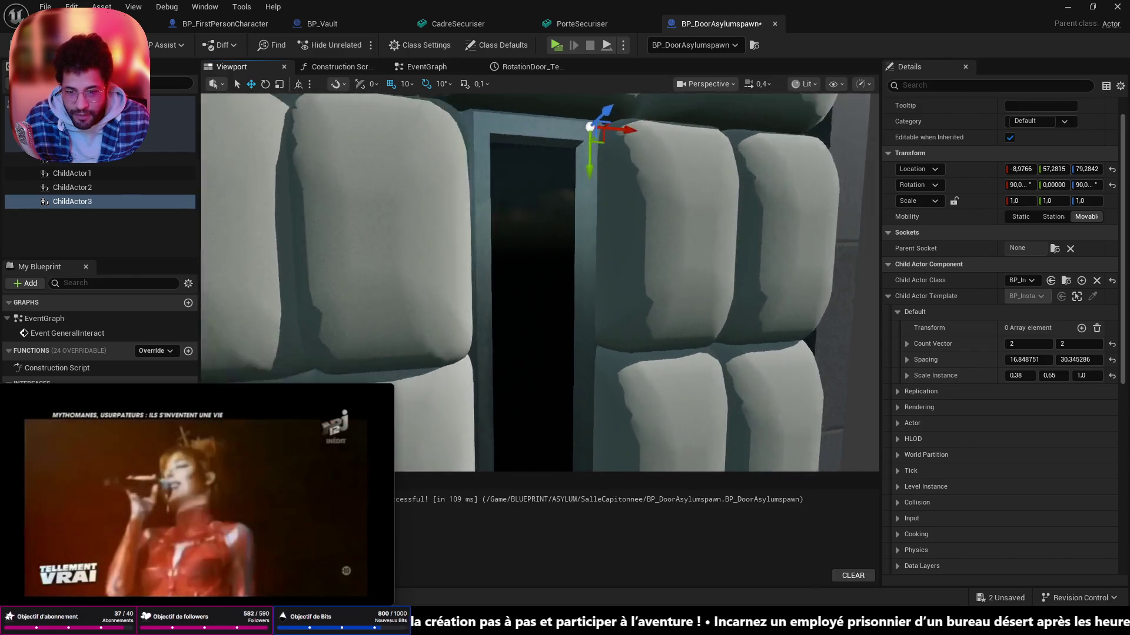
scroll(494, 265, "down", 5)
key("ctrl+s")
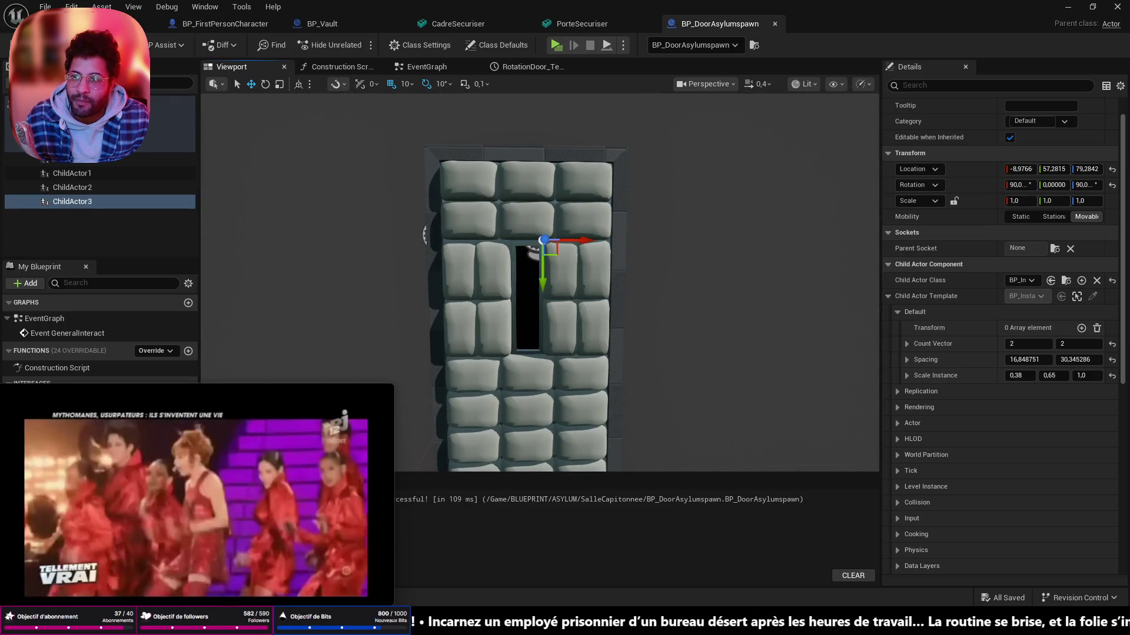
- Check the cushioned door in the AFTER_HOURS_REAL level, then return to the blueprint and select ChildActor2
left_click(992, 23)
left_click_drag(541, 161, 481, 335)
left_click(716, 23)
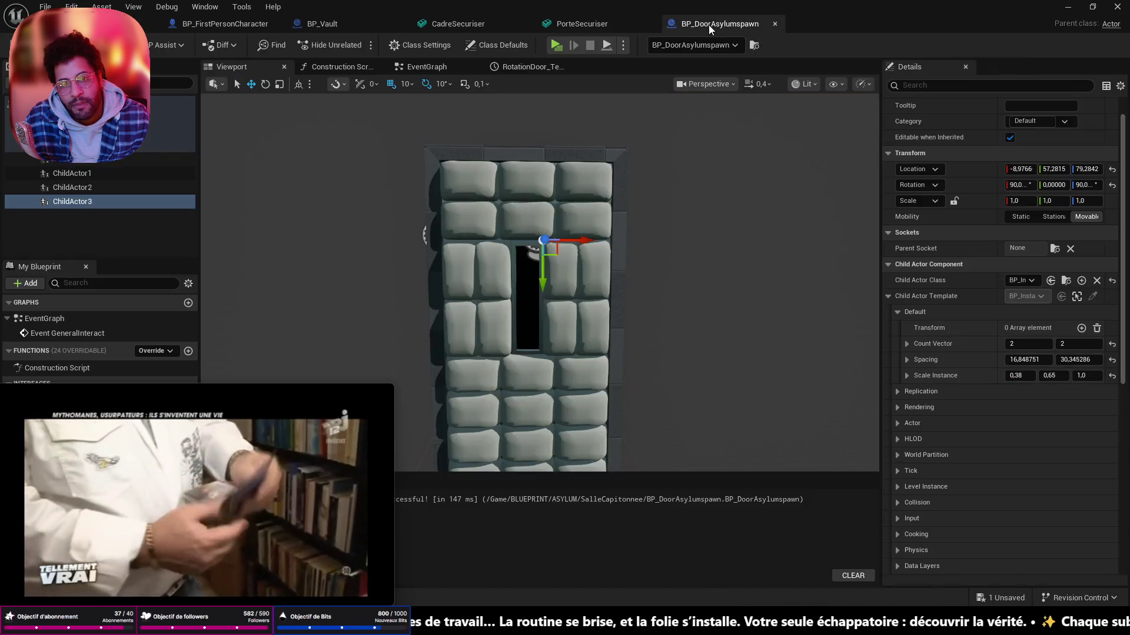
scroll(530, 266, "up", 3)
left_click_drag(530, 265, 618, 266)
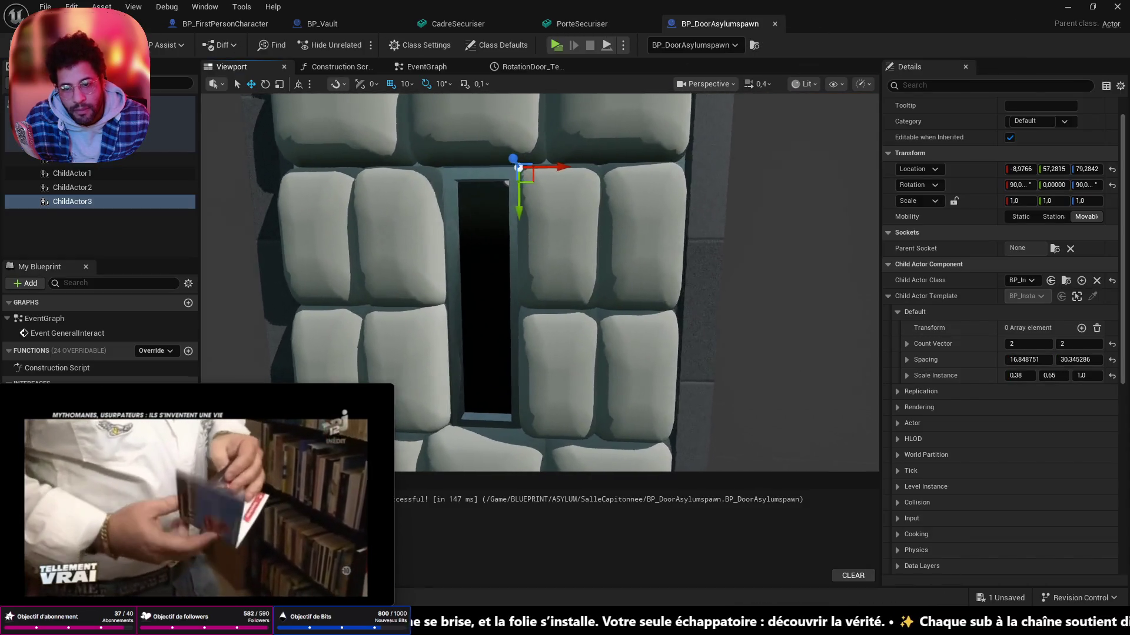
left_click(658, 224)
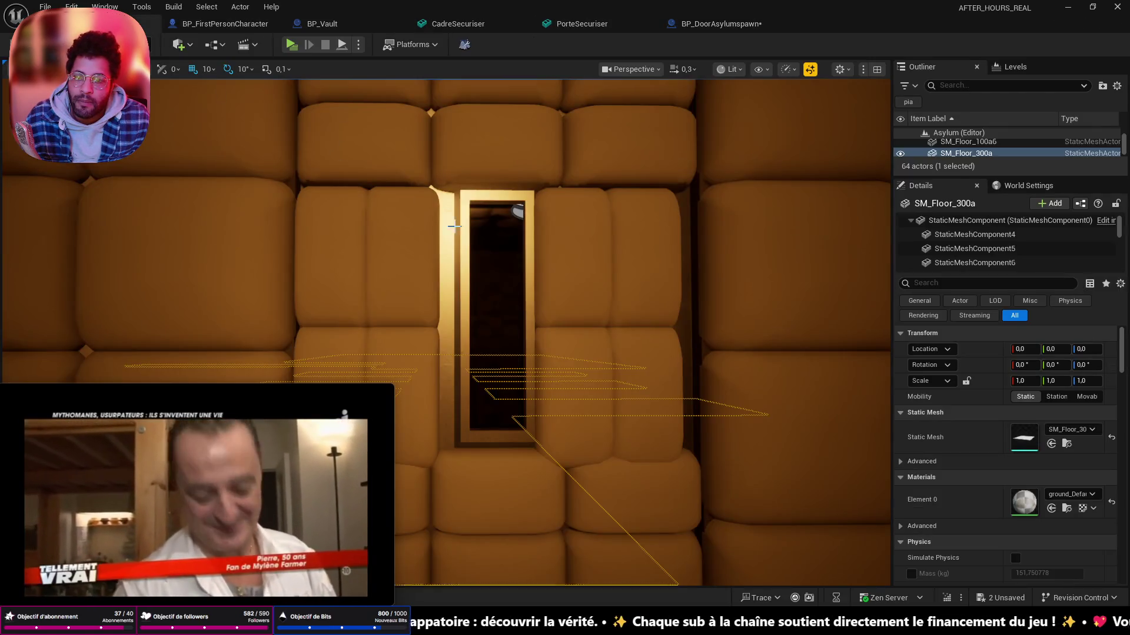
- Trial-slide the door's side grids ChildActor2 and ChildActor3 sideways in the level, then undo the move
left_click(569, 260)
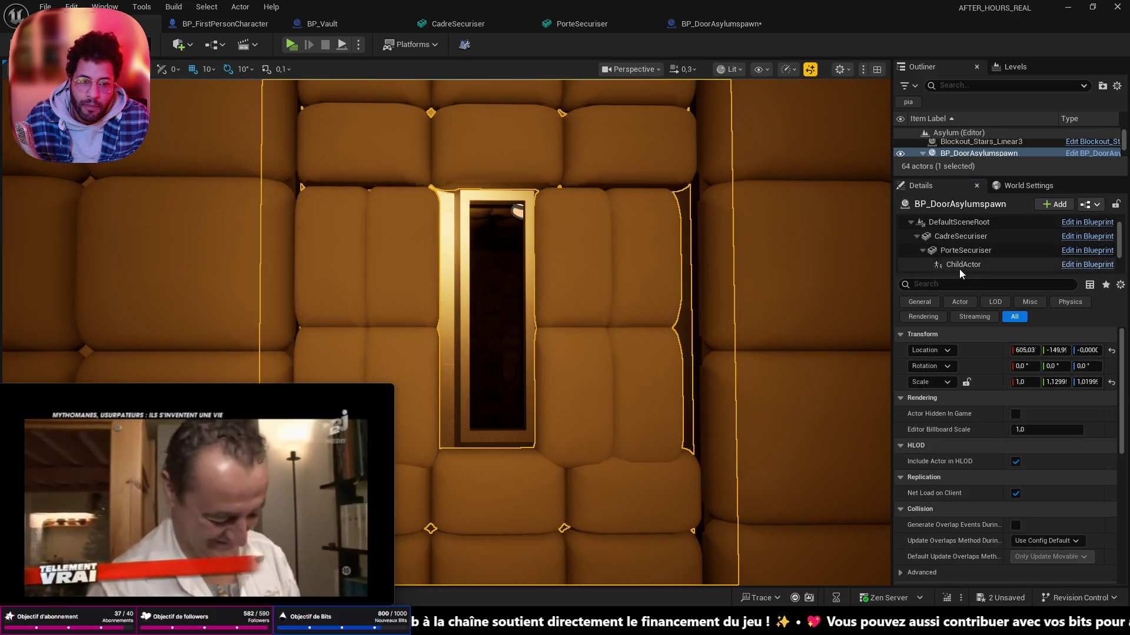
left_click(960, 265)
scroll(960, 265, "down", 2)
left_click(964, 249, "shift")
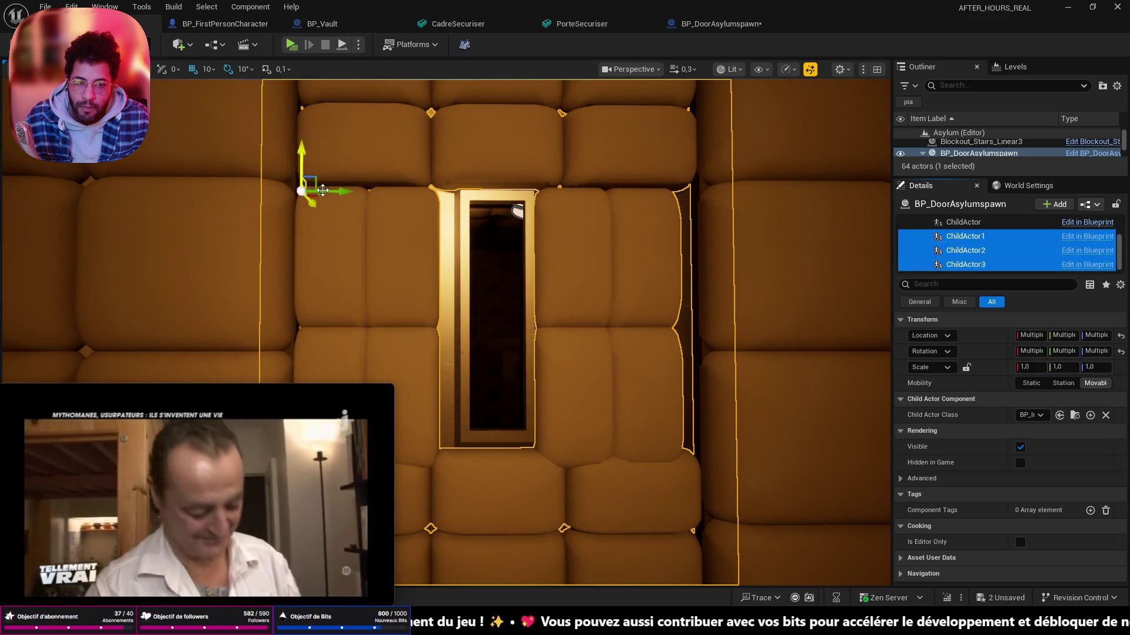
left_click(963, 250)
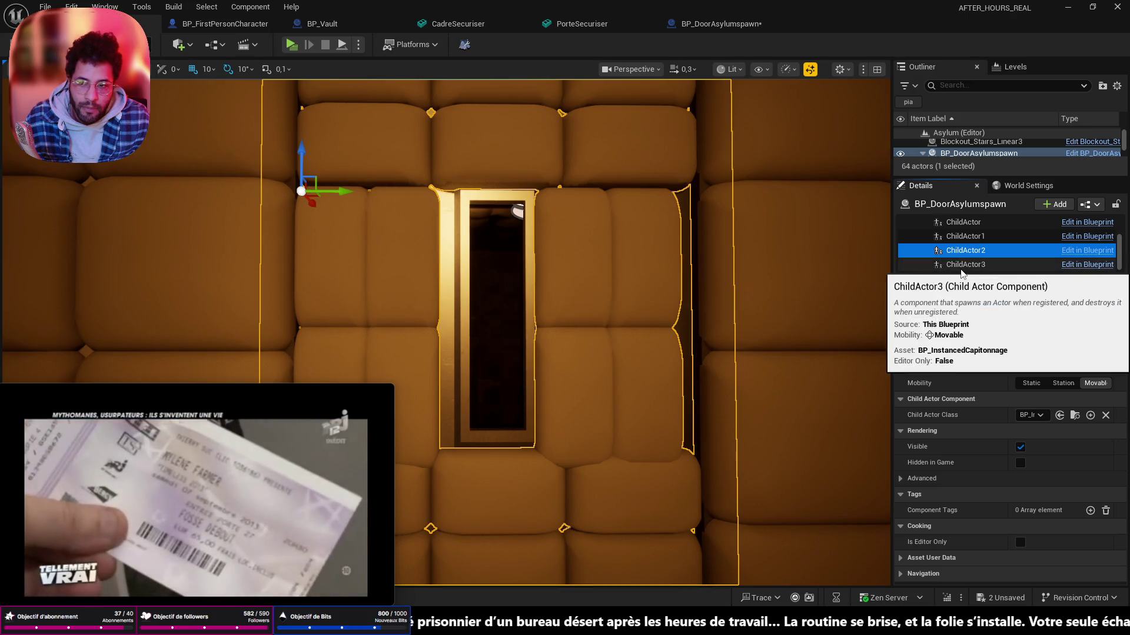
left_click(962, 265, "ctrl")
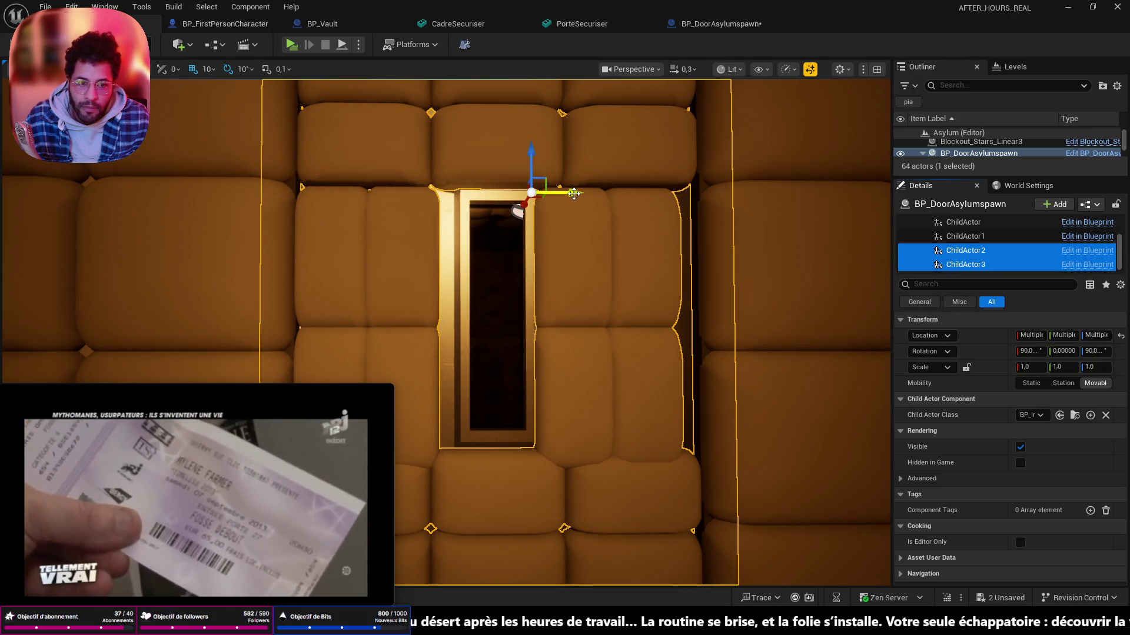
left_click_drag(574, 194, 588, 200)
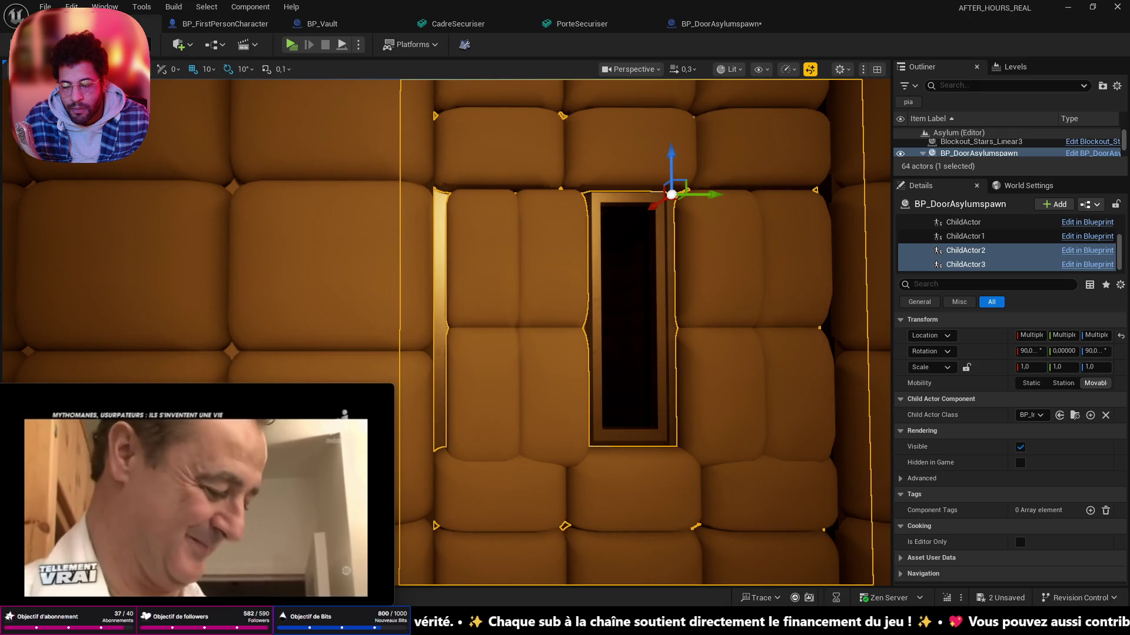
key("ctrl+z")
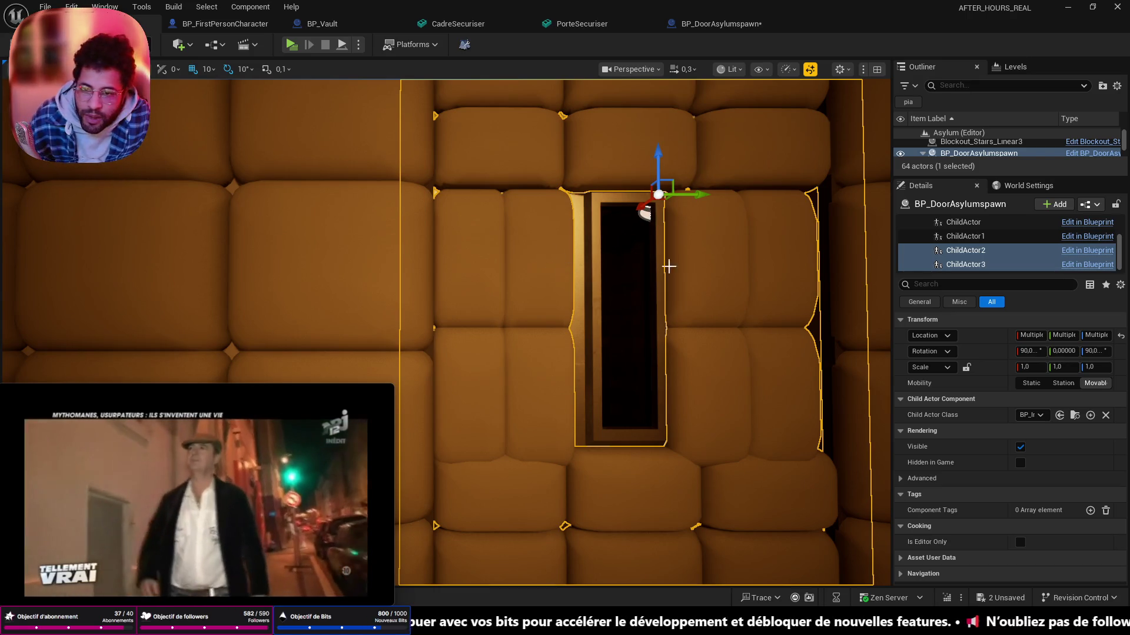
- View the padded wall at an angle and reopen the BP_DoorAsylumspawn blueprint editor
mouse_move(724, 273)
left_mouse_down()
mouse_move(619, 353)
mouse_move(684, 304)
left_mouse_up()
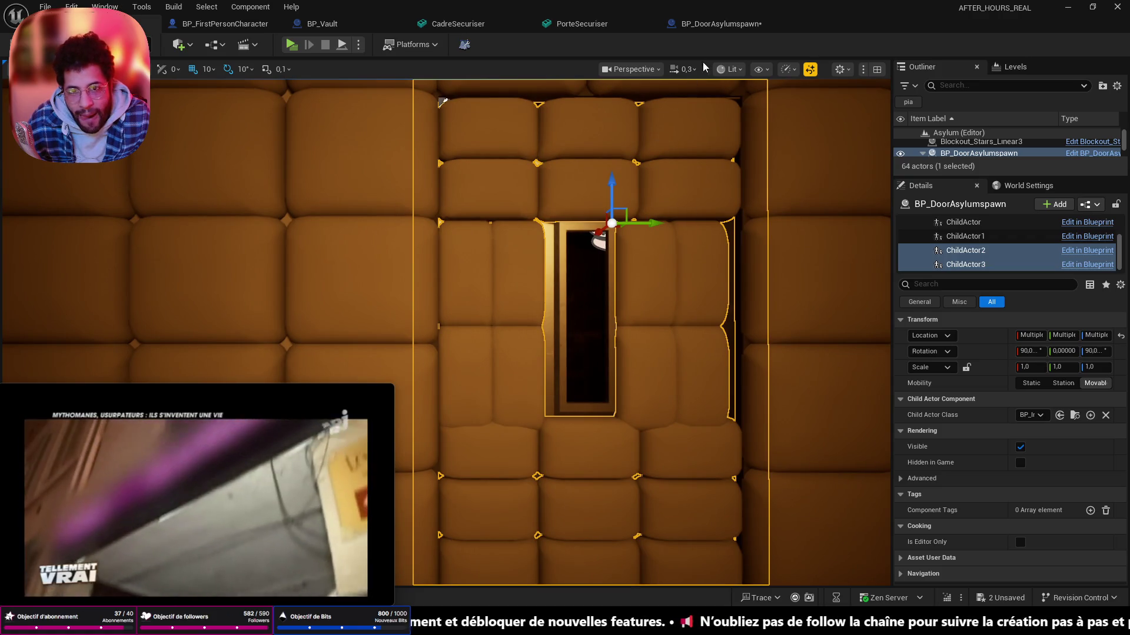
left_click(710, 24)
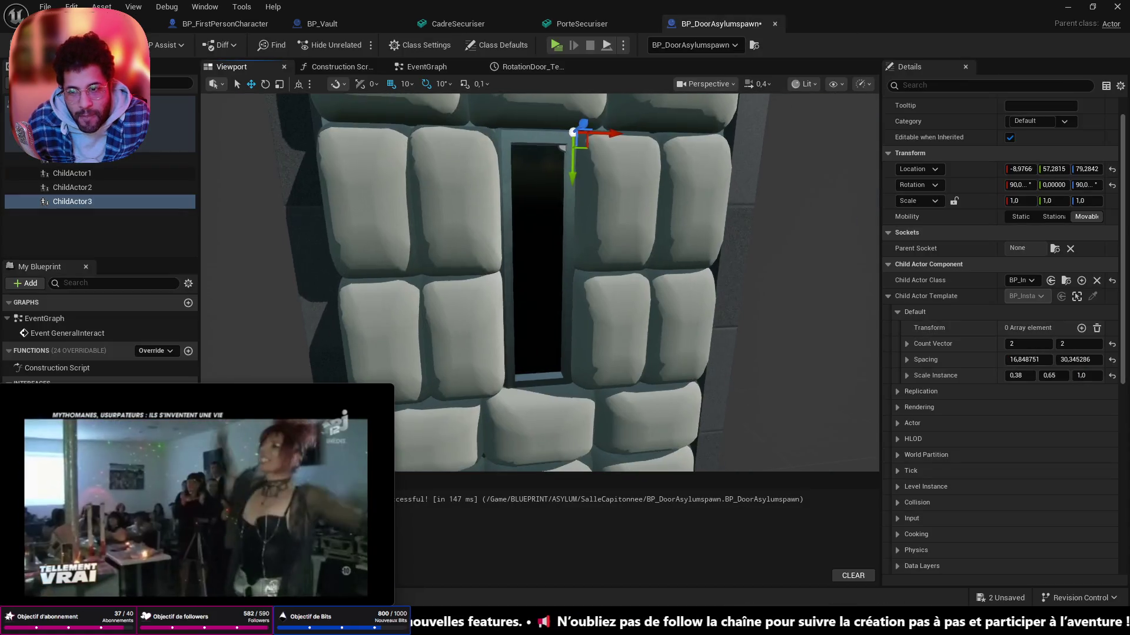
- Save the door blueprint after an orbit check and return to the padded cell level
left_click_drag(622, 223, 565, 264)
left_click_drag(634, 235, 616, 236)
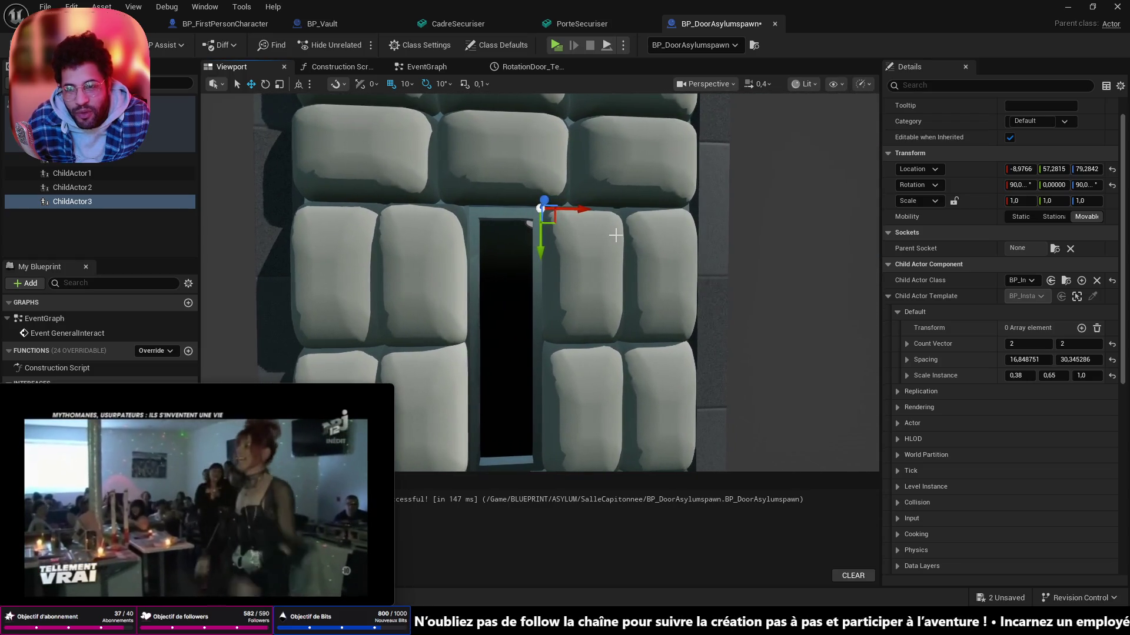
key("ctrl+s")
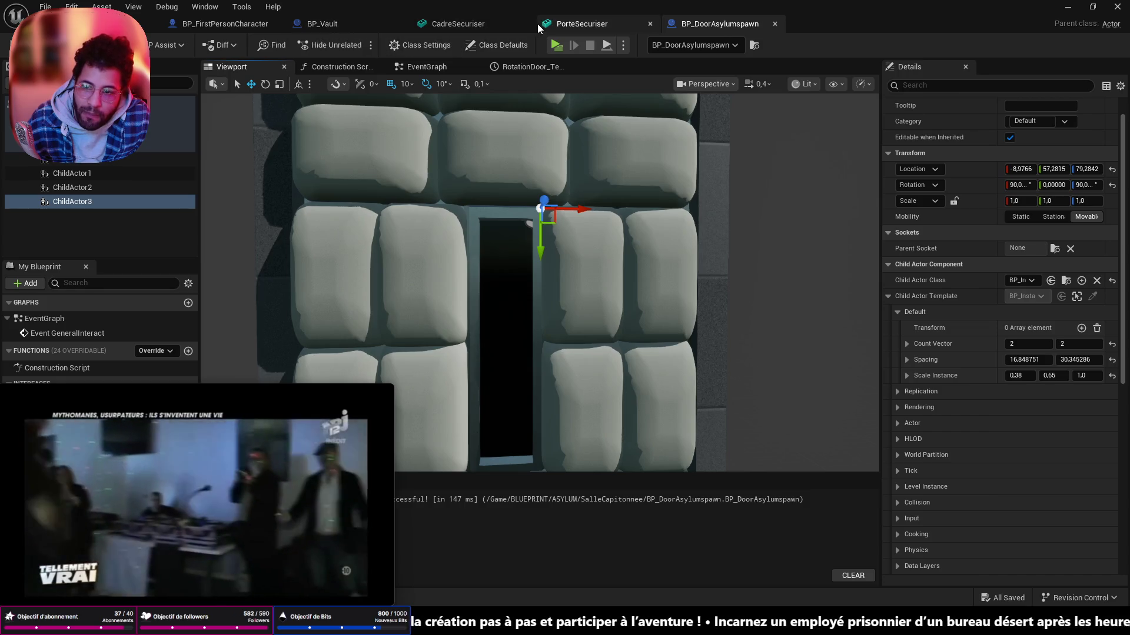
scroll(556, 108, "down", 4)
scroll(556, 108, "up", 2)
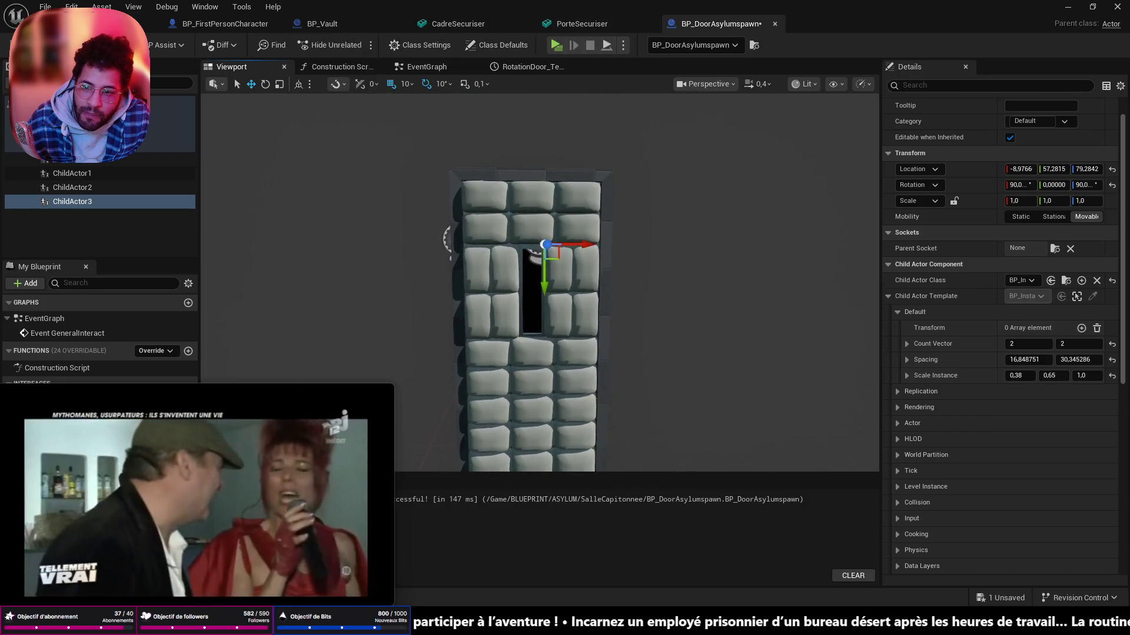
scroll(539, 225, "down", 2)
scroll(539, 225, "up", 4)
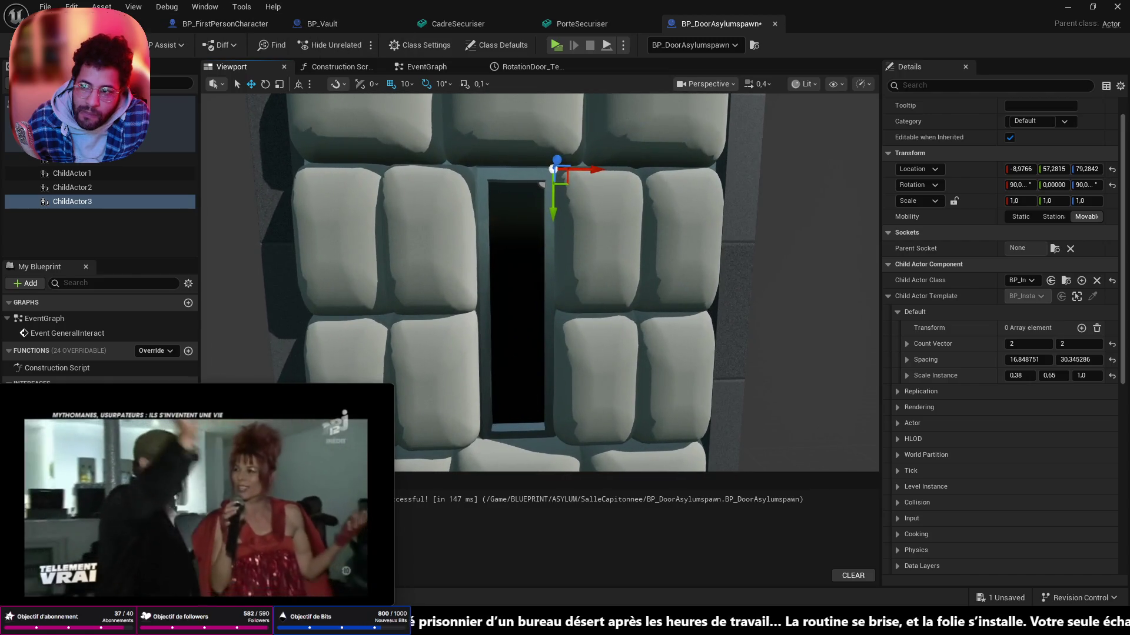
left_click(713, 24)
scroll(529, 265, "down", 3)
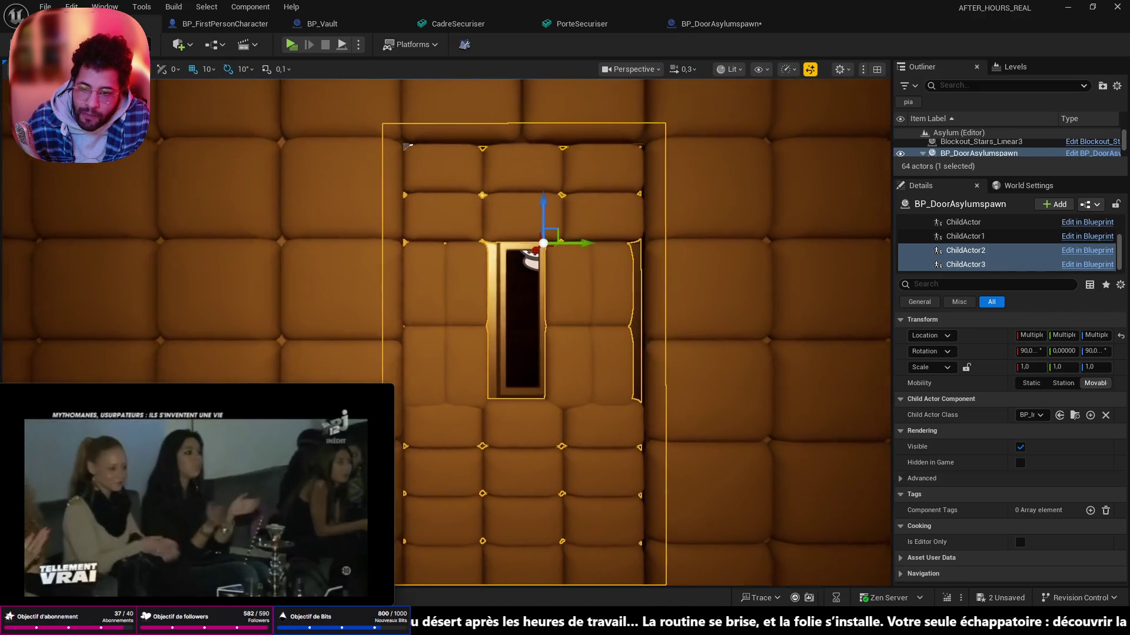
scroll(530, 265, "up", 5)
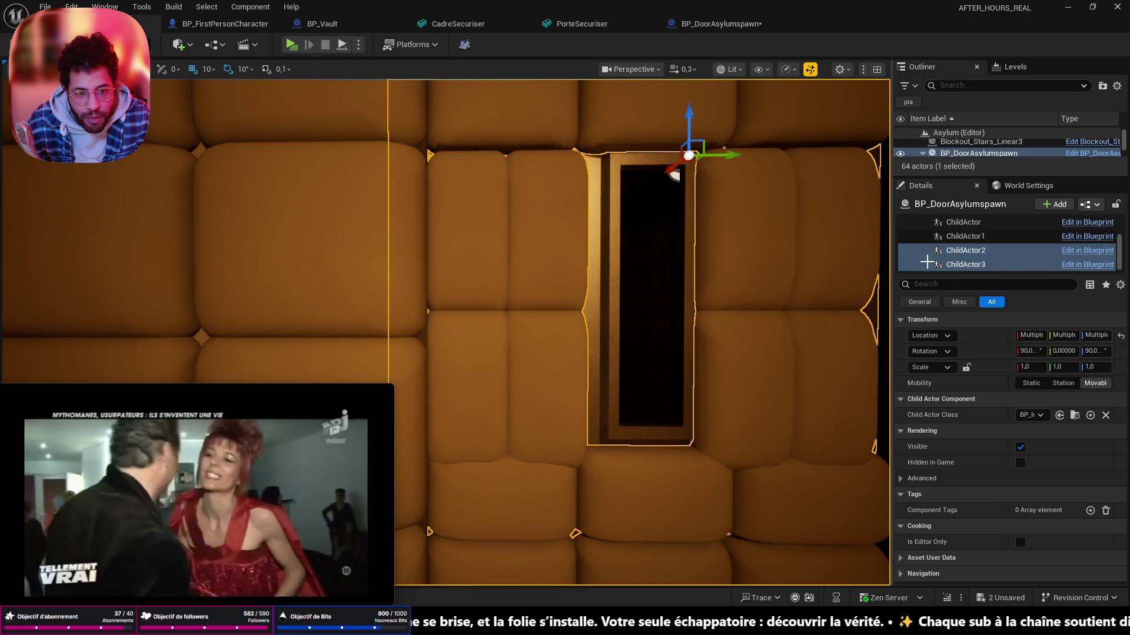
- Undo the last scale change and adjust the ChildActor2 cushion grid's vertical scale
left_click(965, 250)
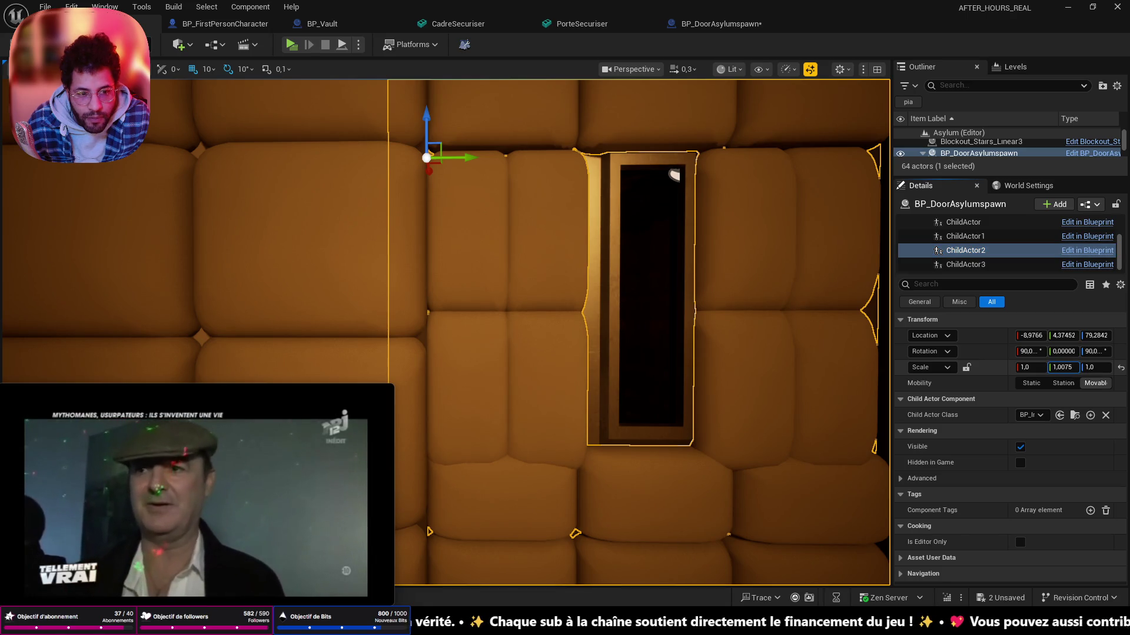
key("ctrl+z")
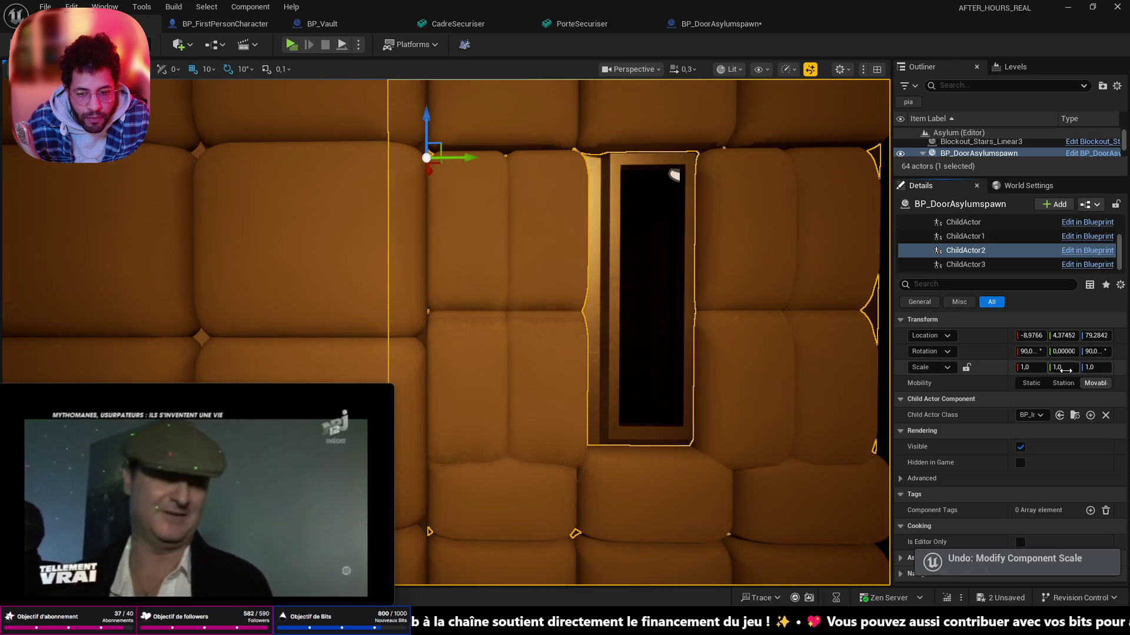
left_click_drag(1069, 368, 1057, 368)
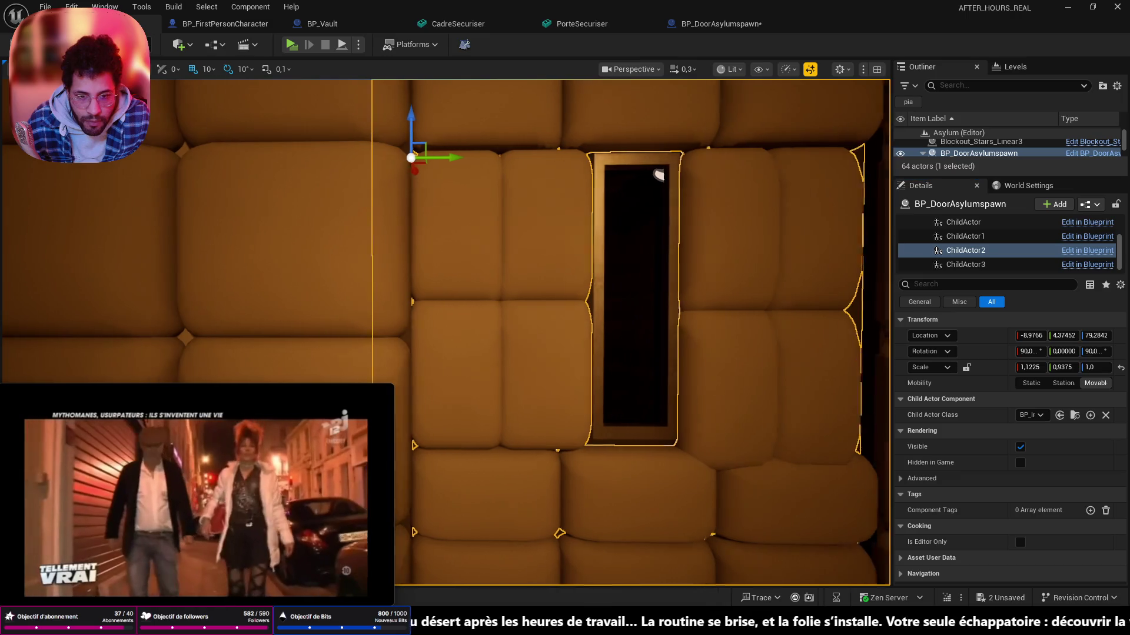
left_click_drag(619, 309, 556, 309)
- Fine-tune the ChildActor3 grid to scale 1.15, 0.9275, 1.0 and save the level
left_click(964, 265)
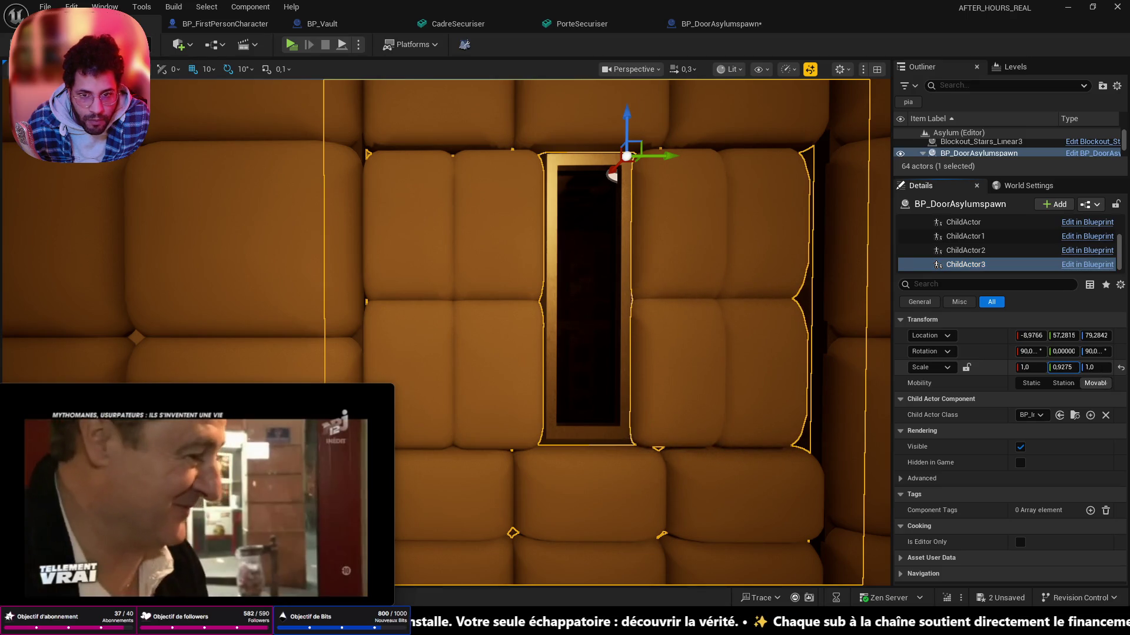
key("Right")
key("Right")
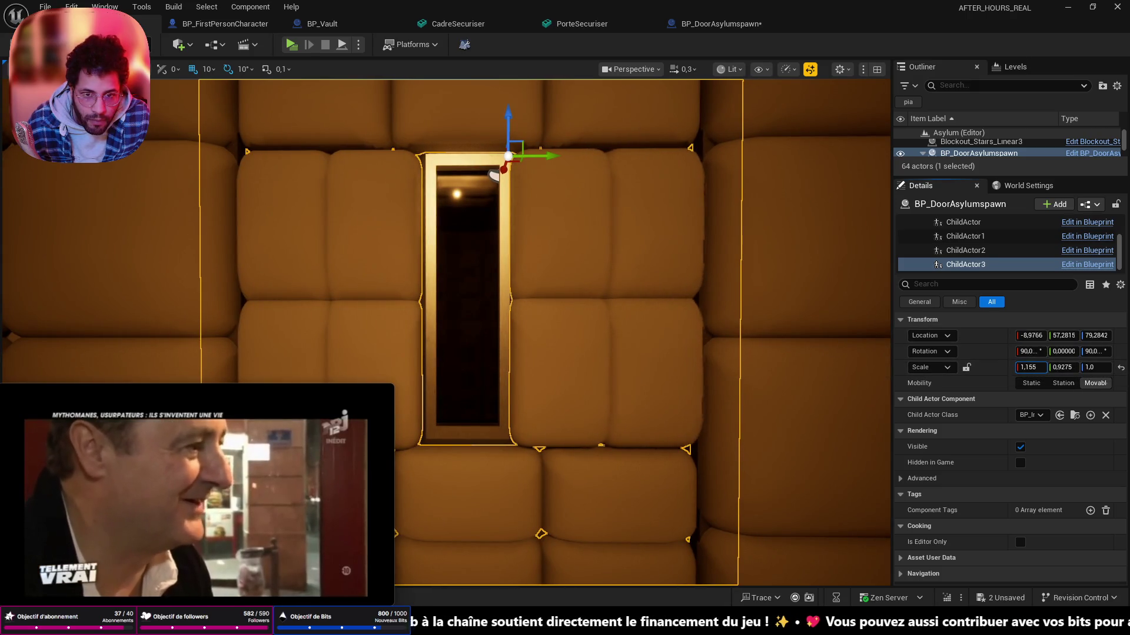
left_click_drag(1029, 367, 1026, 367)
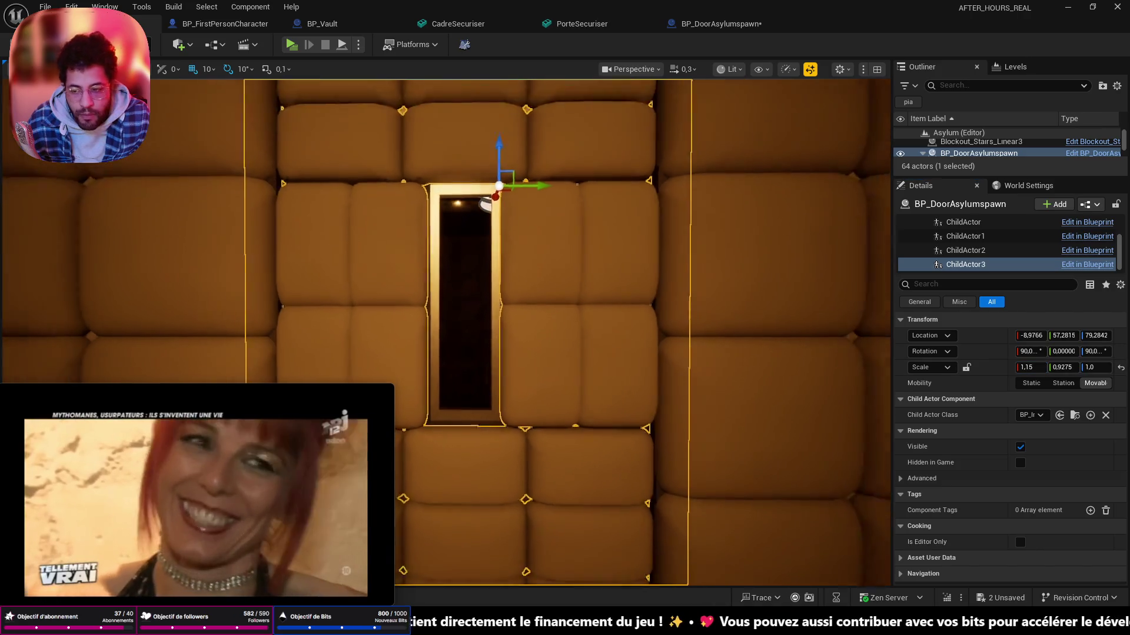
scroll(775, 309, "down", 3)
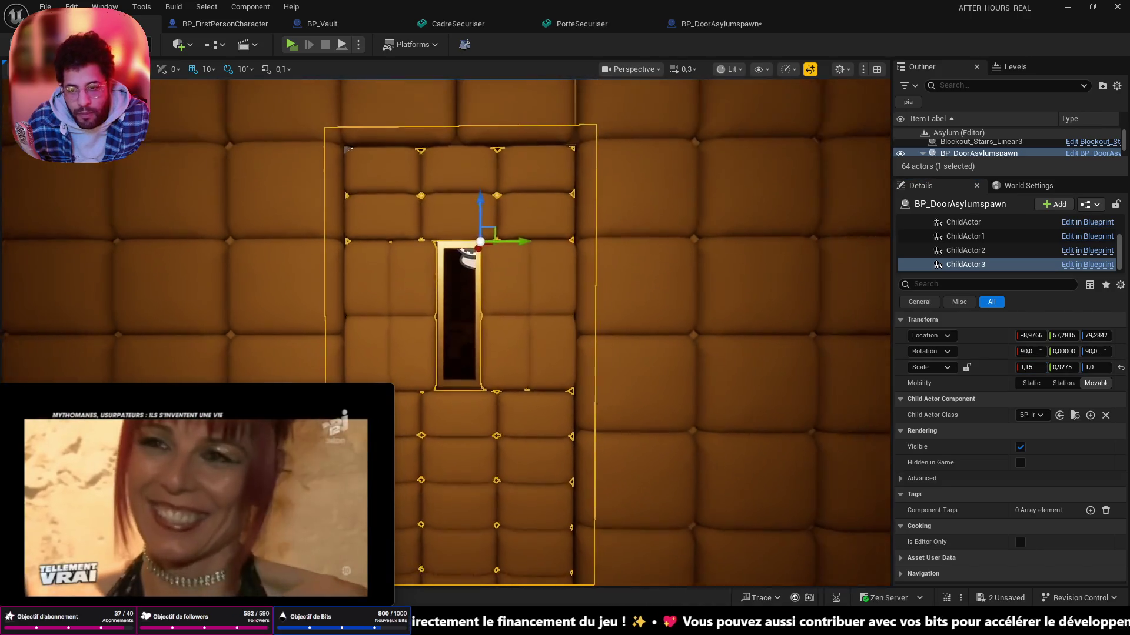
scroll(777, 309, "down", 3)
scroll(776, 310, "down", 3)
key("ctrl+shift+s")
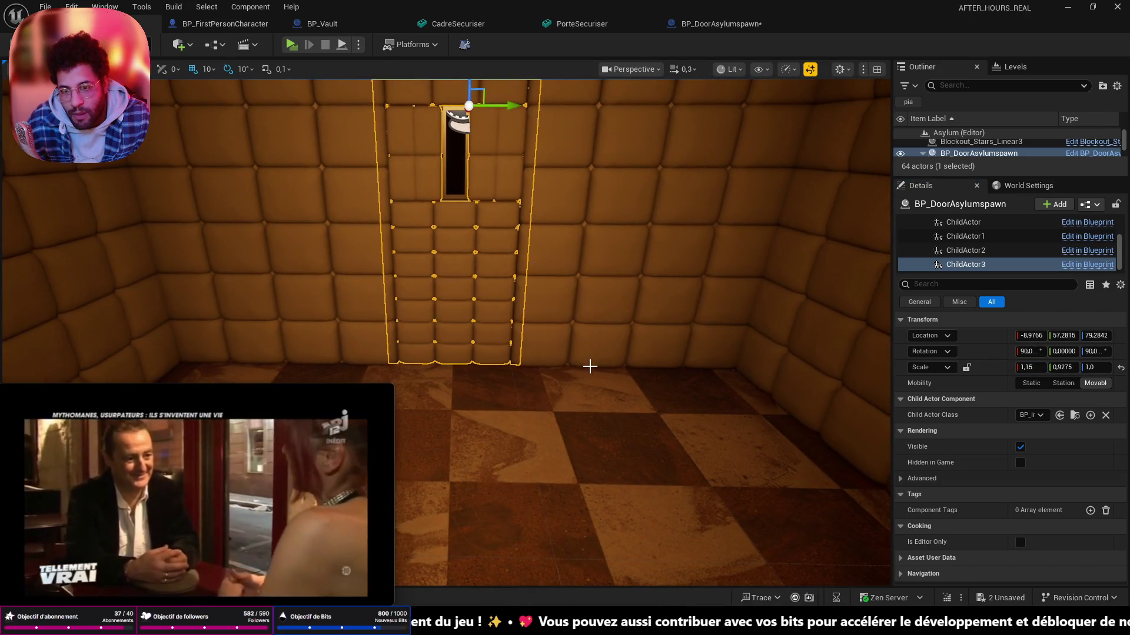
- Start a Play From Here session from the checkered floor spot
left_click_drag(669, 298, 668, 177)
scroll(547, 335, "up", 3)
scroll(547, 335, "up", 3)
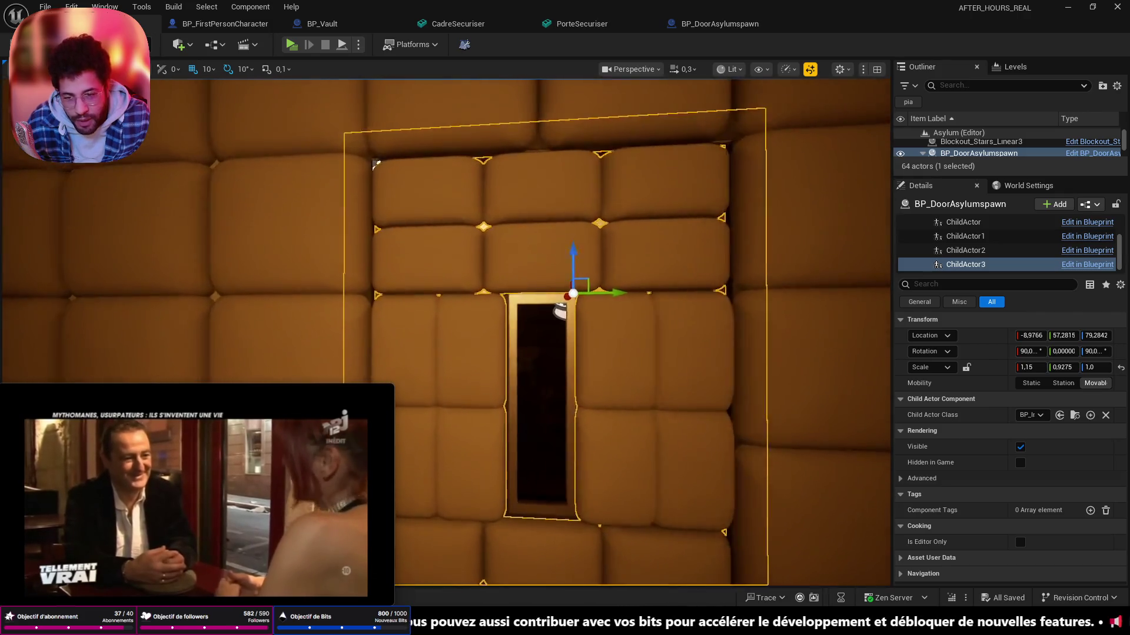
scroll(548, 335, "up", 3)
scroll(547, 335, "up", 3)
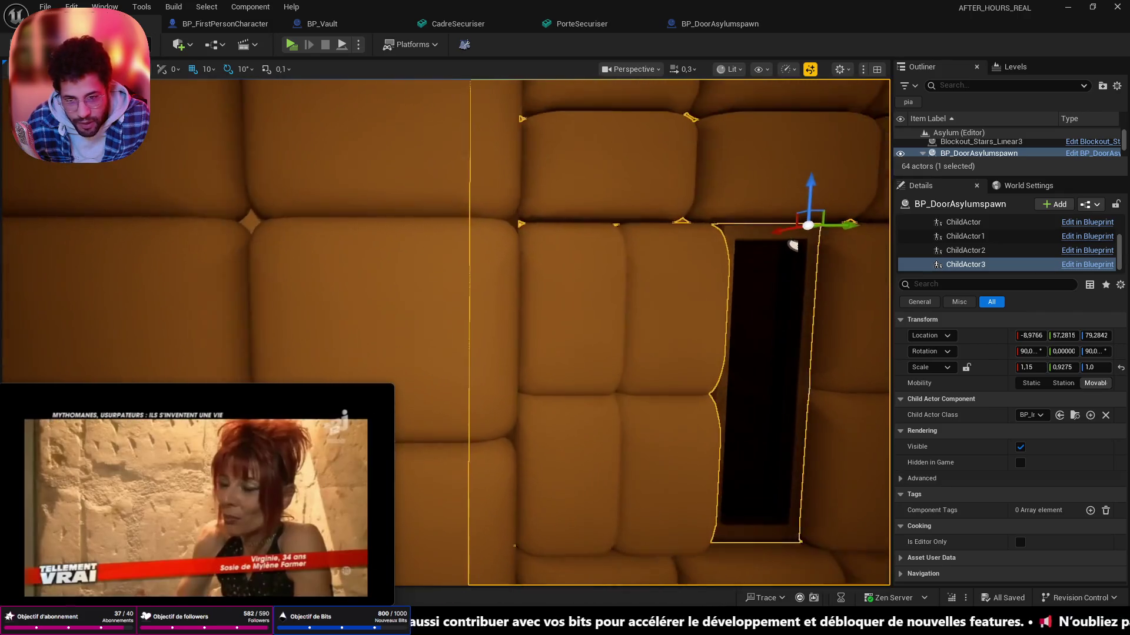
scroll(792, 245, "down", 3)
scroll(706, 265, "down", 3)
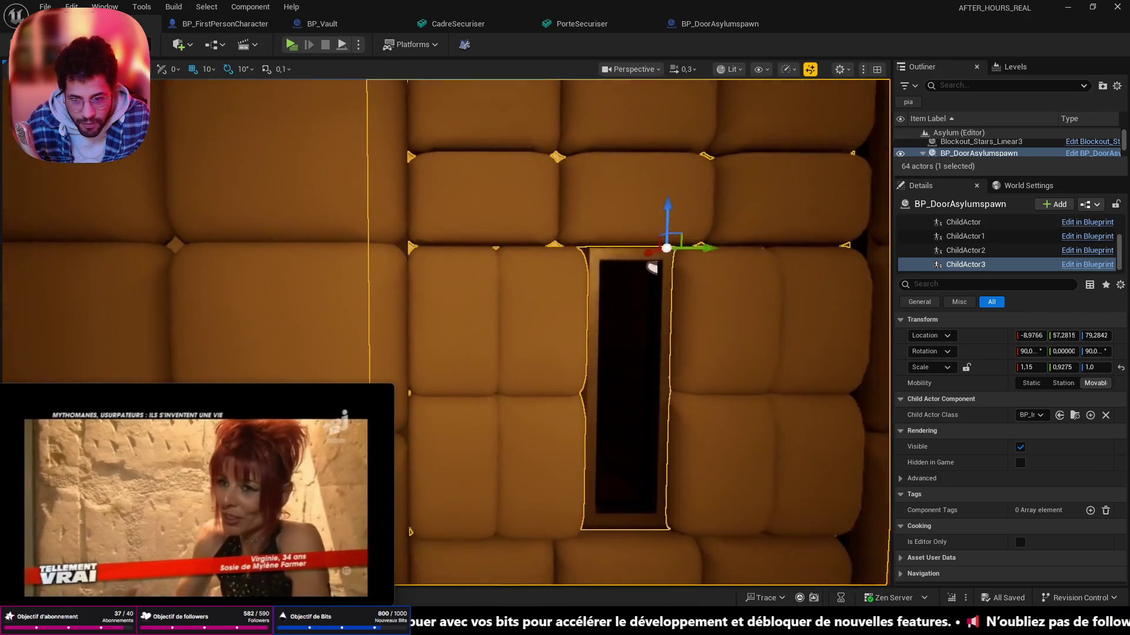
scroll(618, 291, "down", 3)
scroll(548, 317, "down", 3)
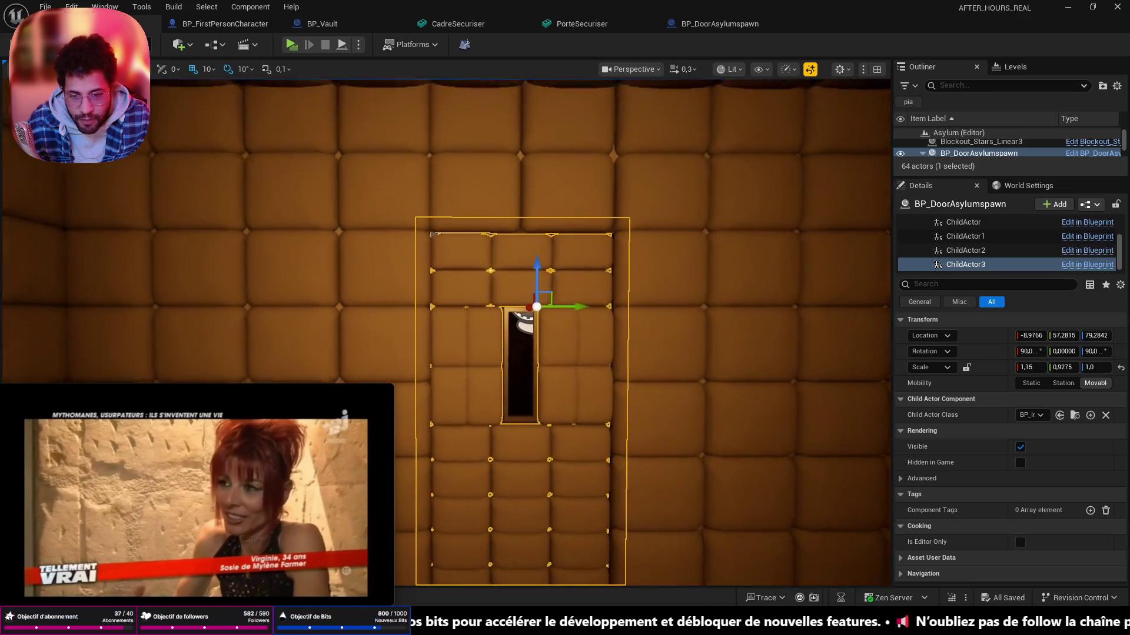
left_click_drag(531, 309, 529, 132)
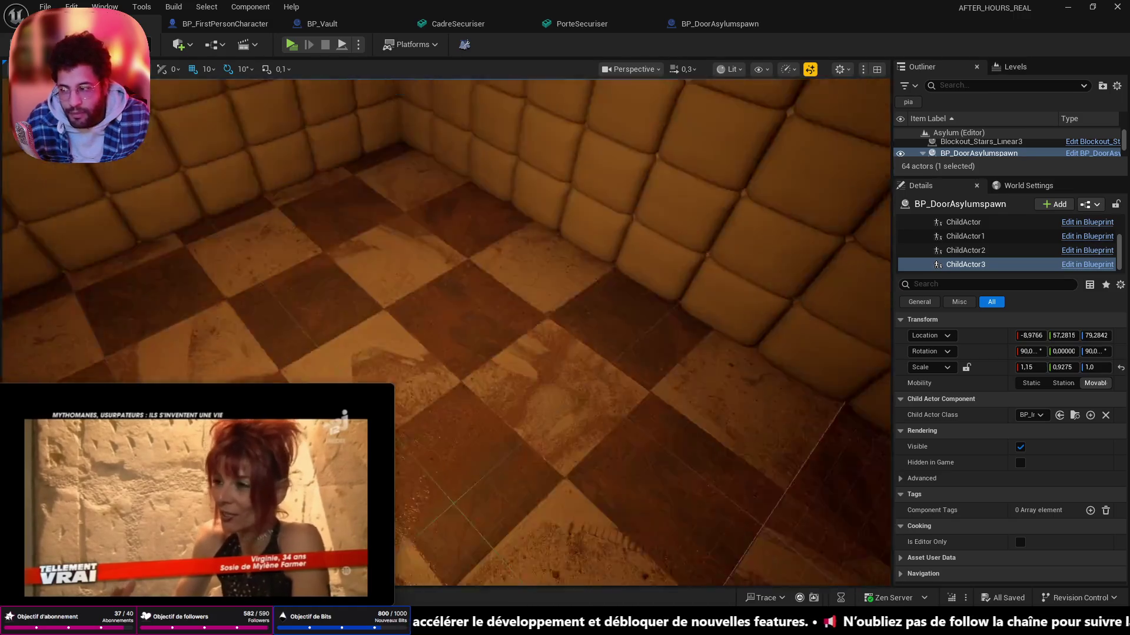
right_click(466, 190)
left_click(516, 596)
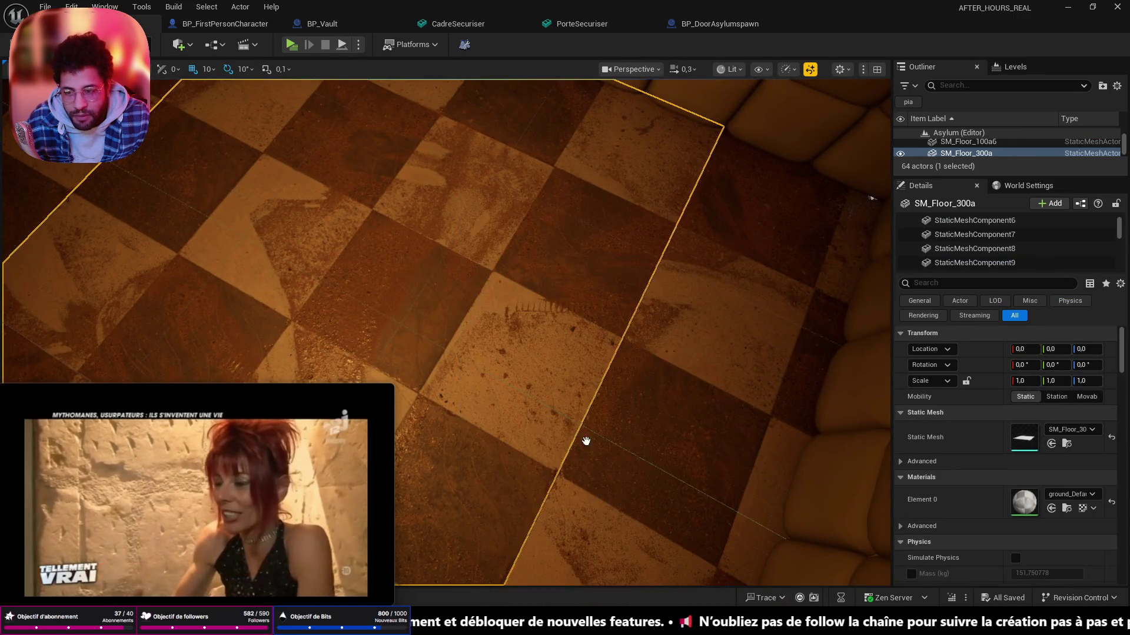
- Walk up to the padded door in play mode and open it with the interact key
key("w")
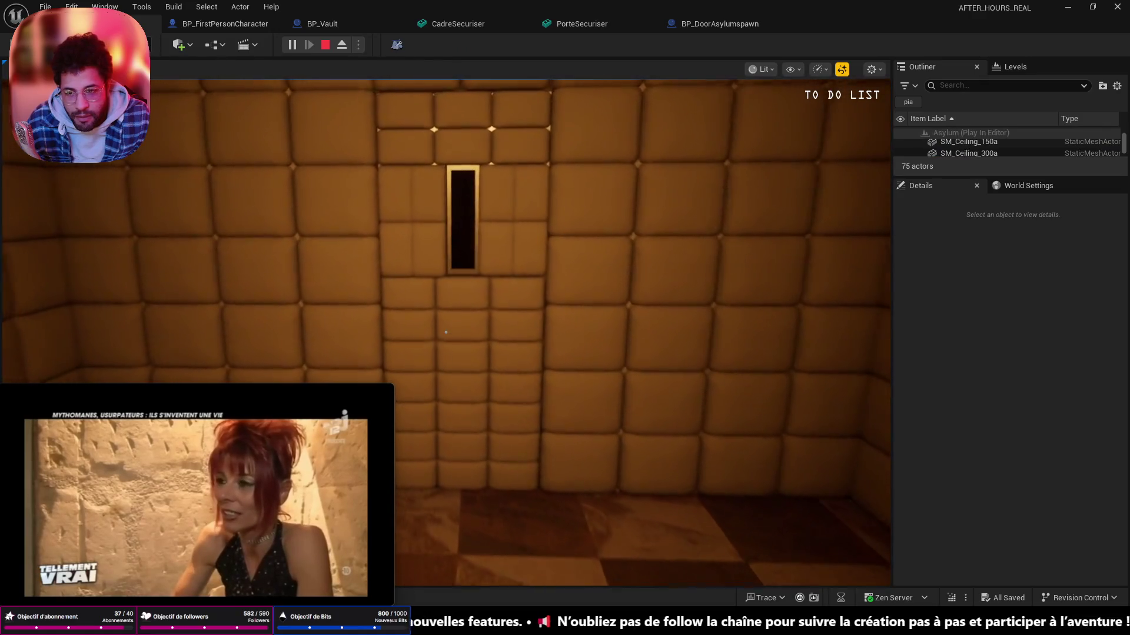
left_click_drag(446, 333, 446, 333)
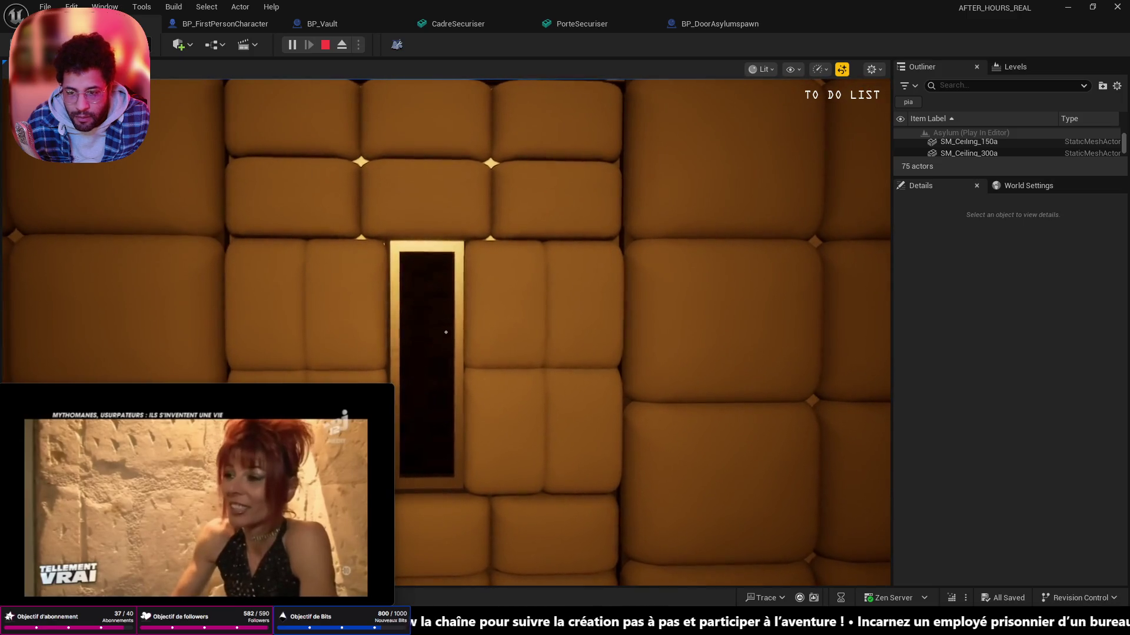
left_click_drag(445, 333, 446, 333)
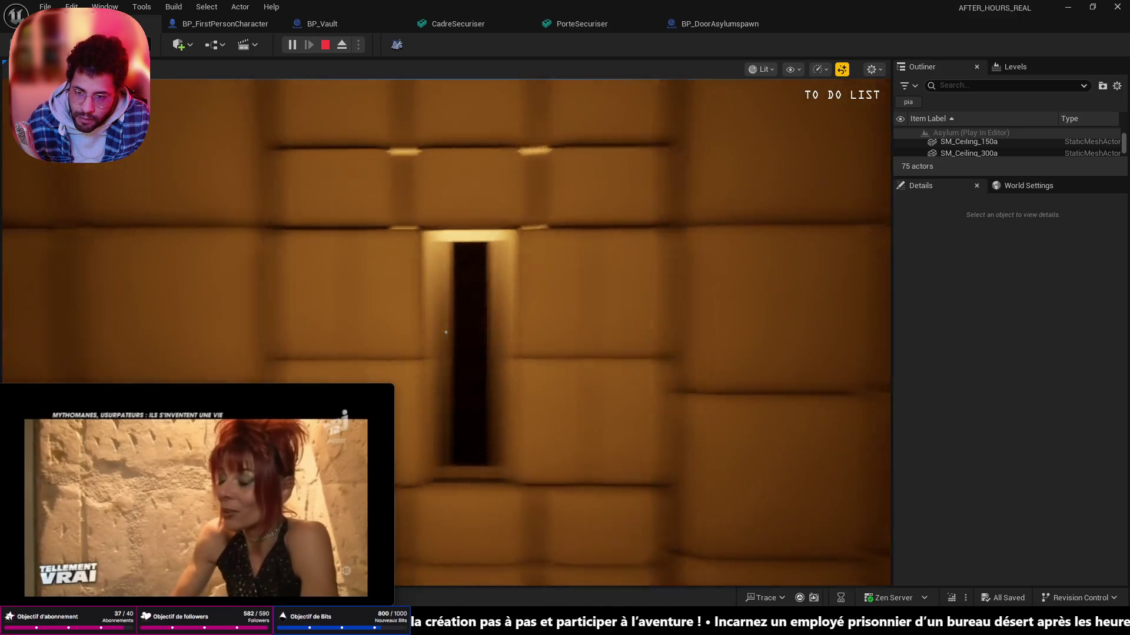
key("e")
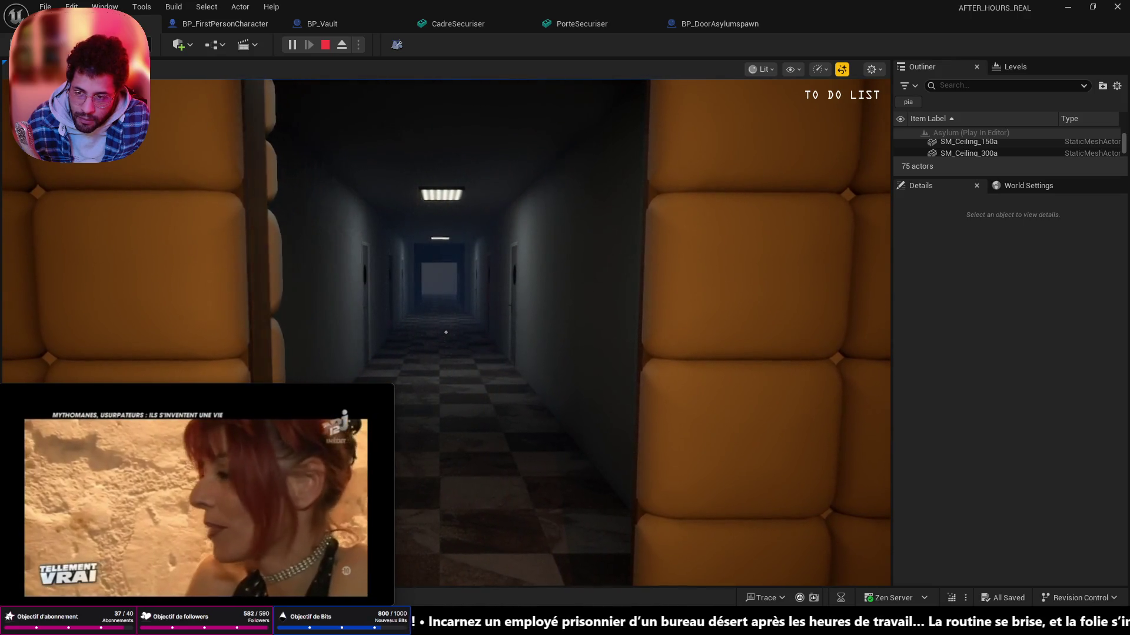
- Walk through into the corridor, look back at the cell, then stop the play session
key("w")
key("w")
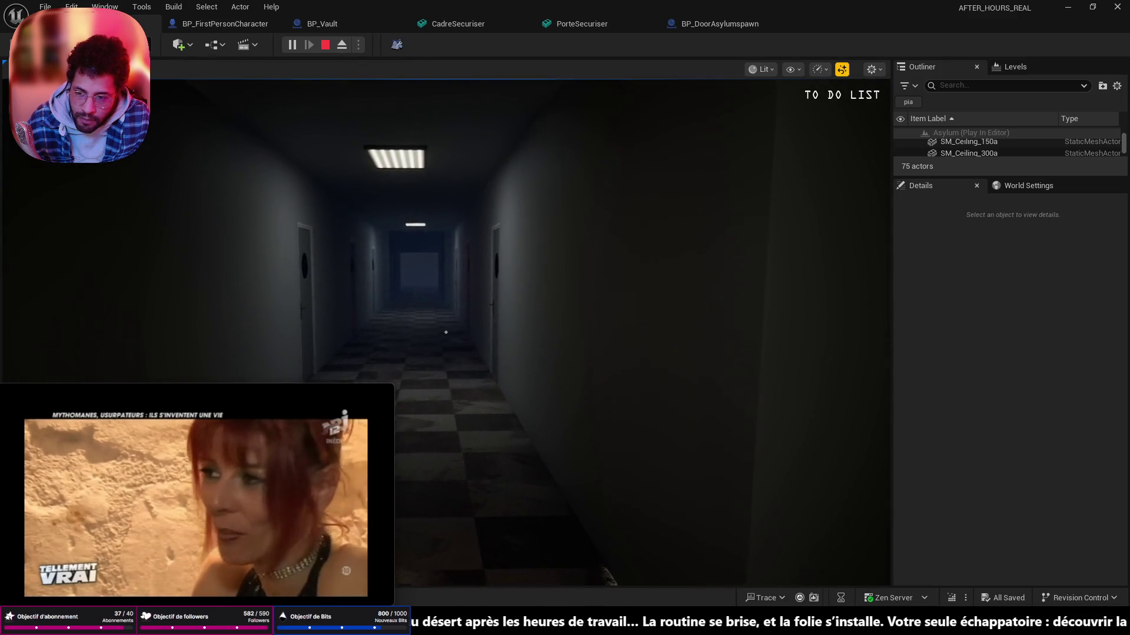
left_click_drag(445, 333, 446, 333)
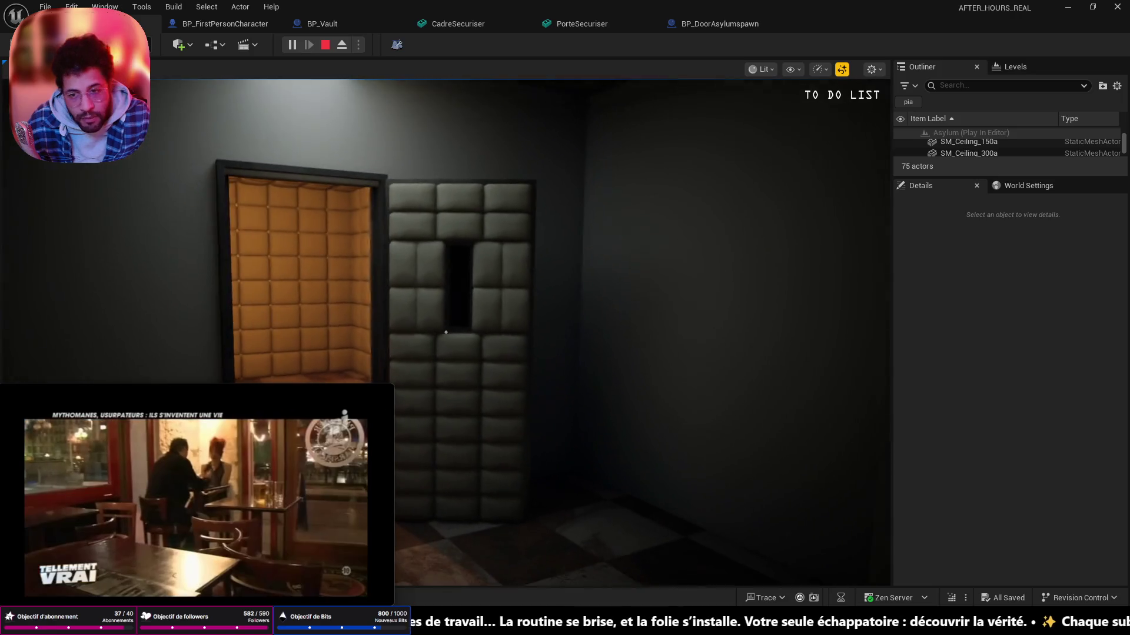
key("w")
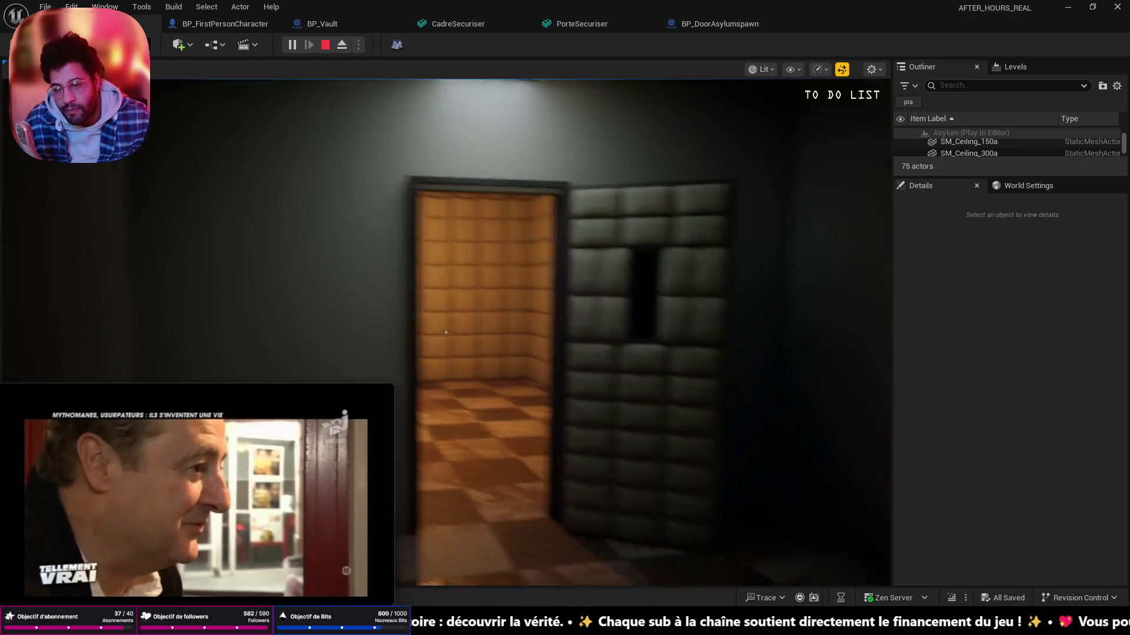
left_click_drag(446, 333, 446, 332)
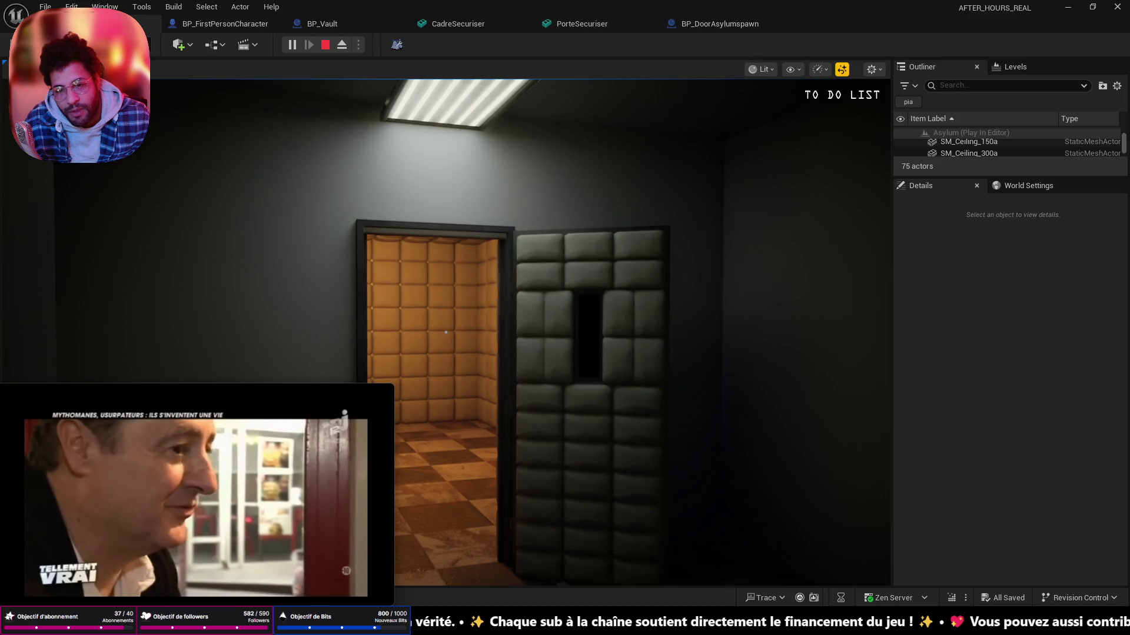
key("Escape")
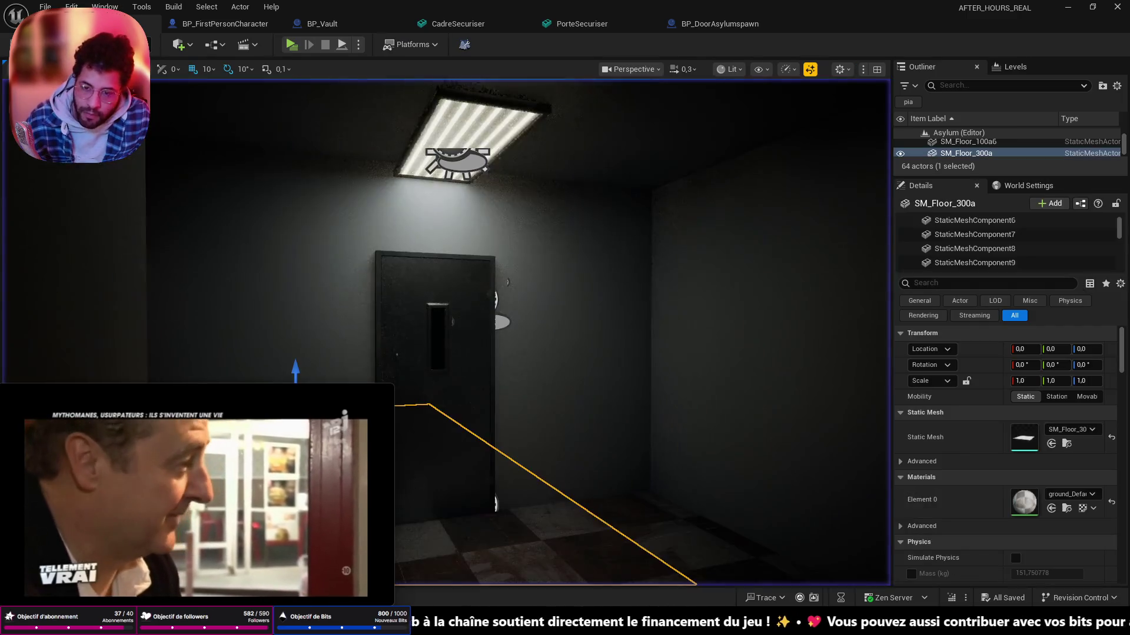
- Delete the ceiling light fixture, then undo the deletion
left_click_drag(359, 274, 379, 248)
left_click(424, 264)
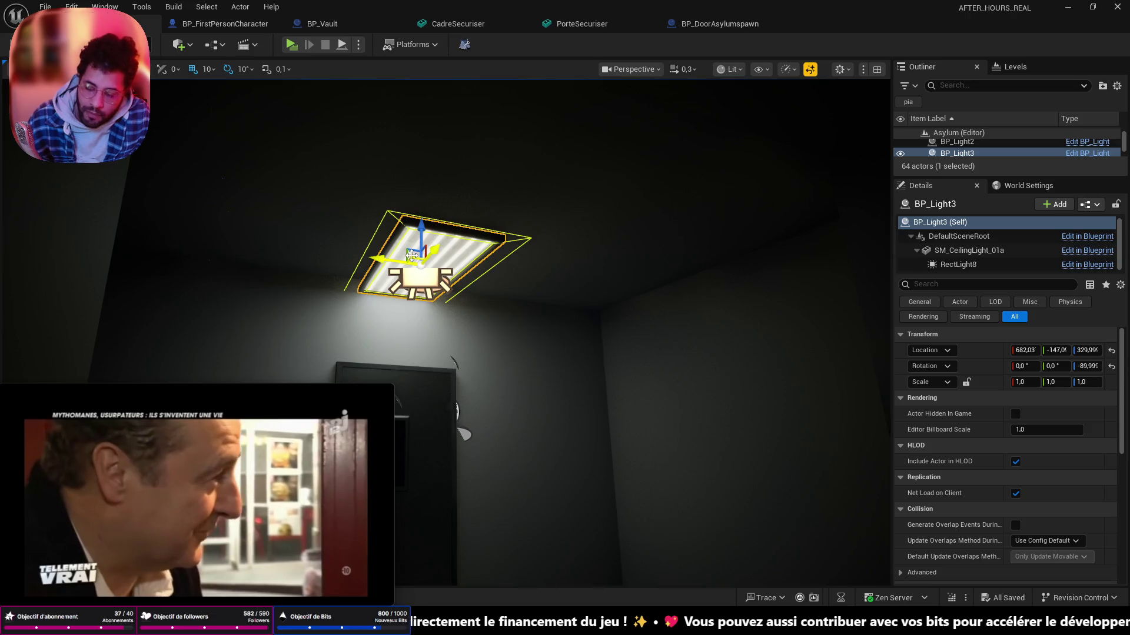
key("Delete")
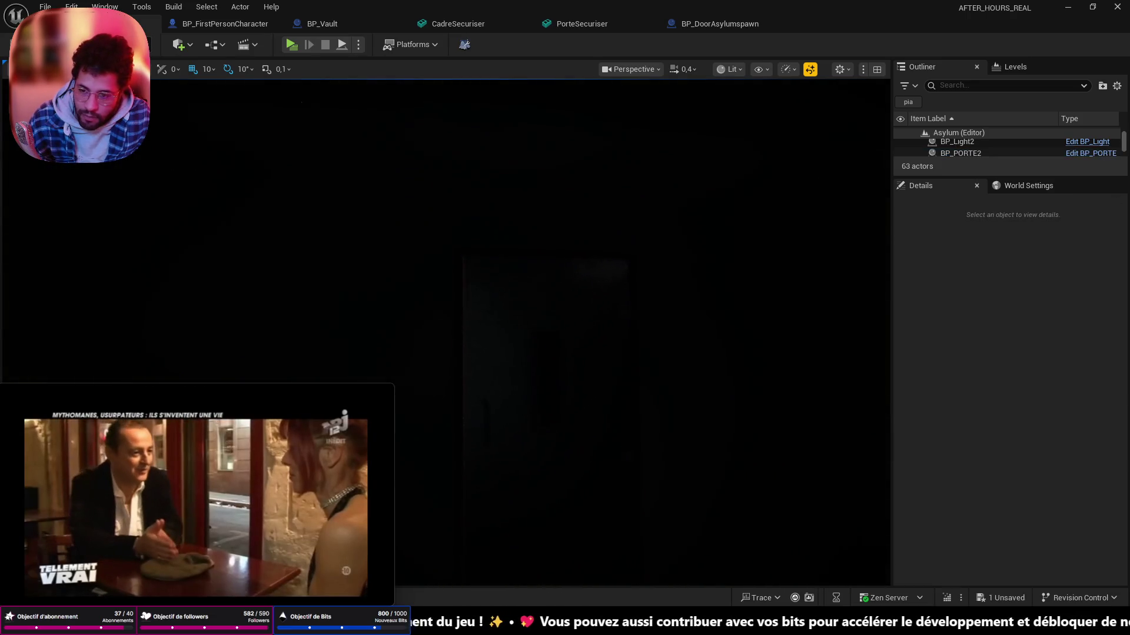
key("ctrl+z")
- Play from the floor spot again, walk to the padded door and open it
left_click_drag(485, 353, 494, 265)
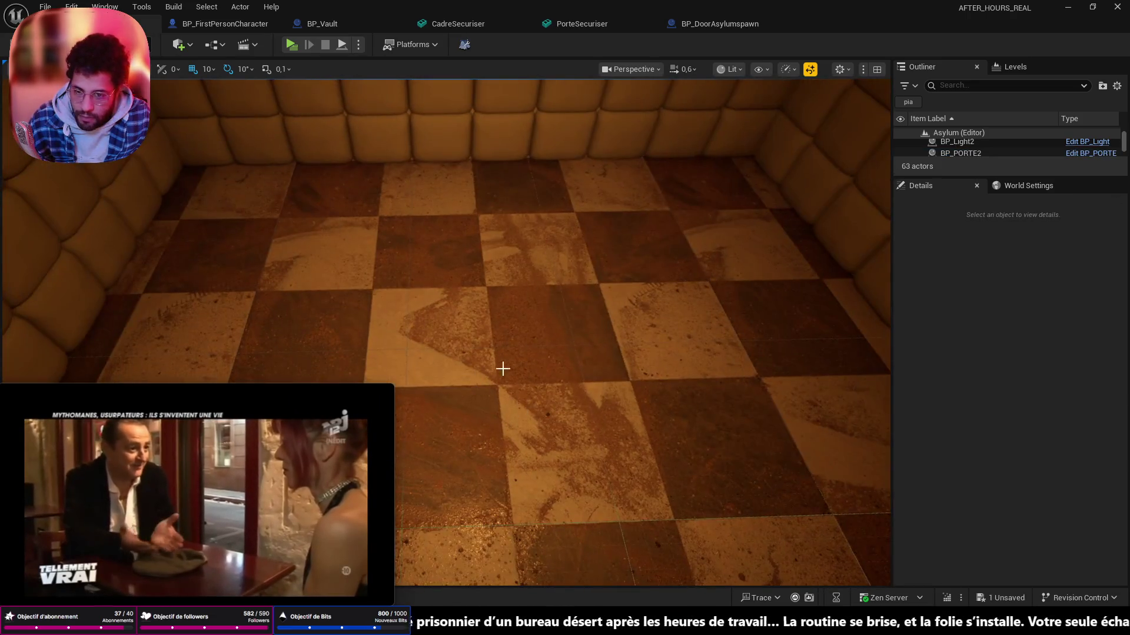
right_click(505, 194)
left_click(555, 595)
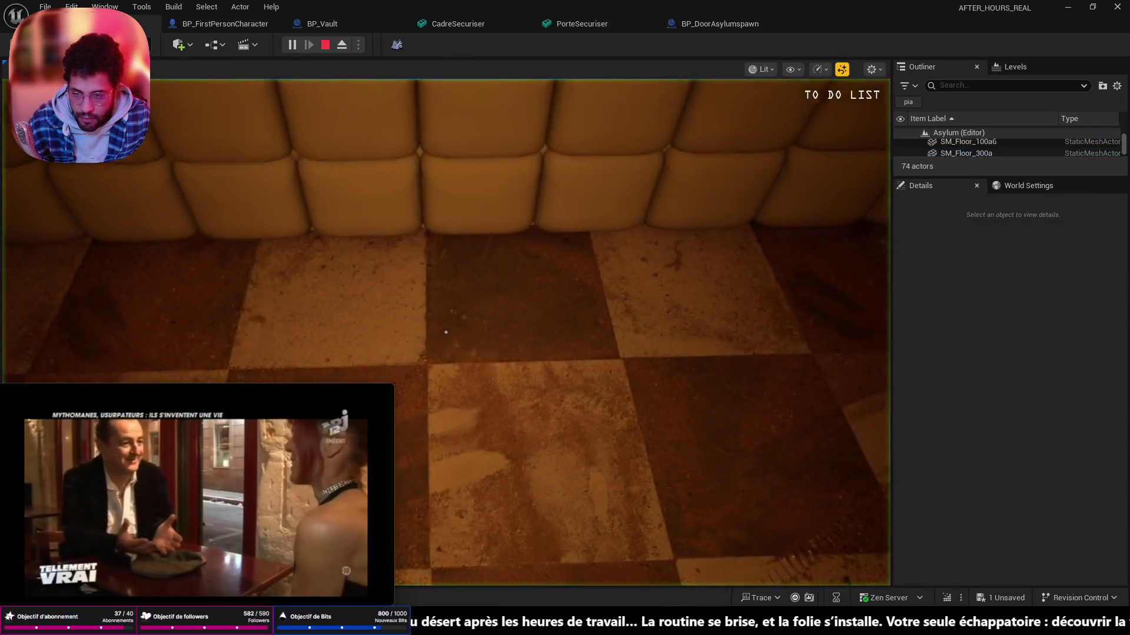
key("w")
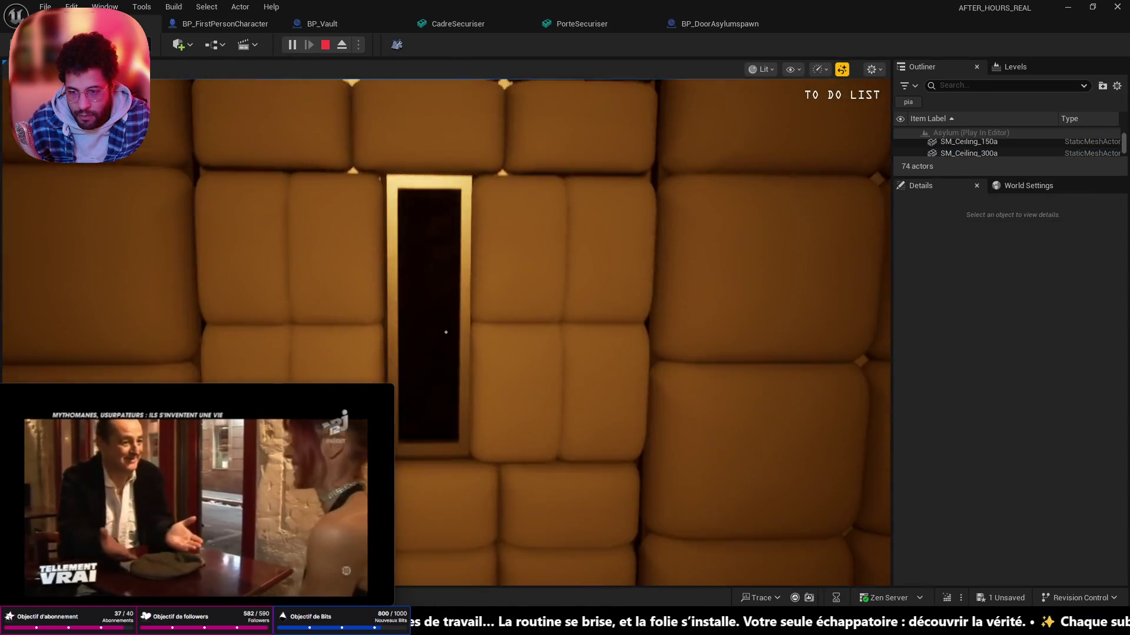
key("e")
- Walk through the doorway into the corridor, look back at the cell, and end the play test
key("w")
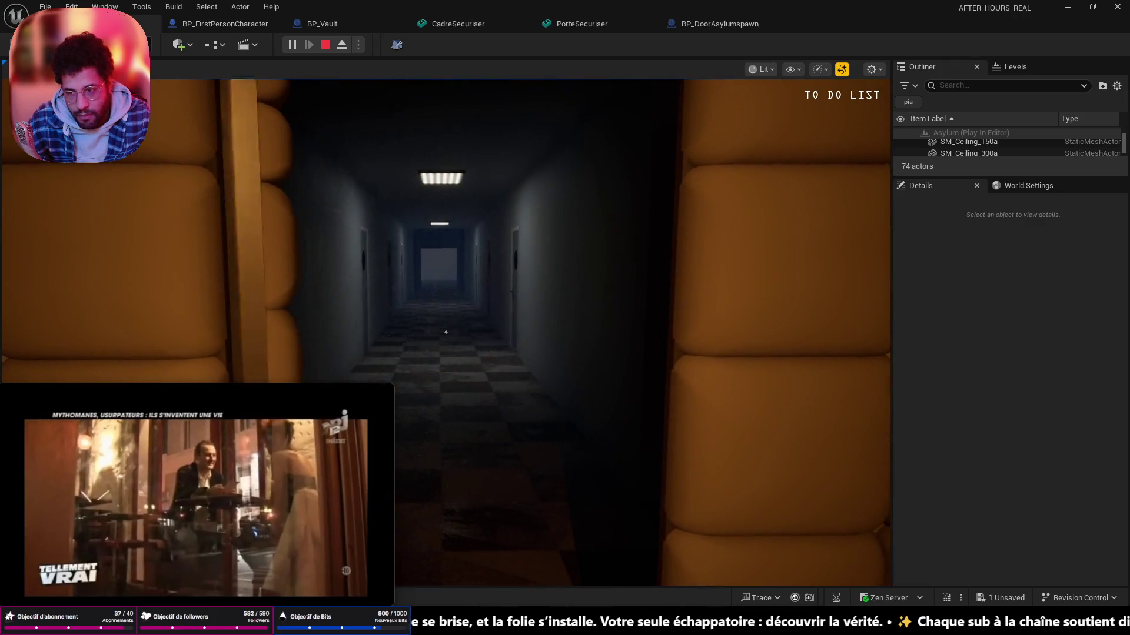
key("w")
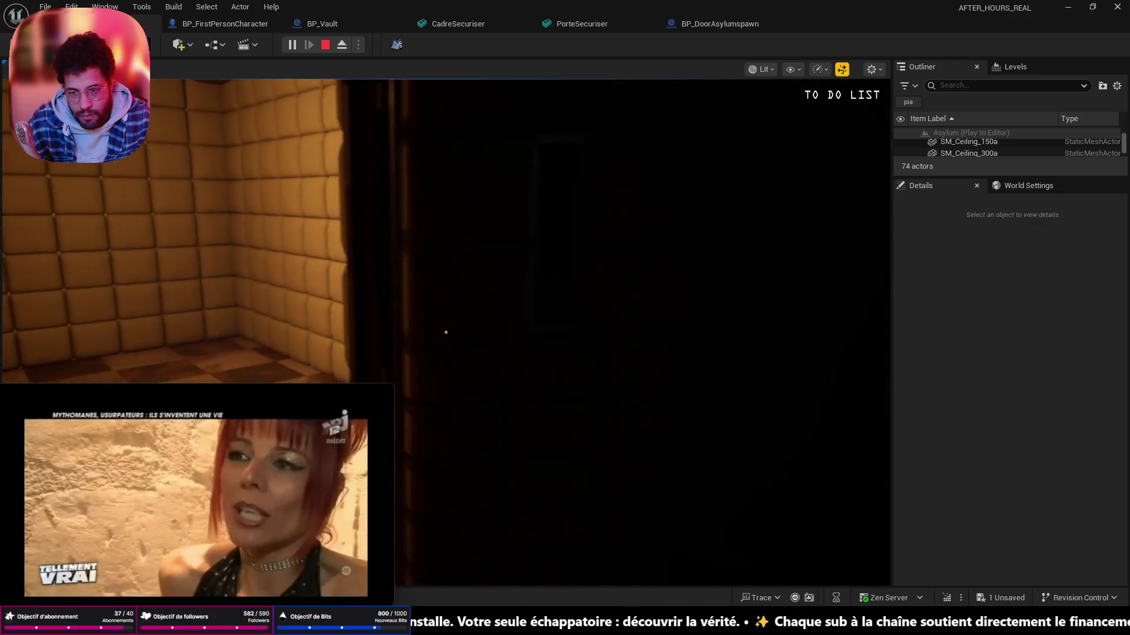
key("w")
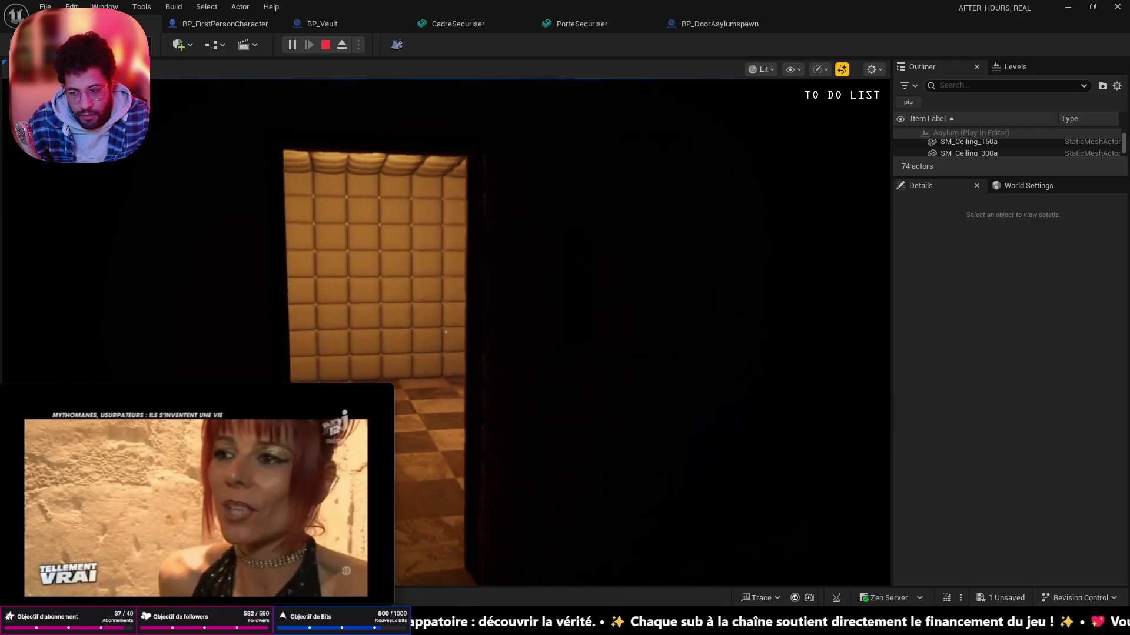
key("w")
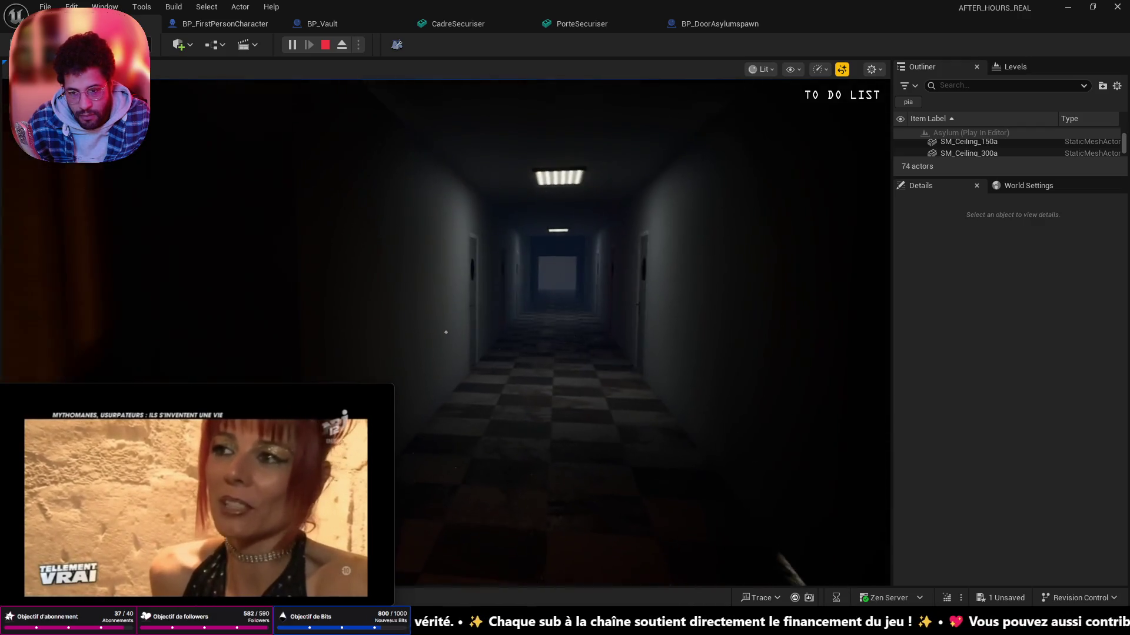
key("Escape")
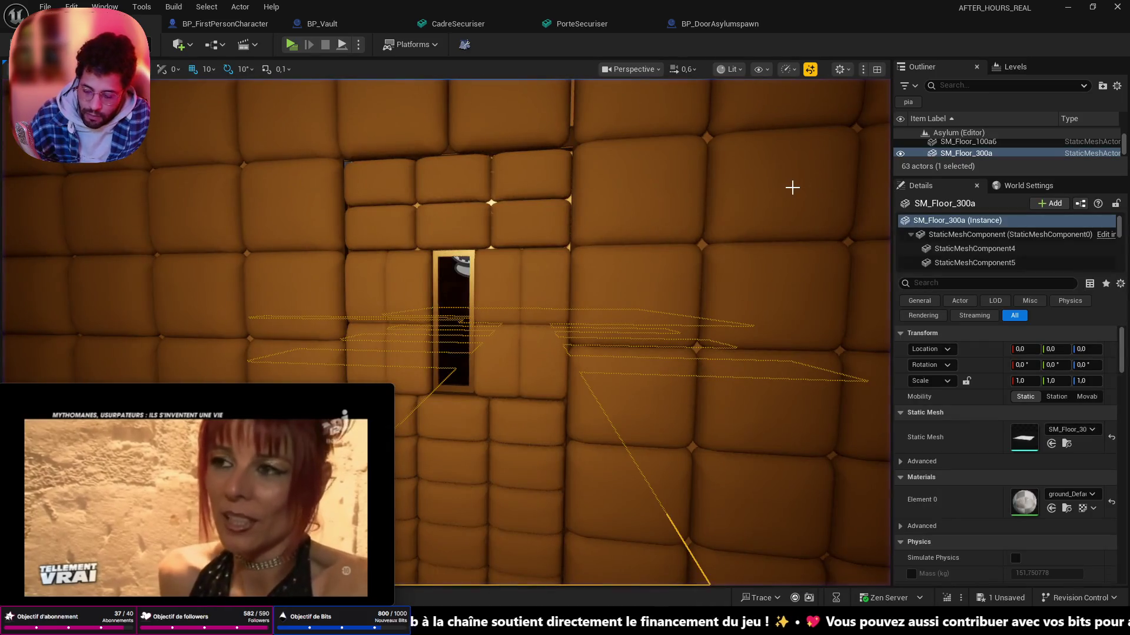
- Save the level, fly to the padded wall and select the BP_DoorAsylumspawn door actor
key("ctrl+s")
mouse_move(782, 186)
left_mouse_down()
mouse_move(582, 354)
mouse_move(439, 363)
mouse_move(499, 320)
mouse_move(441, 308)
mouse_move(459, 318)
mouse_move(442, 300)
mouse_move(409, 319)
left_mouse_up()
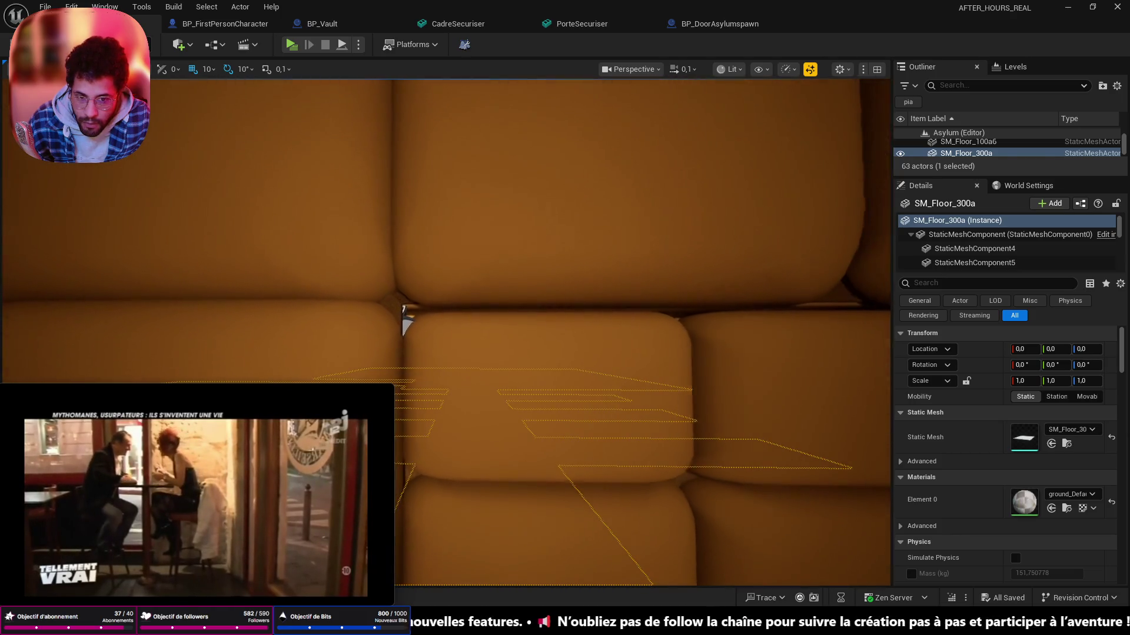
left_click_drag(600, 238, 610, 231)
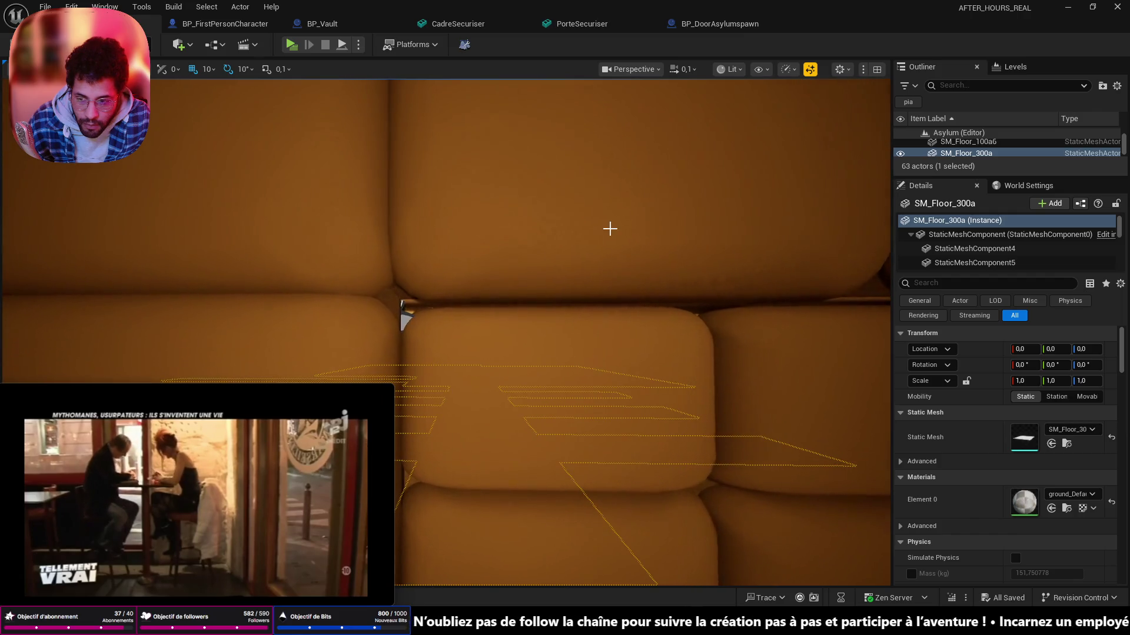
left_click(467, 343)
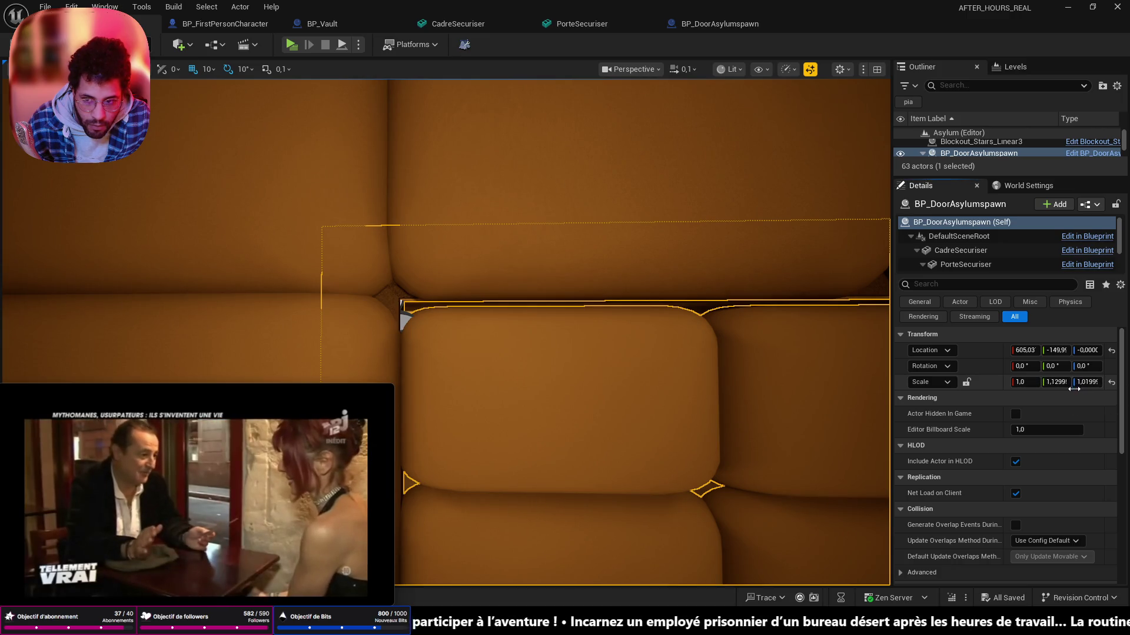
- Reduce the door's Z scale to 1.015 and save the current changes
left_click_drag(1086, 381, 1083, 381)
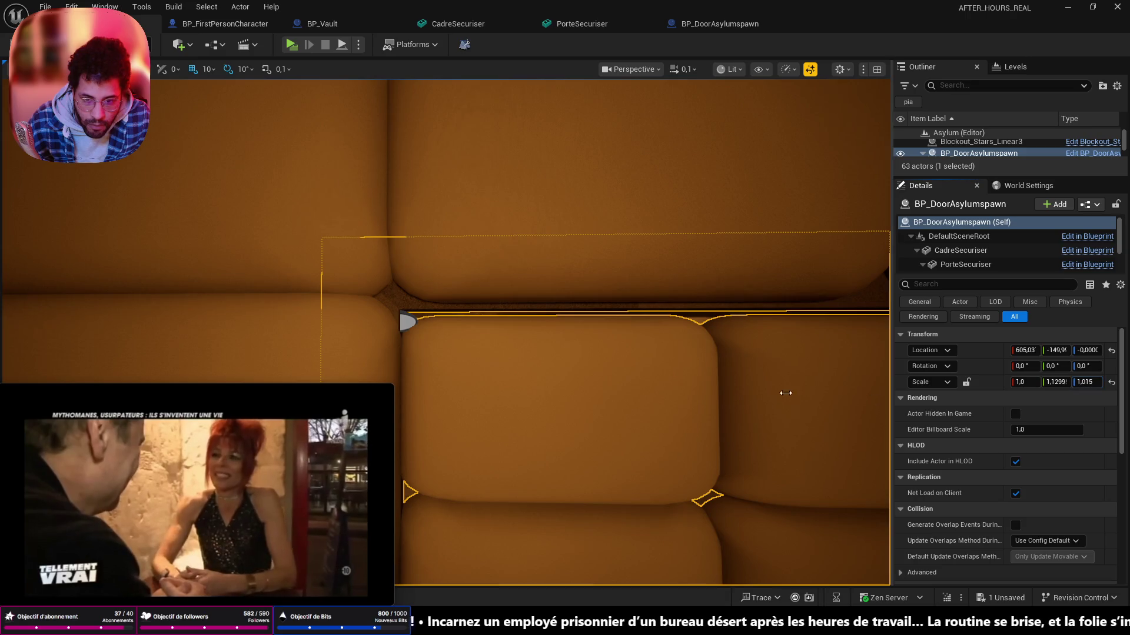
scroll(820, 395, "down", 3)
scroll(530, 354, "up", 3)
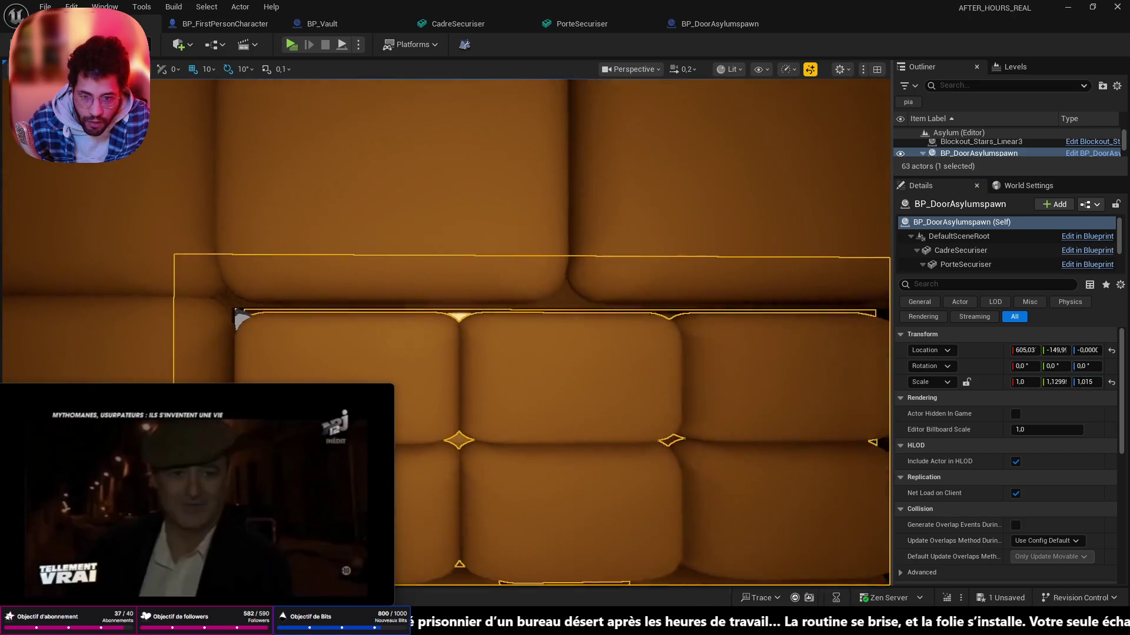
scroll(529, 354, "down", 3)
key("ctrl+s")
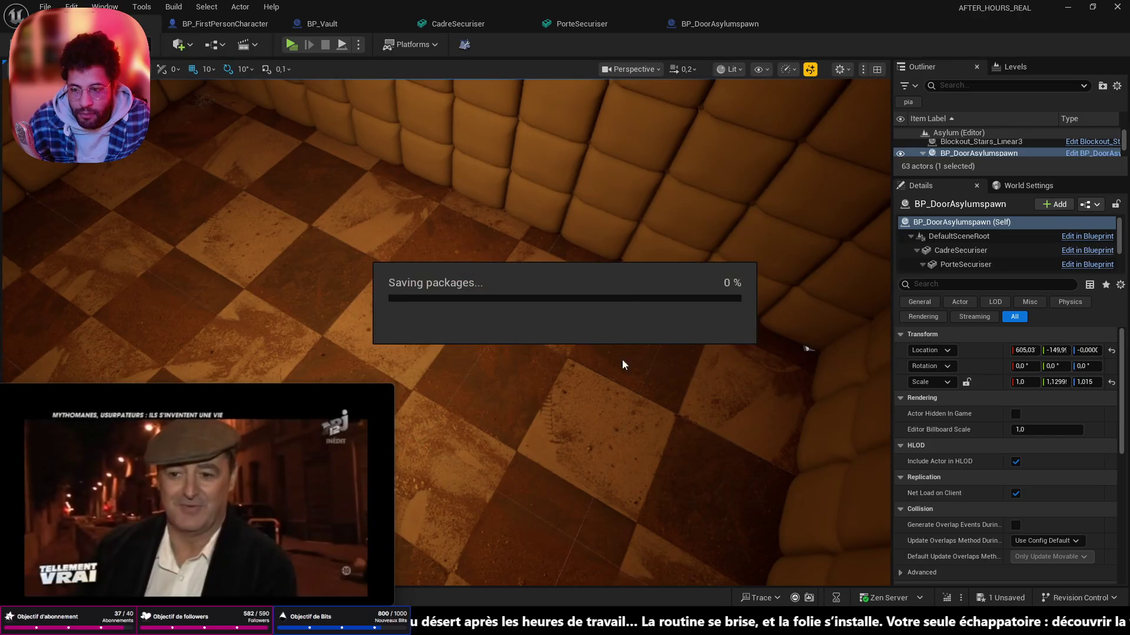
left_click_drag(633, 361, 590, 397)
right_click(431, 414)
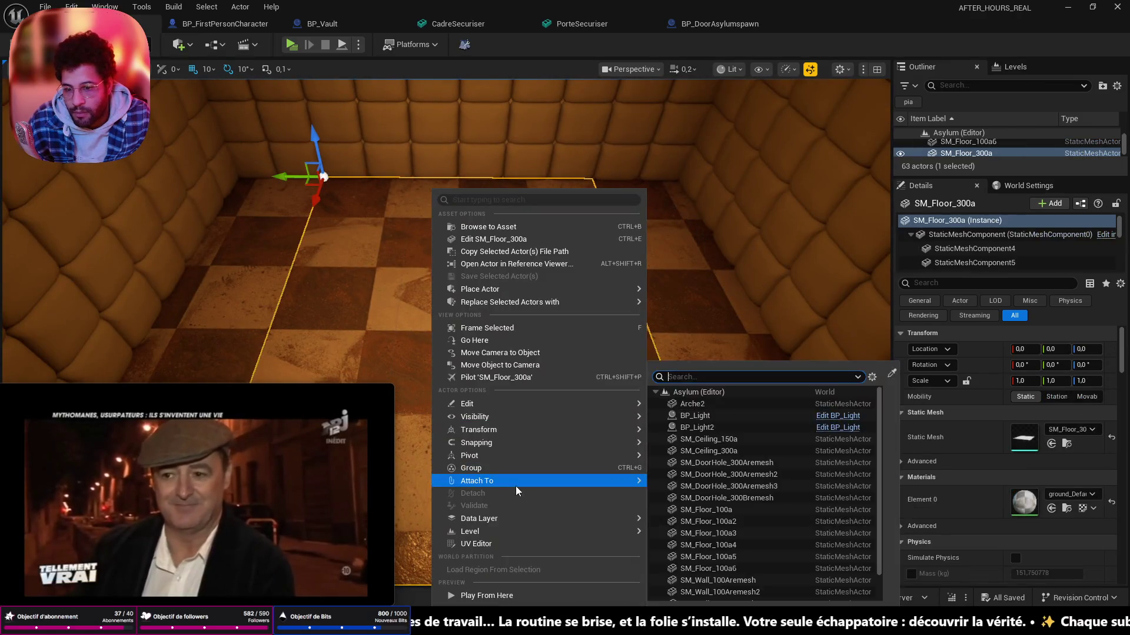
- Add a Box collision component to the BP_DoorAsylumspawn blueprint
left_click(715, 24)
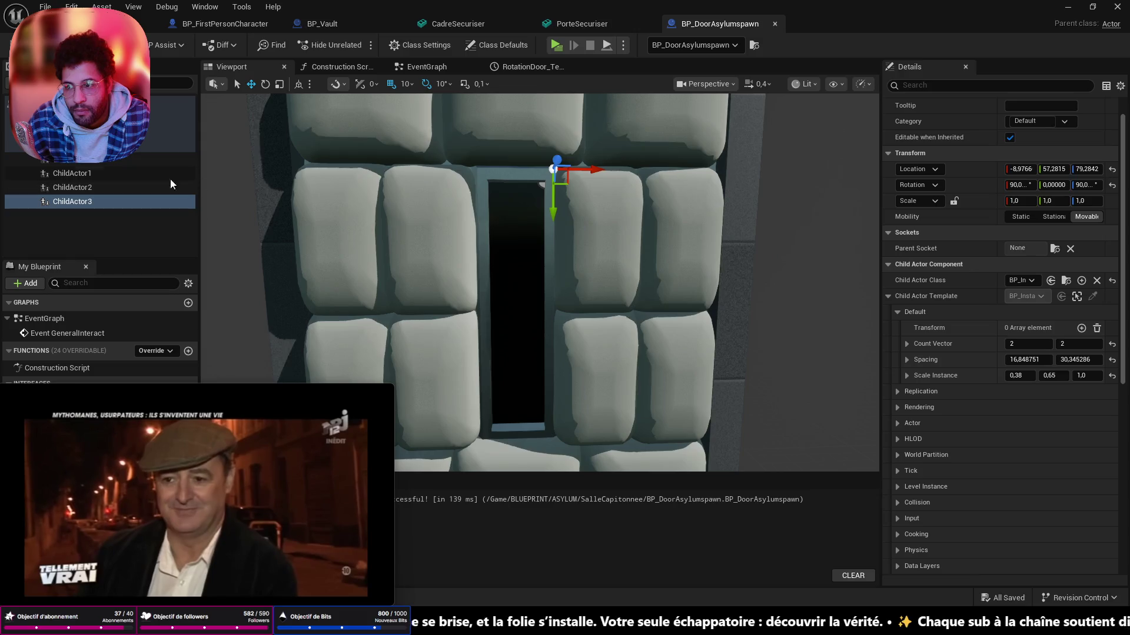
left_click(73, 159)
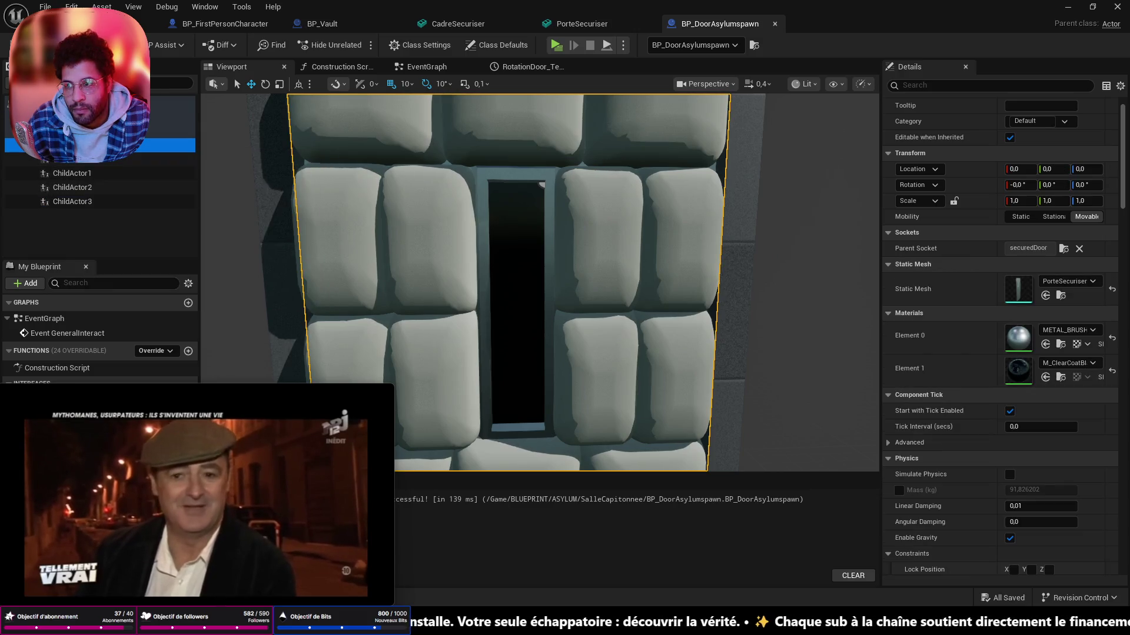
left_click(25, 141)
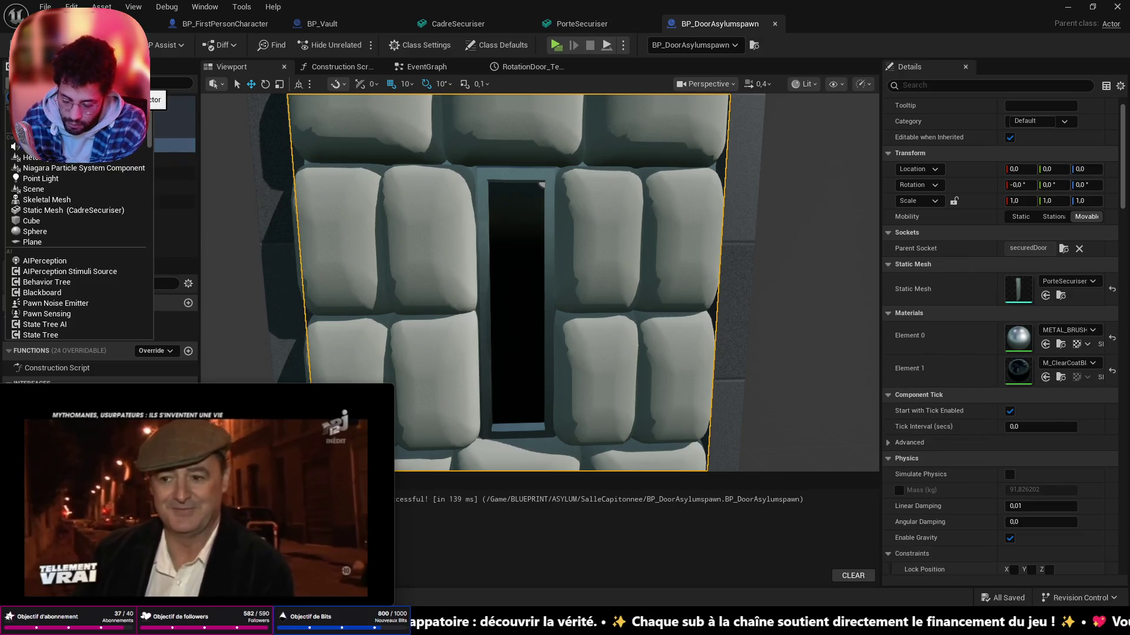
type("bo")
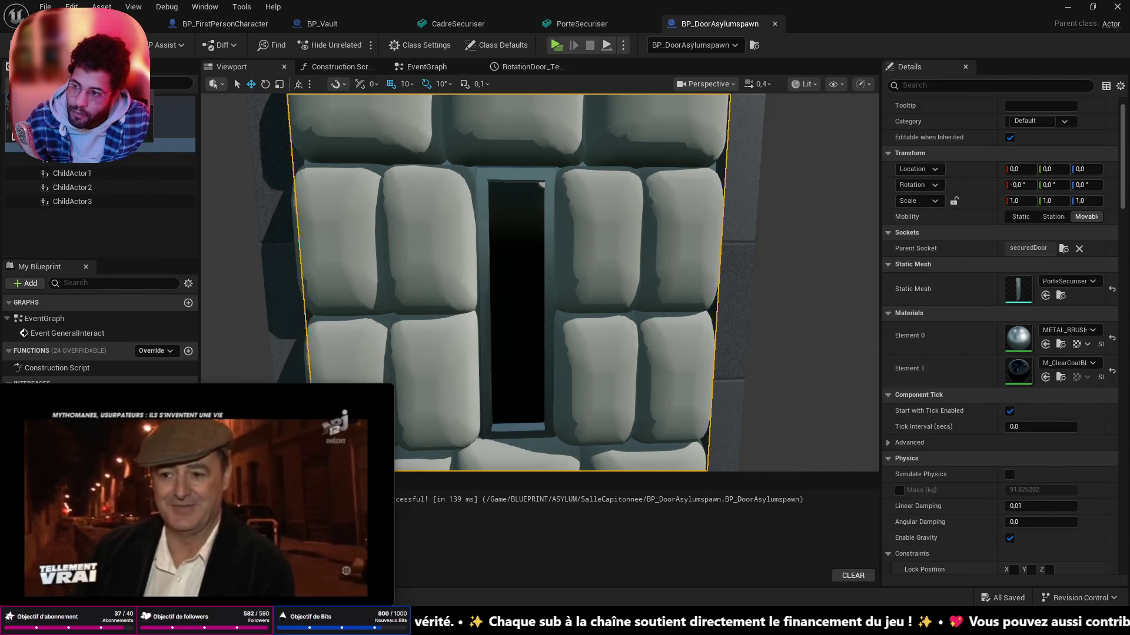
key("Return")
scroll(538, 283, "down", 5)
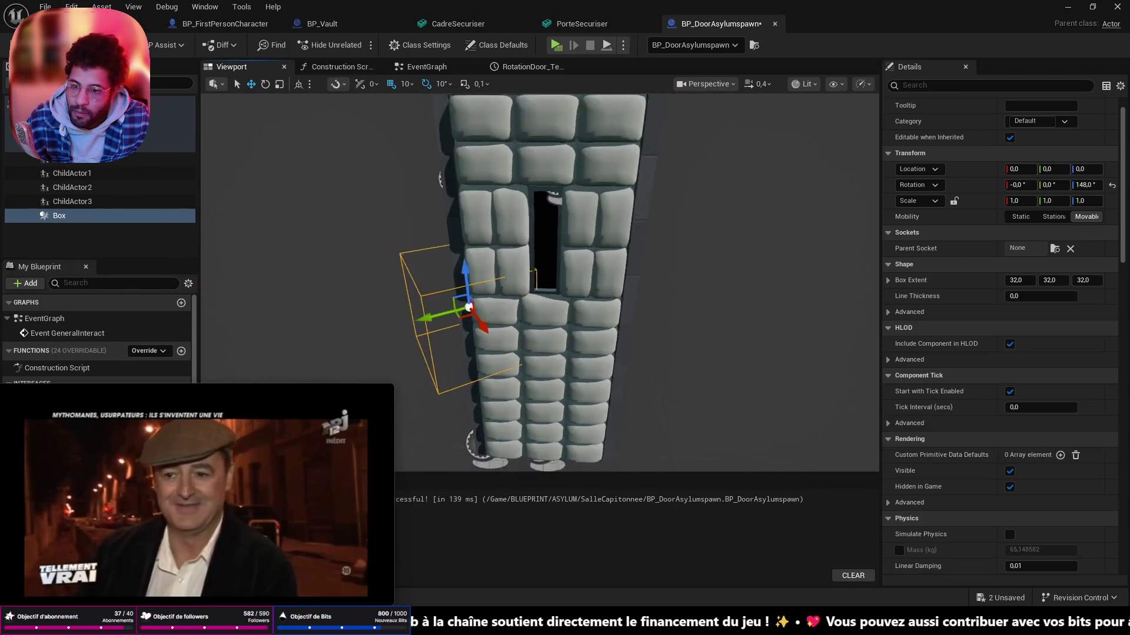
- Orbit around the door and slide the box along it into place against the door
left_click_drag(538, 283, 671, 265)
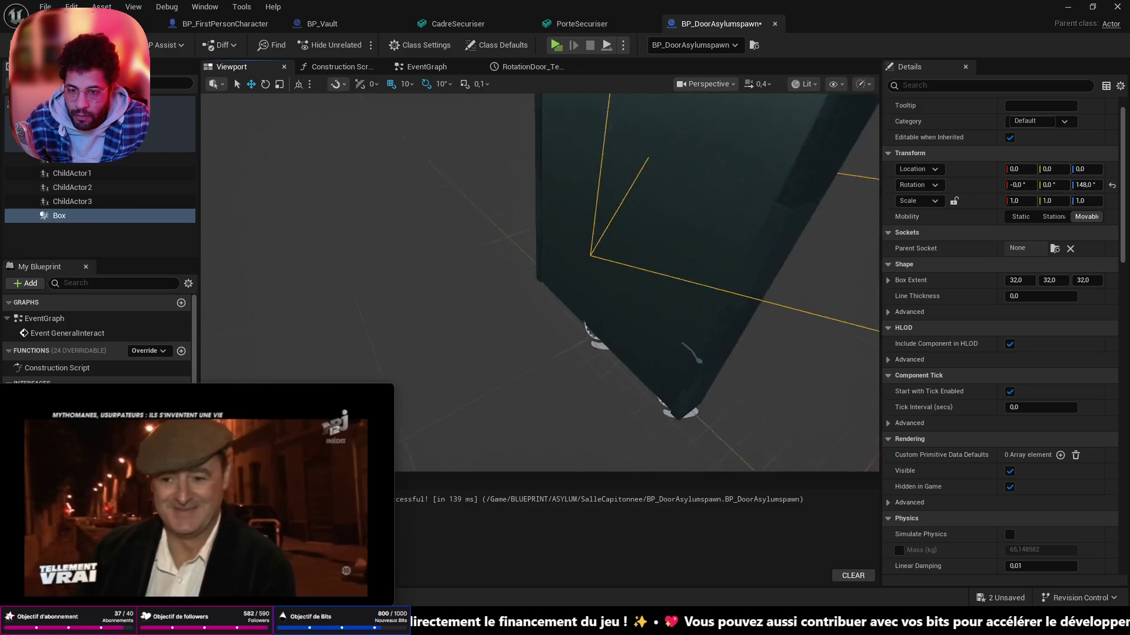
scroll(591, 221, "down", 4)
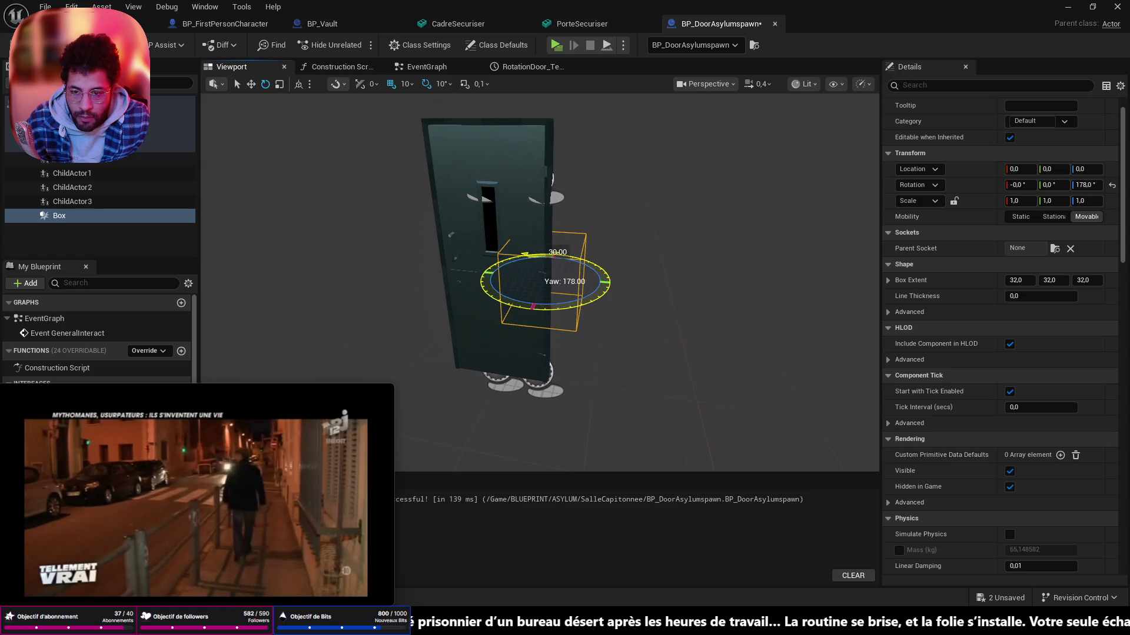
left_click_drag(567, 325, 671, 292)
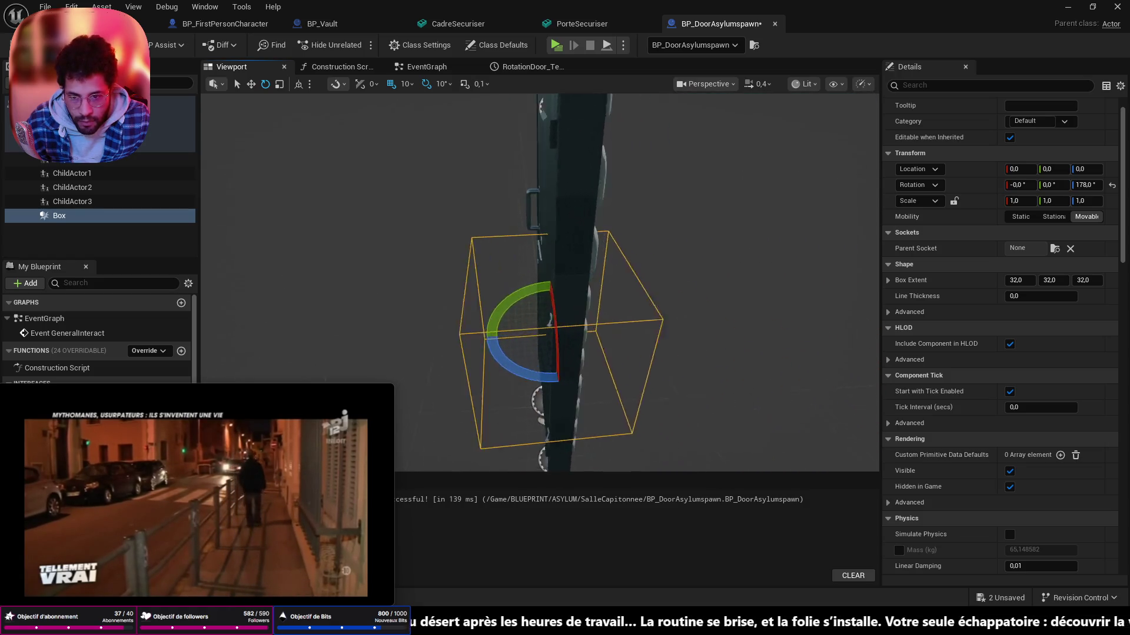
left_click_drag(548, 291, 548, 423)
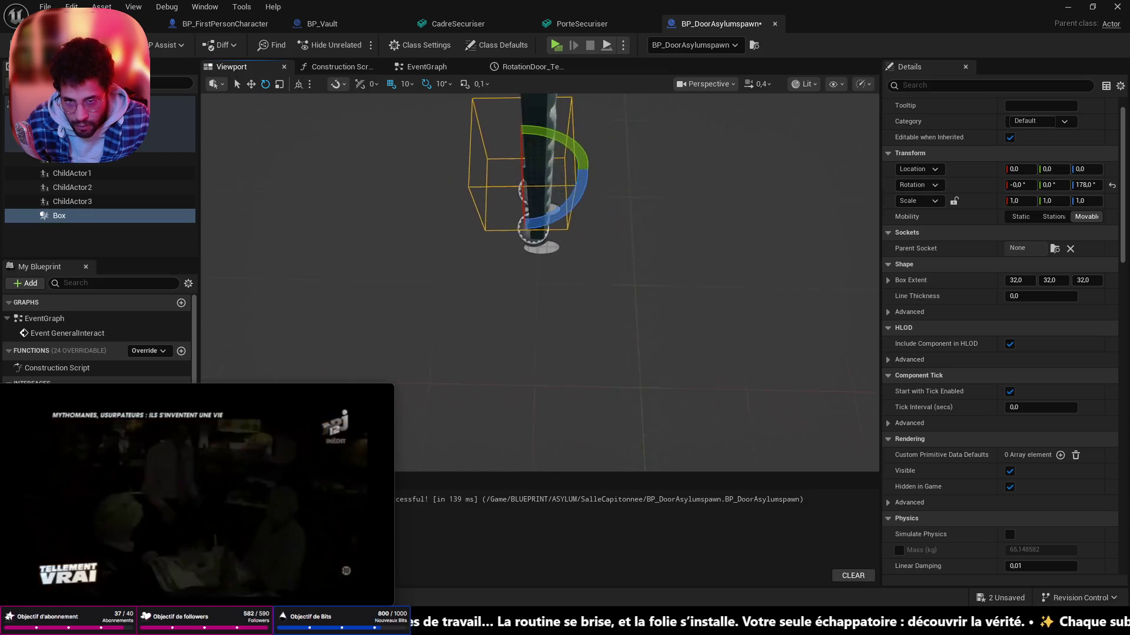
left_click_drag(548, 353, 618, 266)
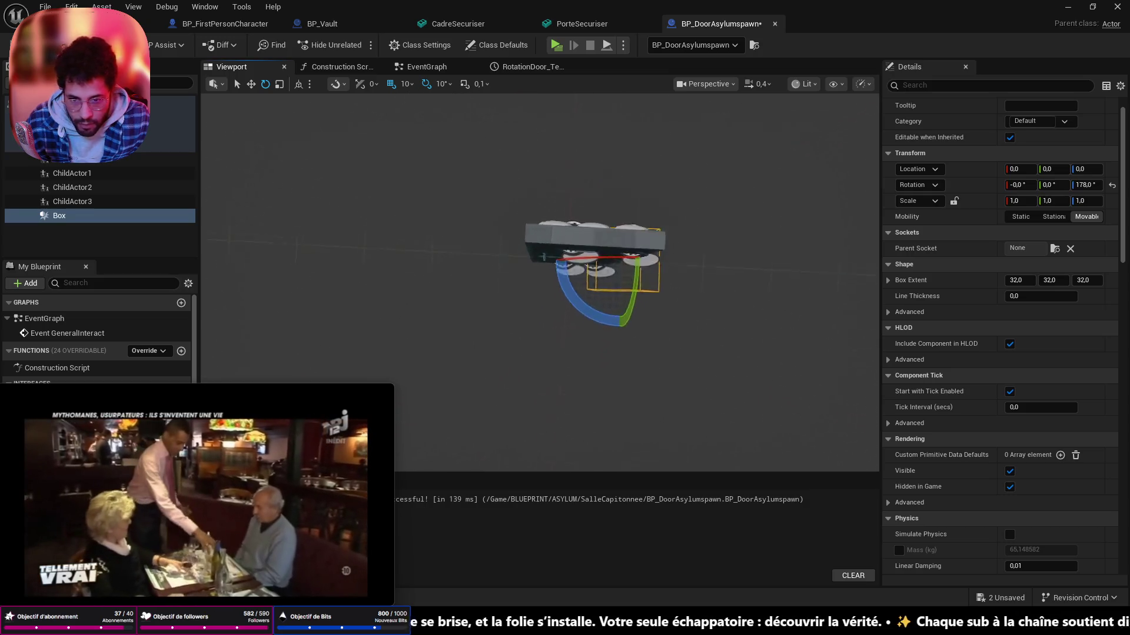
left_click_drag(565, 308, 529, 370)
scroll(548, 291, "down", 3)
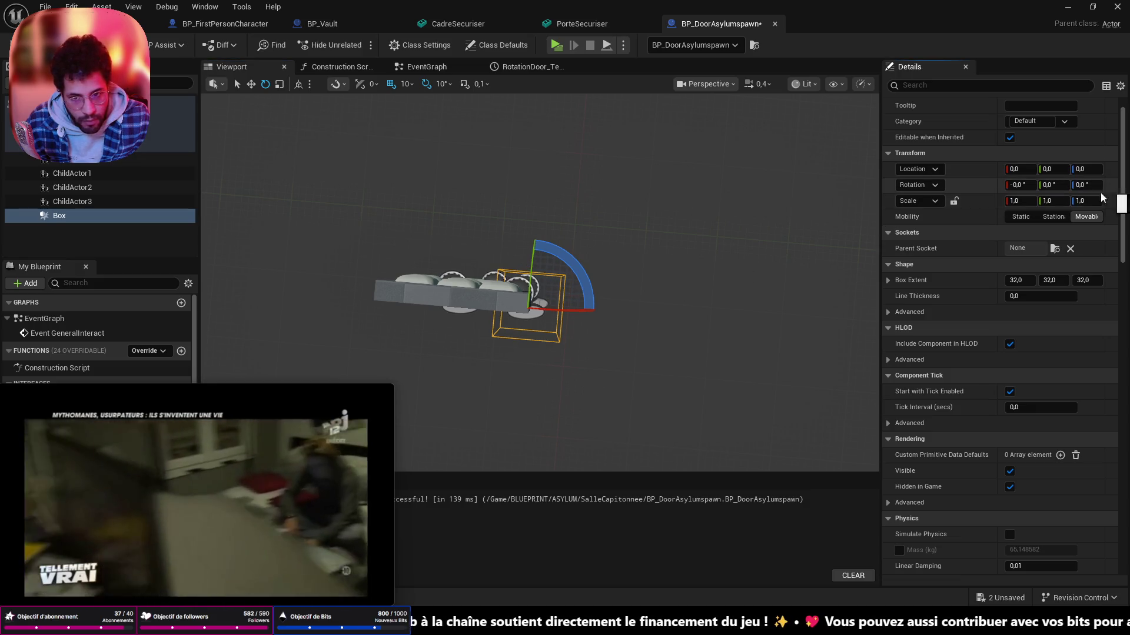
left_click_drag(529, 300, 565, 335)
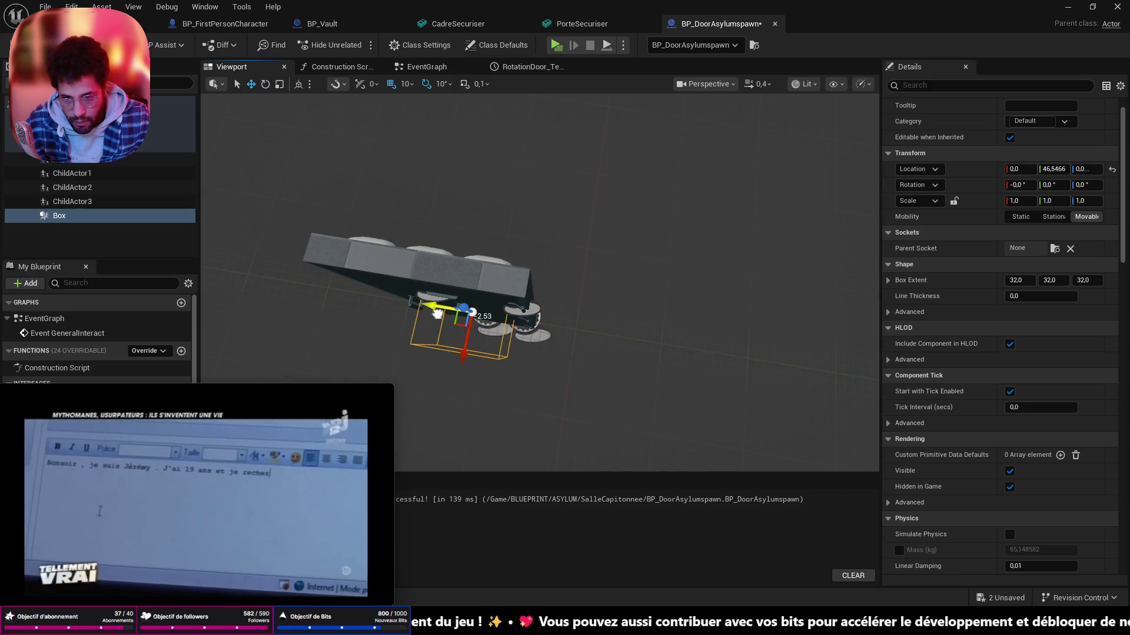
left_click_drag(494, 318, 558, 297)
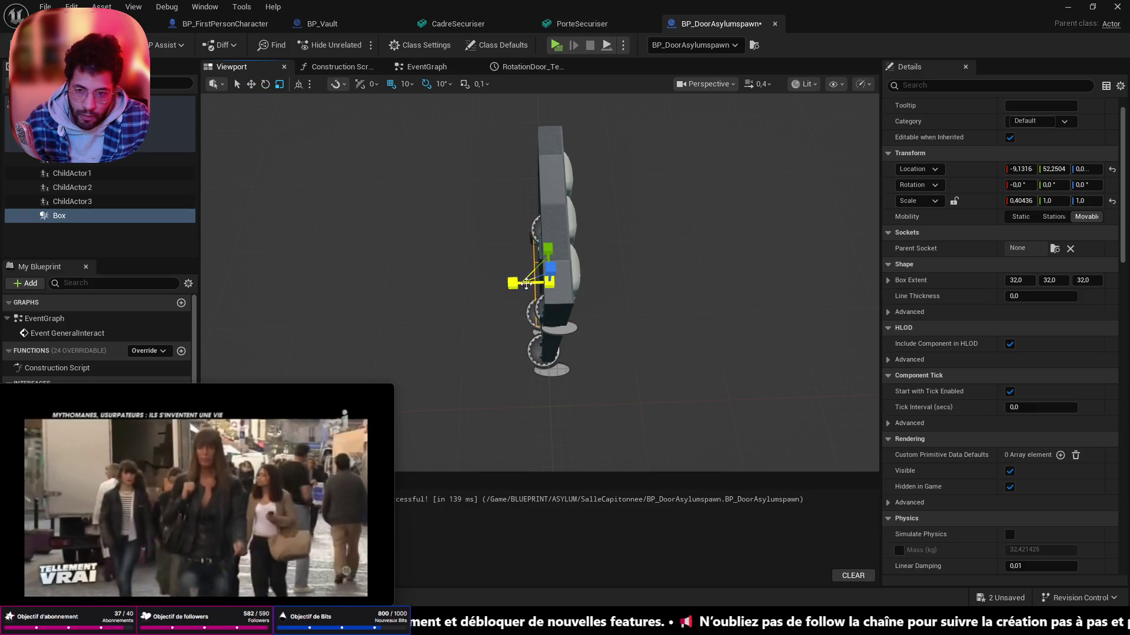
left_click_drag(539, 265, 424, 229)
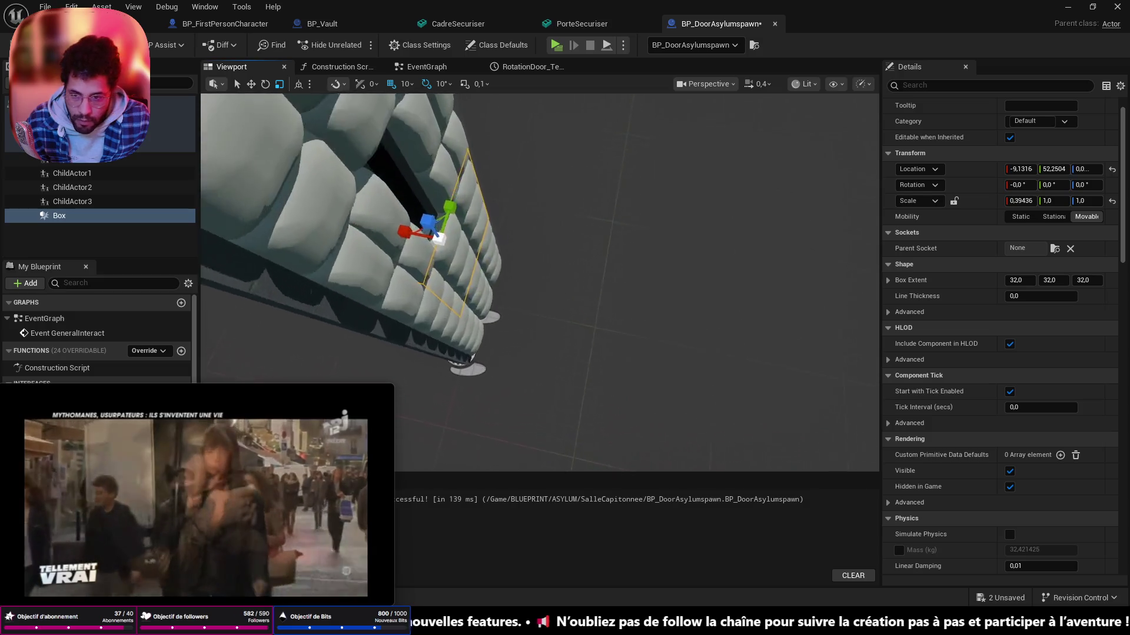
left_click_drag(530, 265, 441, 230)
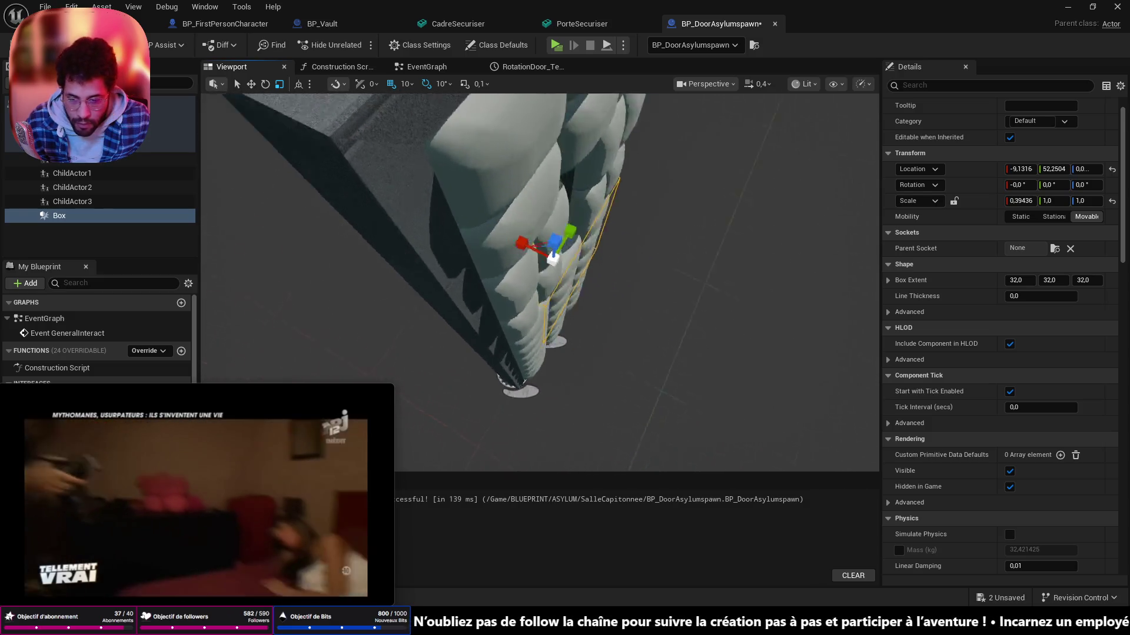
left_click_drag(530, 264, 442, 220)
left_click_drag(618, 265, 607, 302)
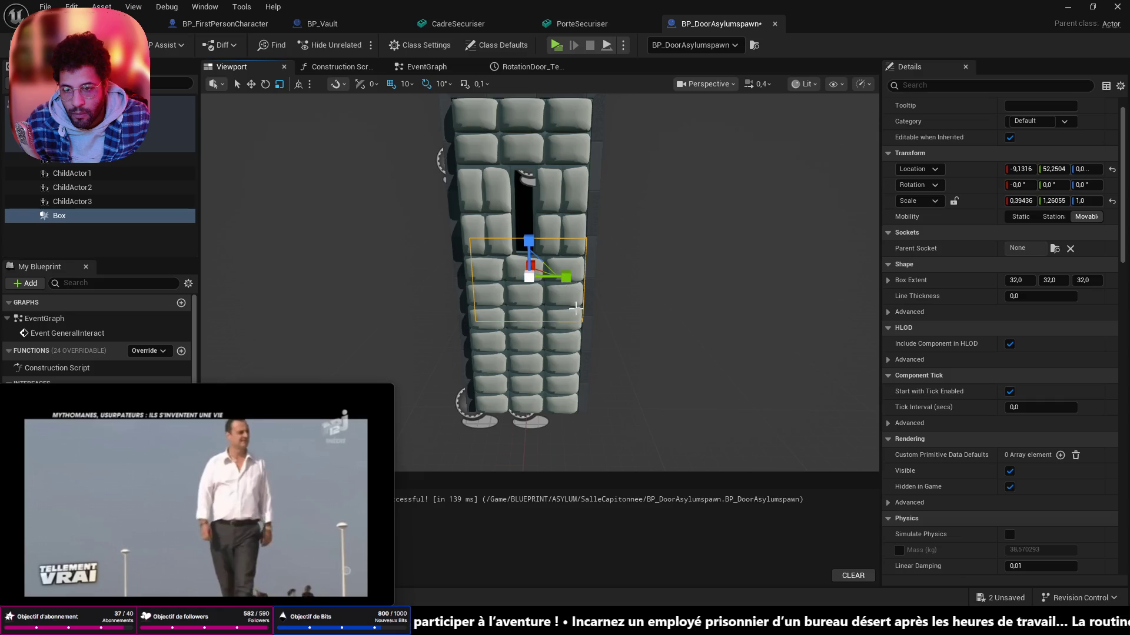
key("w")
left_click_drag(590, 279, 587, 283)
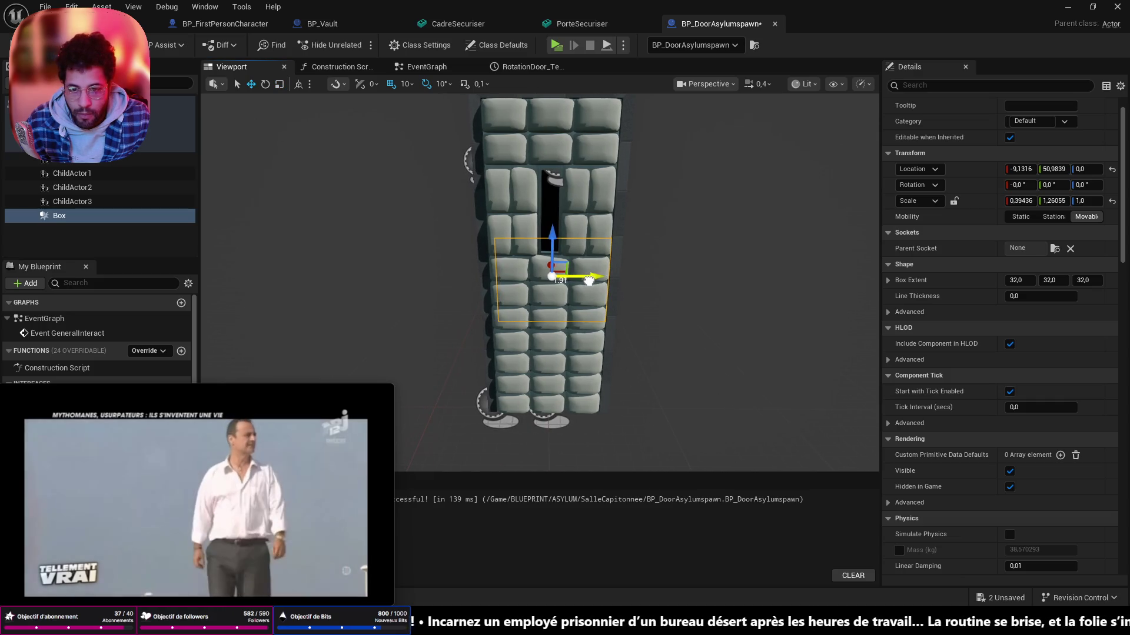
key("e")
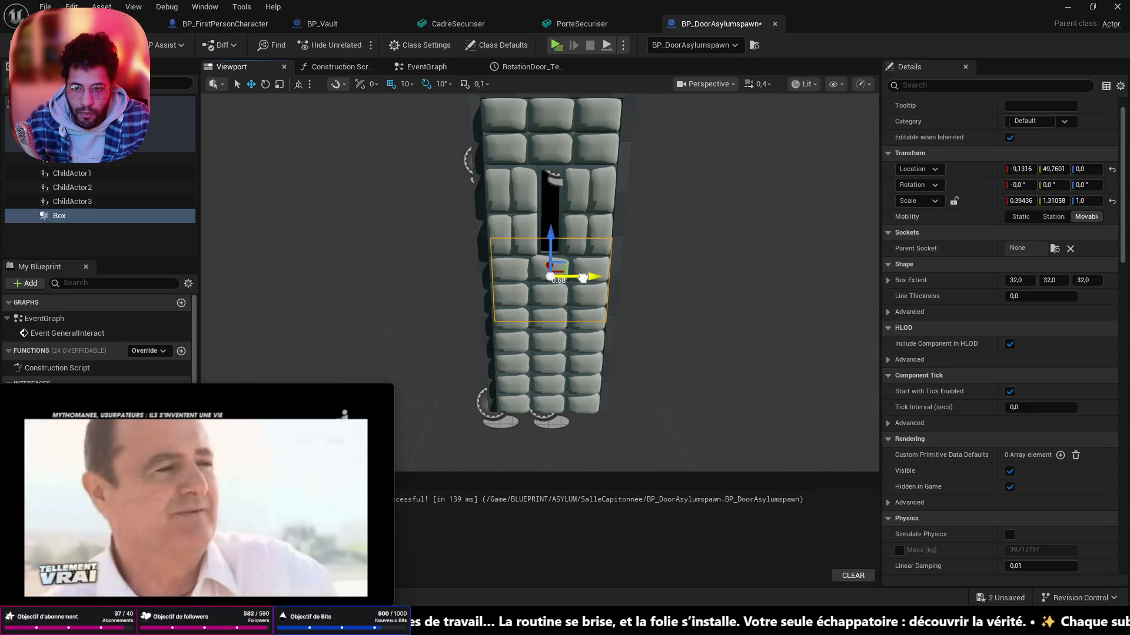
scroll(547, 266, "up", 3)
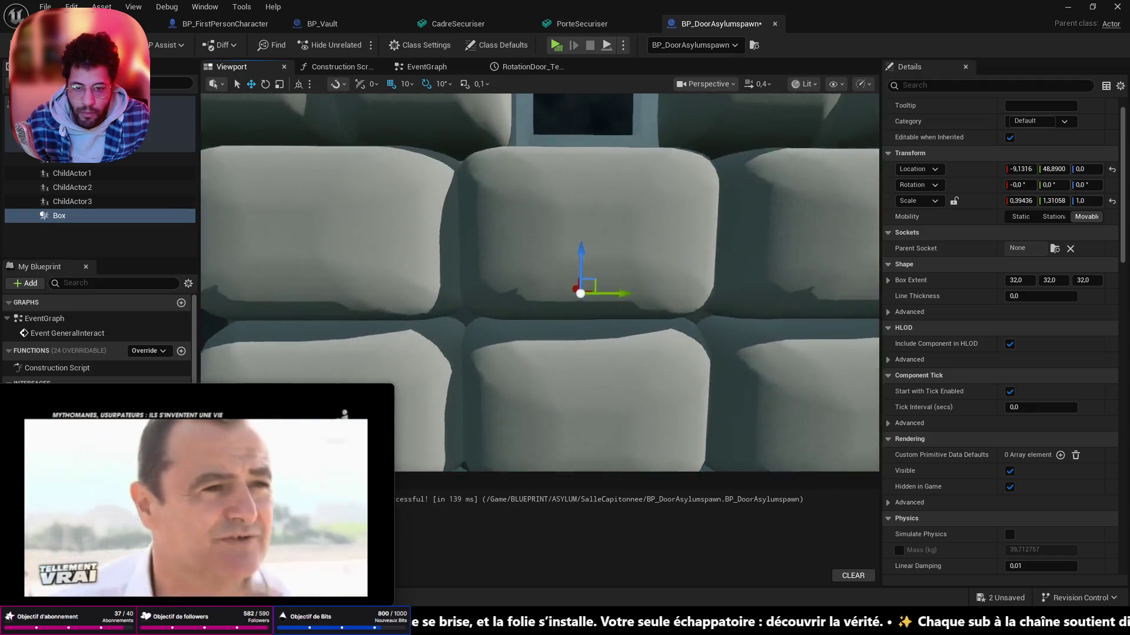
scroll(547, 264, "down", 3)
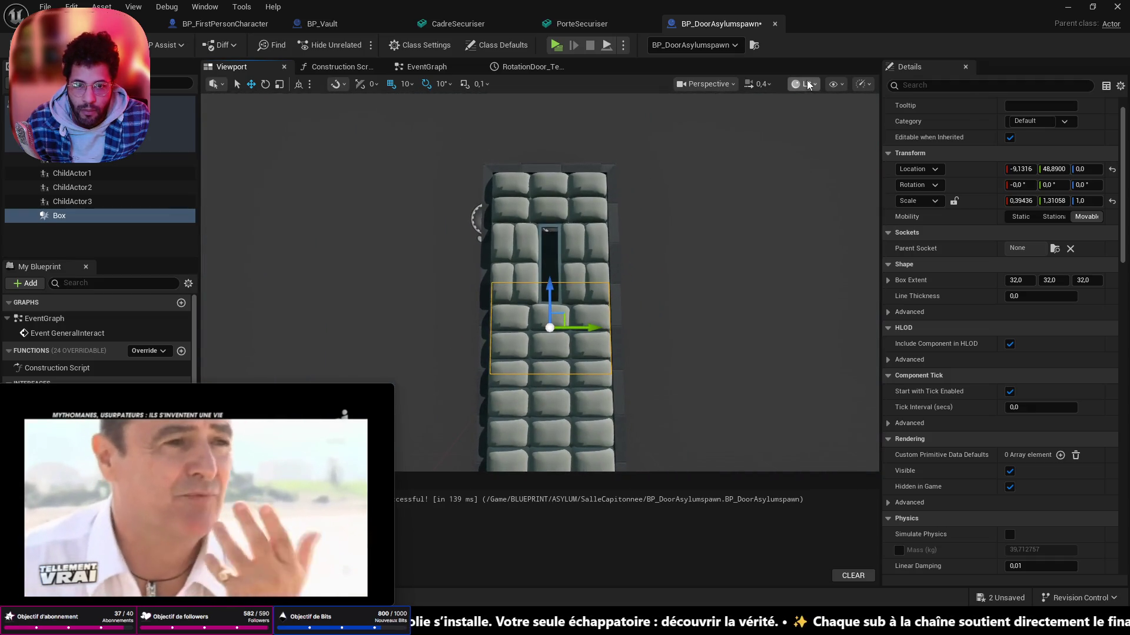
left_click(704, 83)
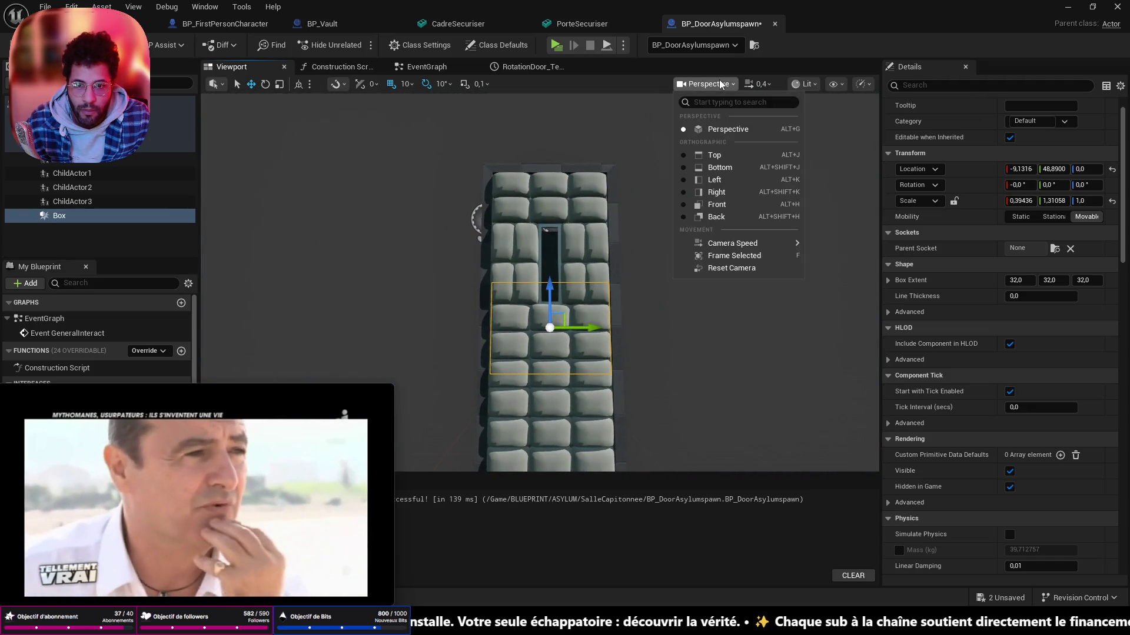
- View the door from the back, stretch the Box to Scale Y 1.37, Z 3.81 and lower it to Z -2.92
left_click(683, 216)
left_click_drag(615, 220, 612, 191)
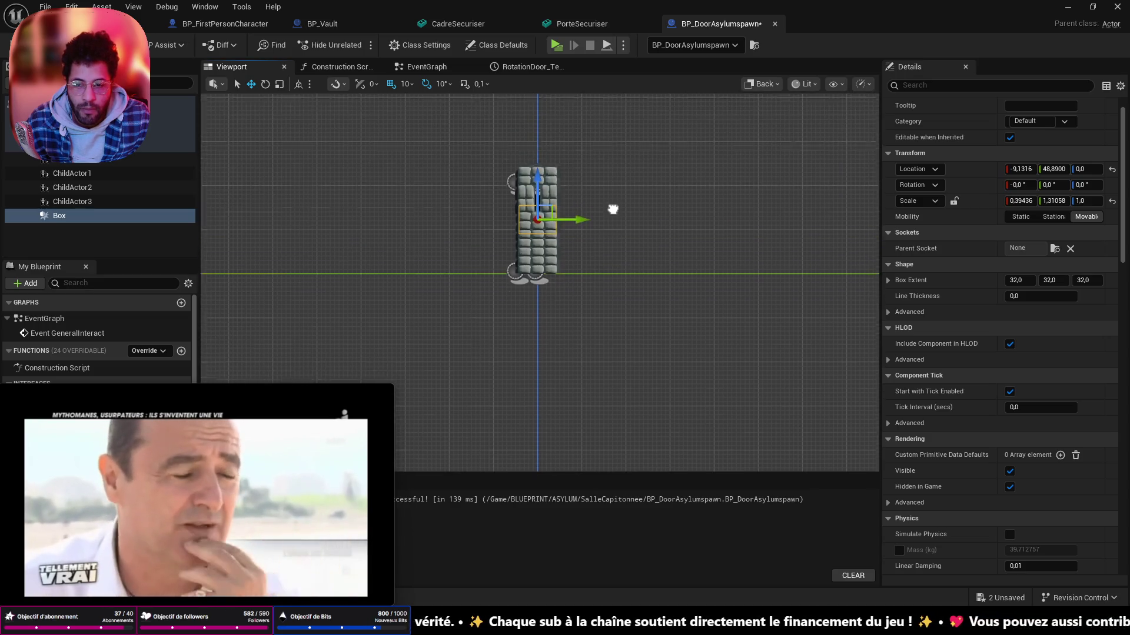
scroll(611, 221, "up", 2)
scroll(557, 236, "up", 3)
scroll(531, 248, "up", 2)
scroll(521, 252, "up", 2)
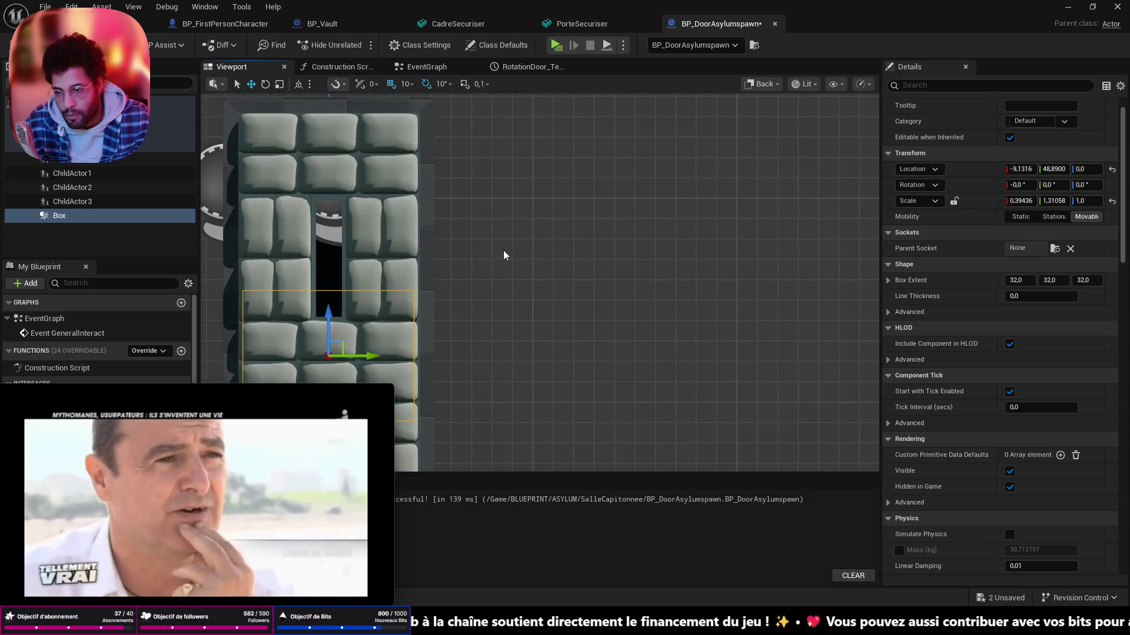
left_click_drag(549, 239, 698, 176)
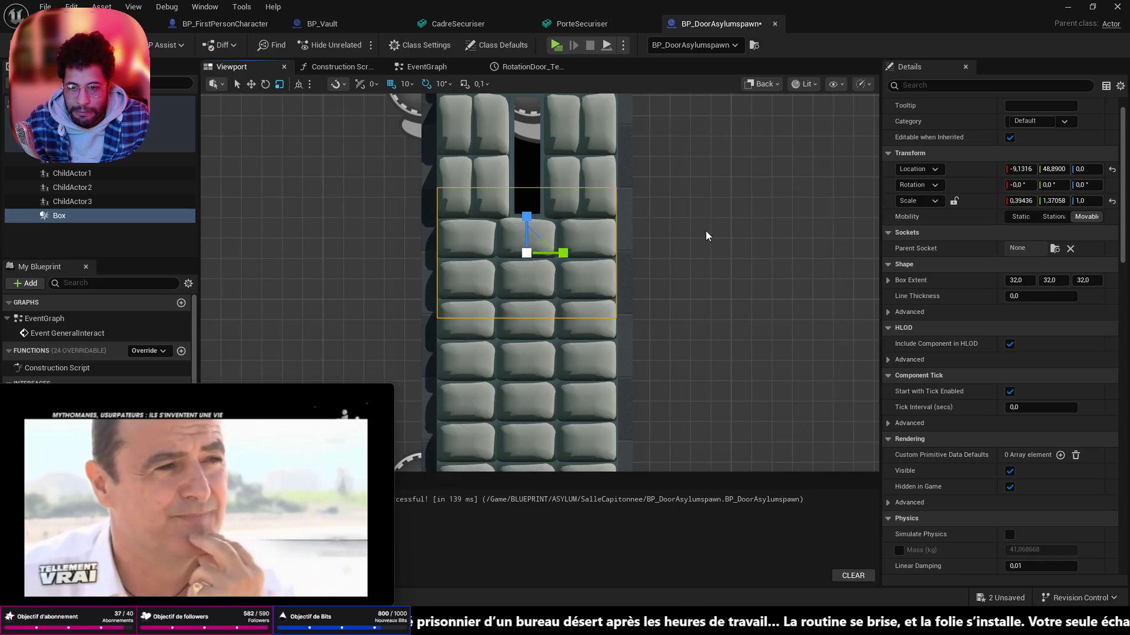
scroll(706, 236, "down", 2)
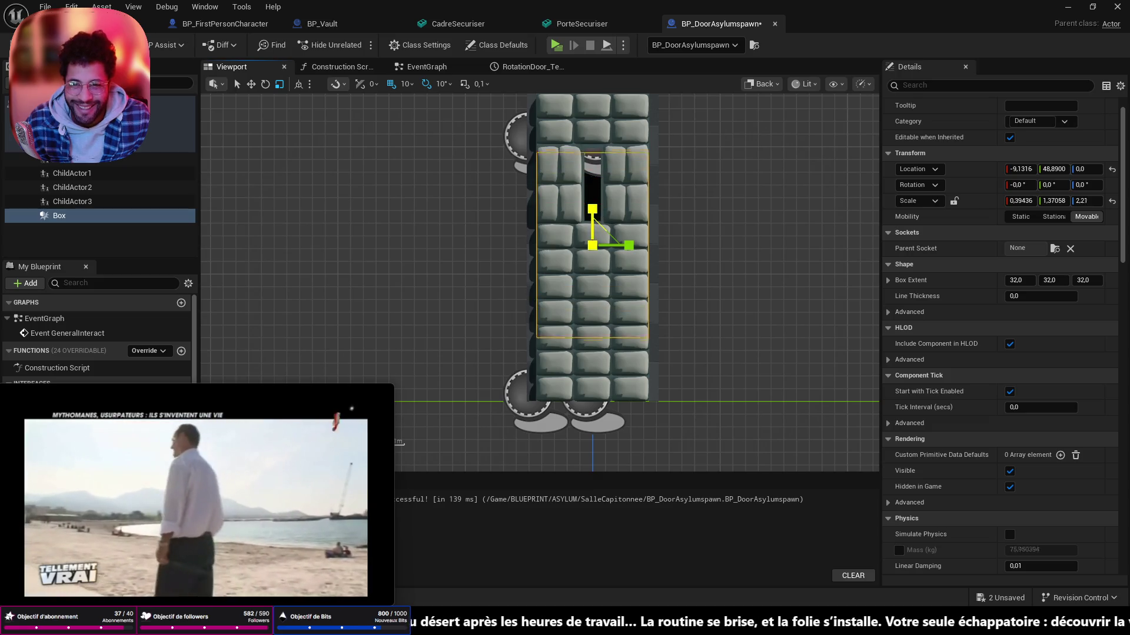
scroll(678, 275, "down", 1)
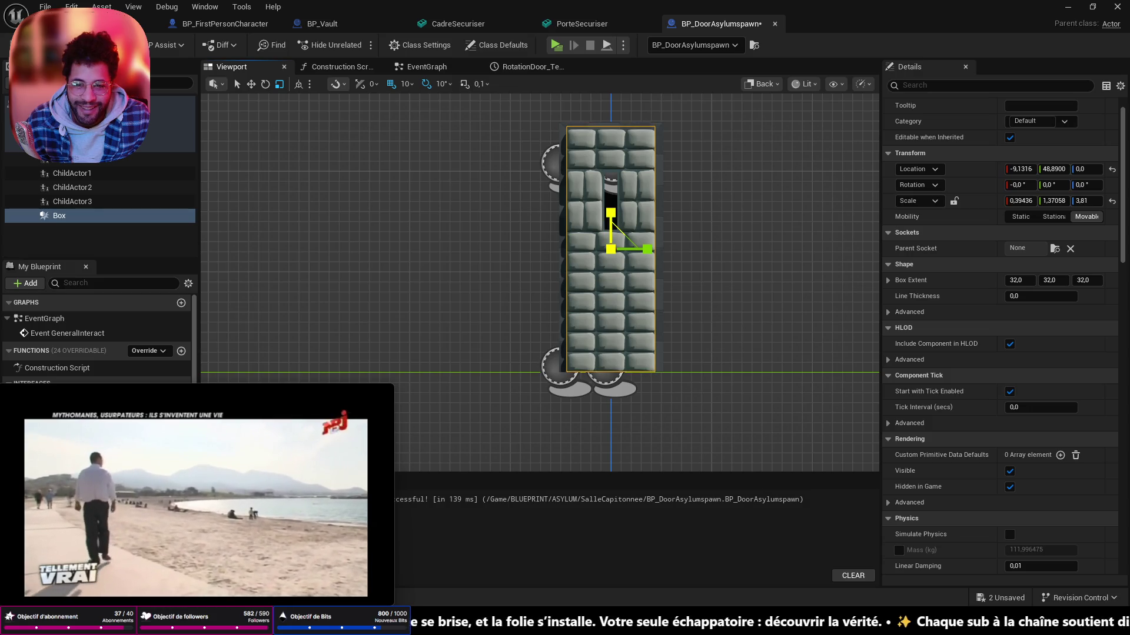
left_click_drag(611, 208, 612, 214)
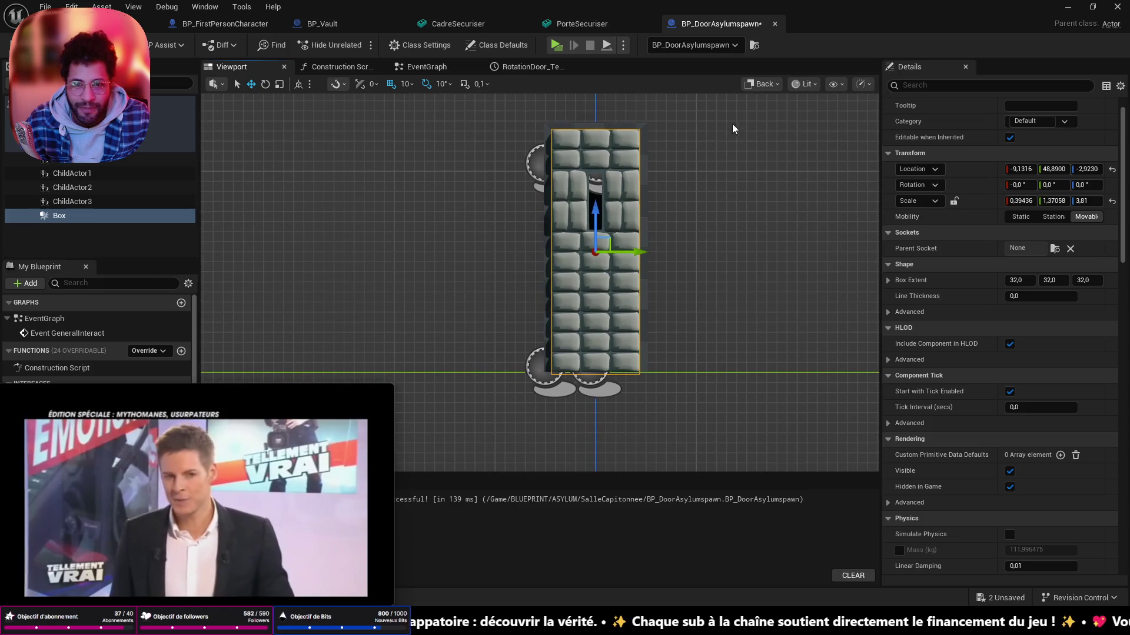
- Return to Perspective view and orbit to look along the door's edge
left_click(763, 84)
left_click(764, 128)
left_click_drag(573, 265, 618, 283)
left_click_drag(574, 230, 554, 205)
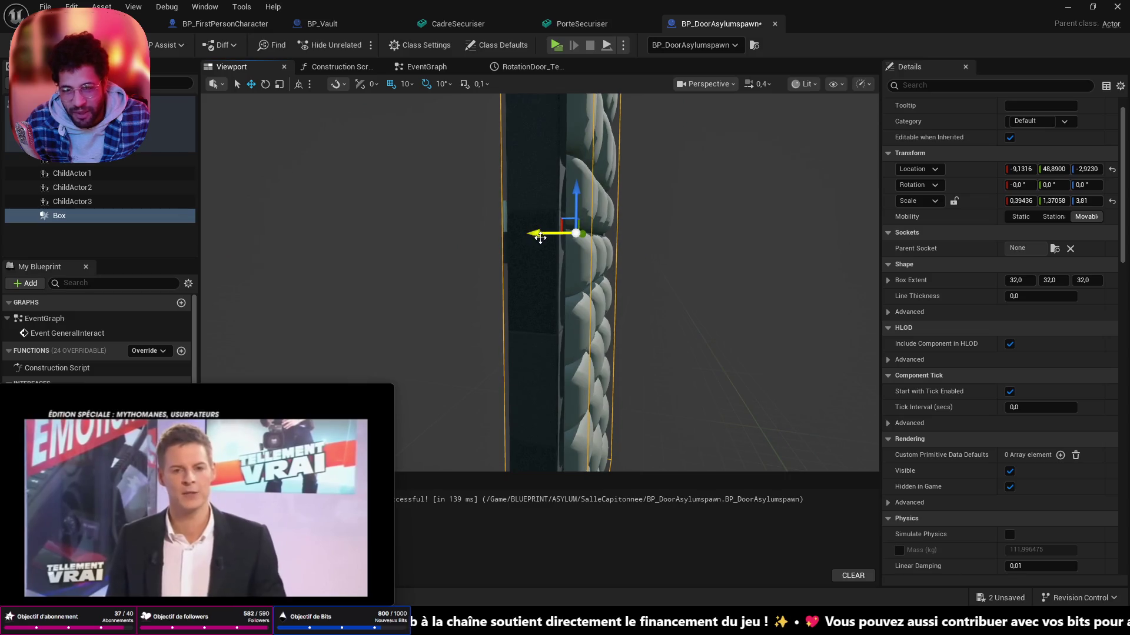
left_click_drag(487, 268, 477, 230)
- Thin the Box collider to X scale 0.354 at X -9.95 and save all changes
key("r")
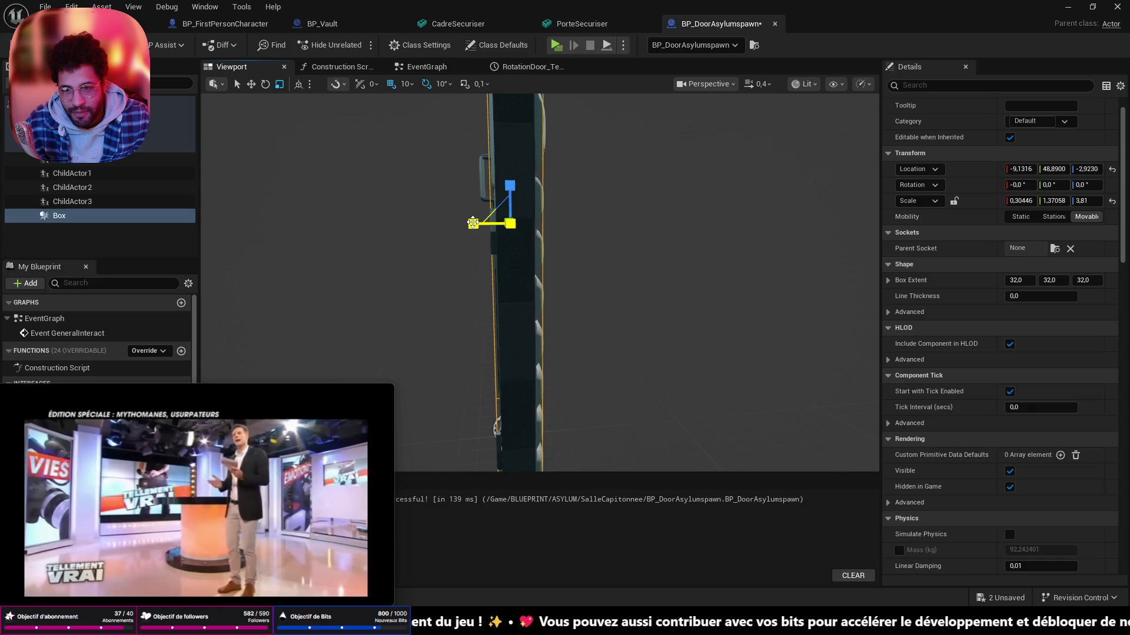
mouse_move(474, 223)
left_mouse_down()
mouse_move(600, 229)
mouse_move(494, 263)
left_mouse_up()
key("e")
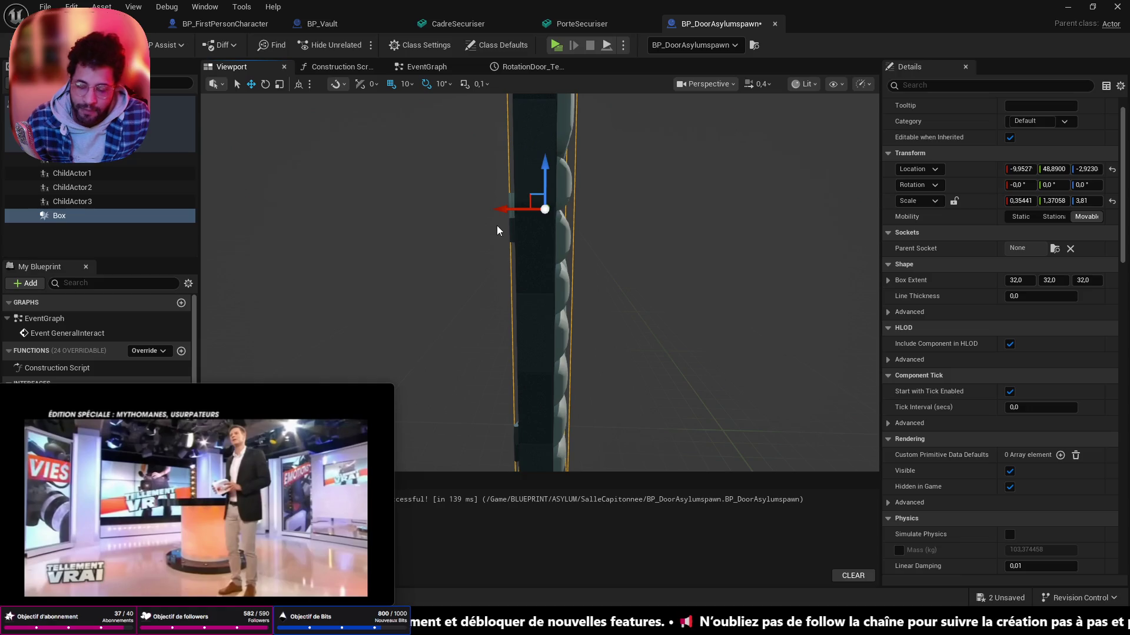
key("ctrl+shift+s")
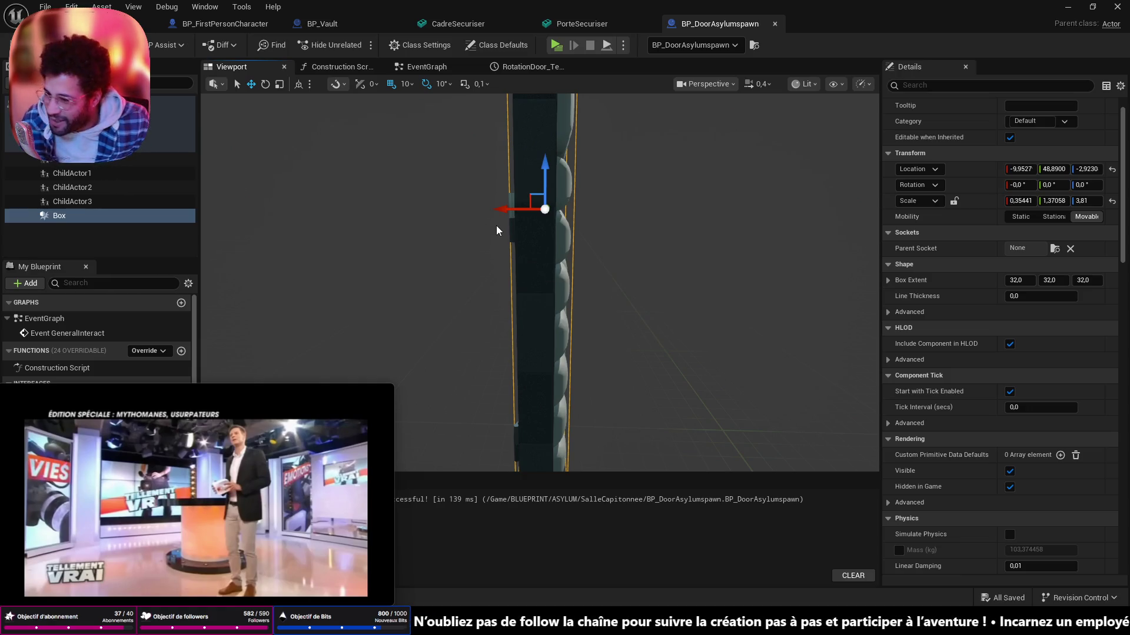
mouse_move(196, 491)
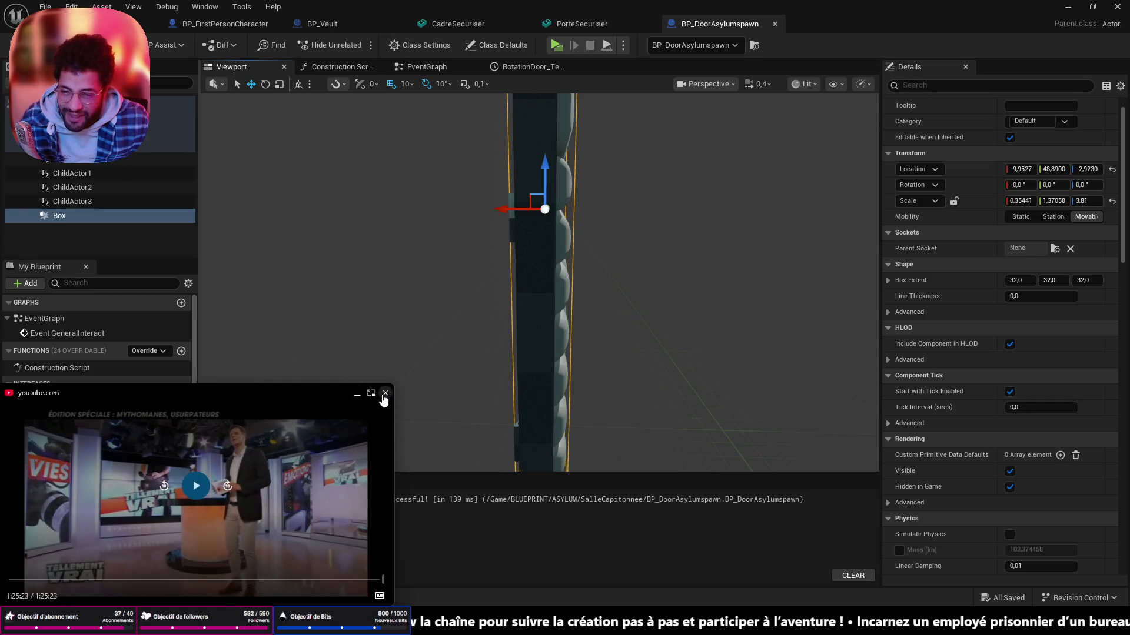
- Close the YouTube mini-player, shrink Apple Music playing 'Girls' and minimize it
left_click(387, 393)
key("alt+Tab")
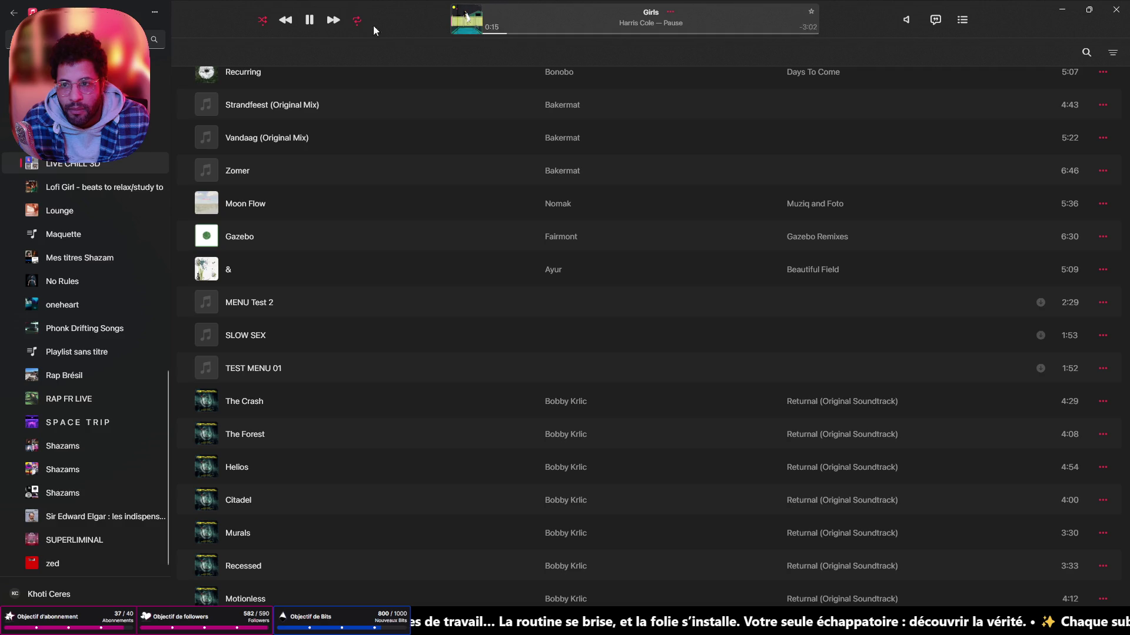
double_click(313, 20)
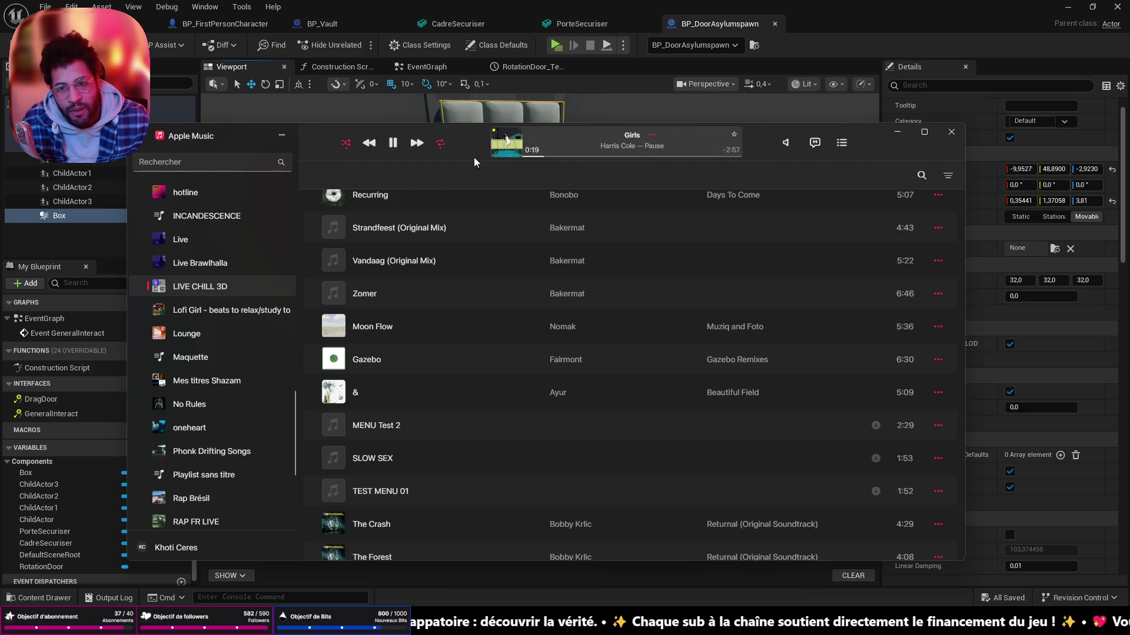
left_click(899, 135)
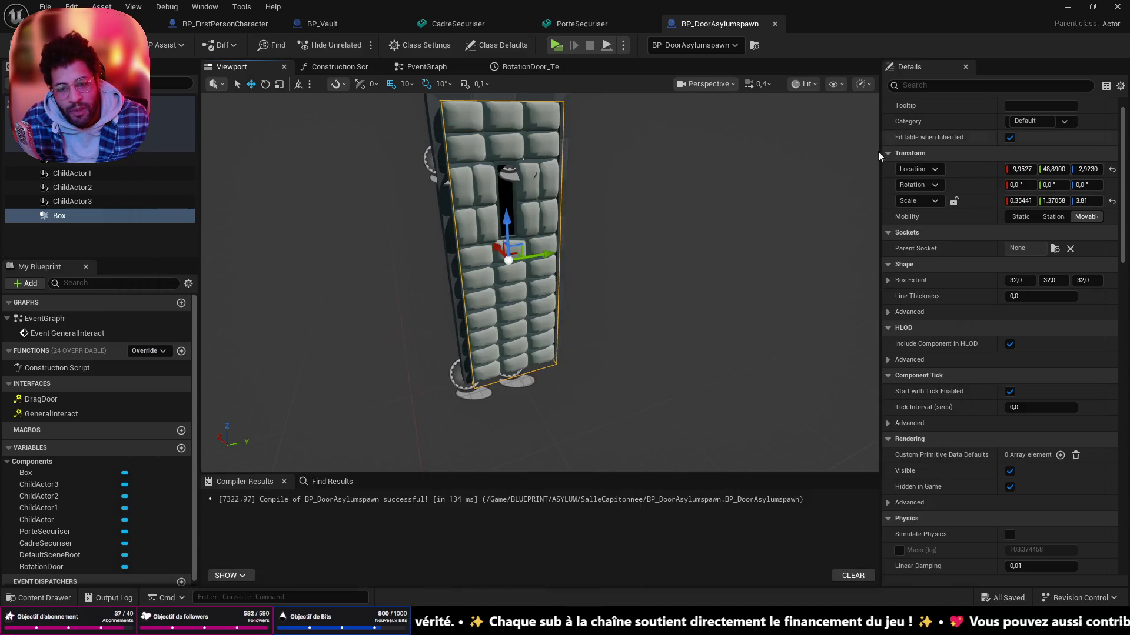
scroll(547, 309, "down", 5)
scroll(548, 353, "down", 4)
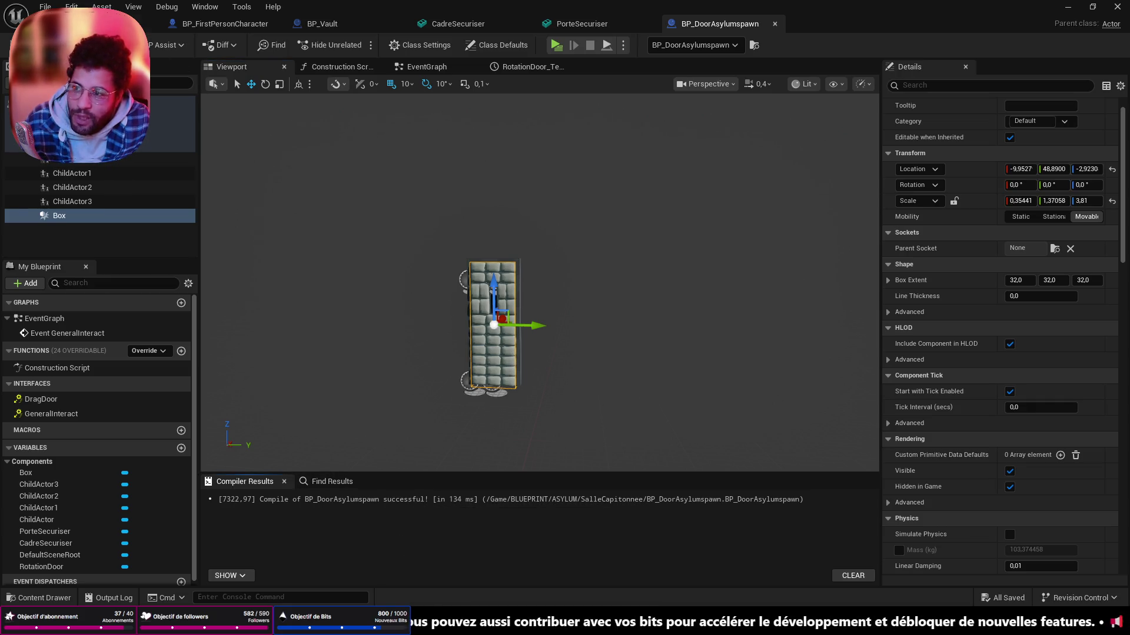
- Switch to the level editor and start Play From Here on the cell floor
left_click(147, 23)
left_click_drag(434, 294, 444, 308)
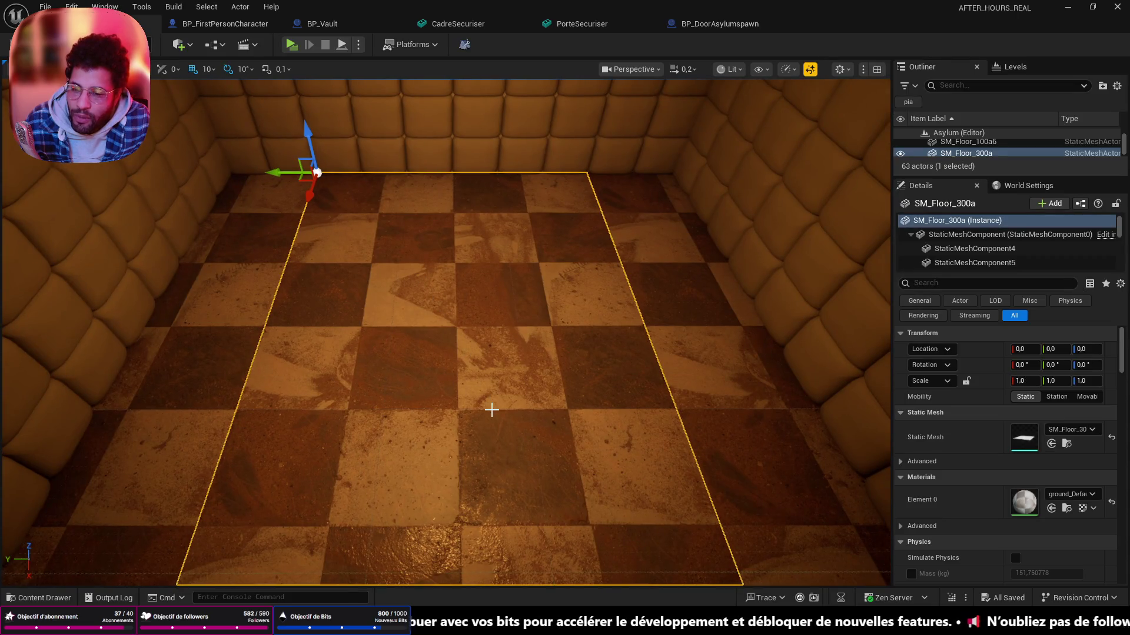
left_click_drag(491, 410, 521, 415)
right_click(535, 428)
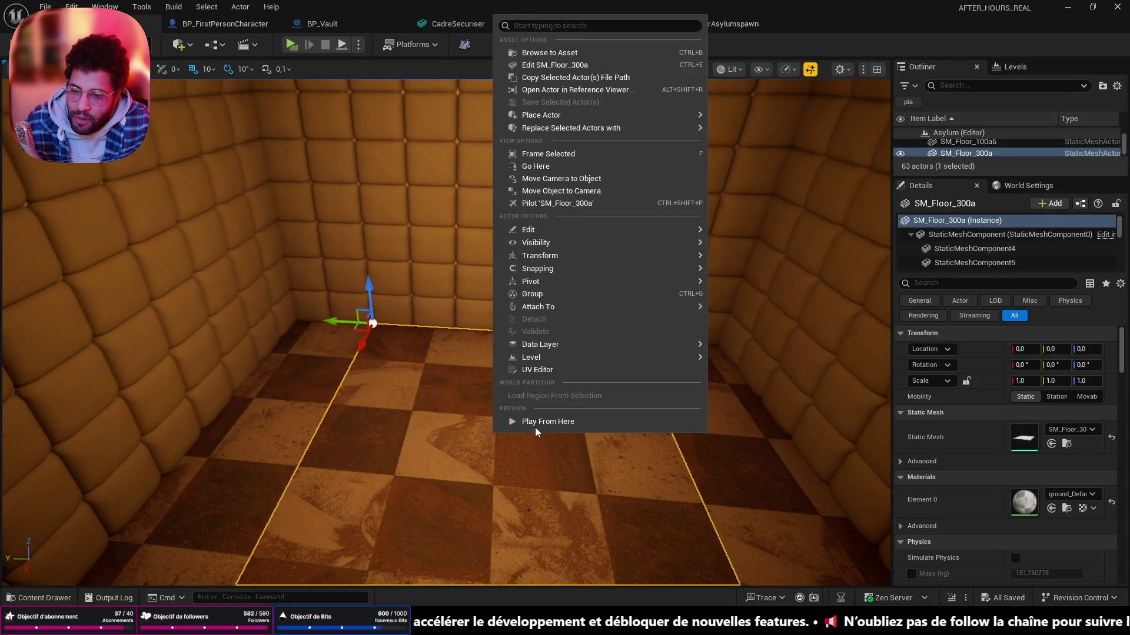
left_click(548, 422)
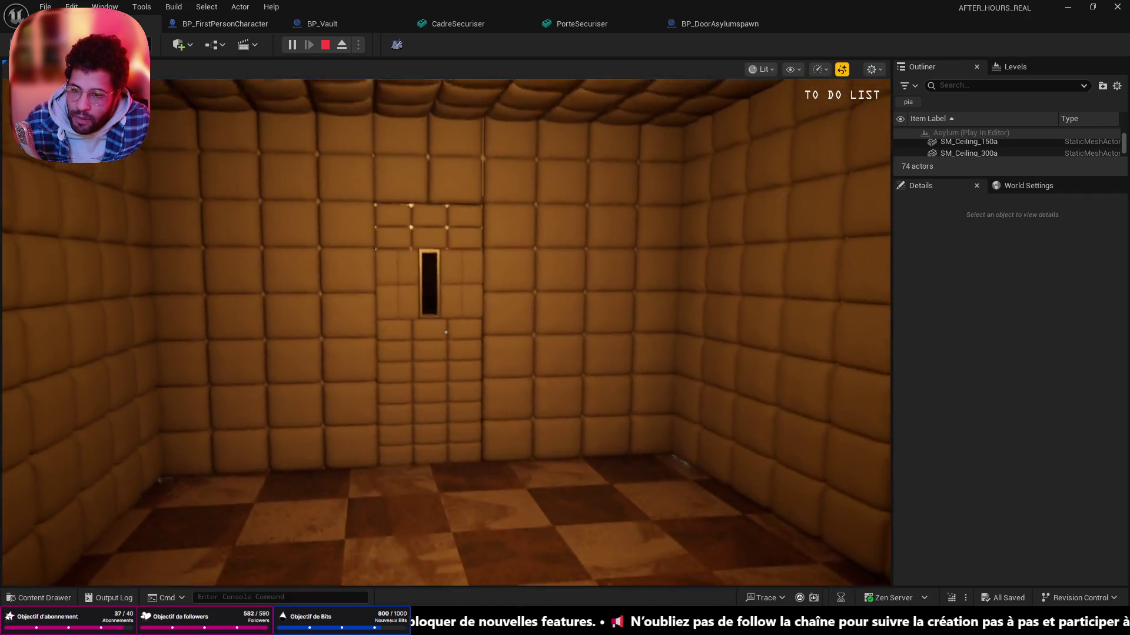
- Look around the padded cell, walk to the door slit and open the padded door
left_click_drag(445, 332, 446, 333)
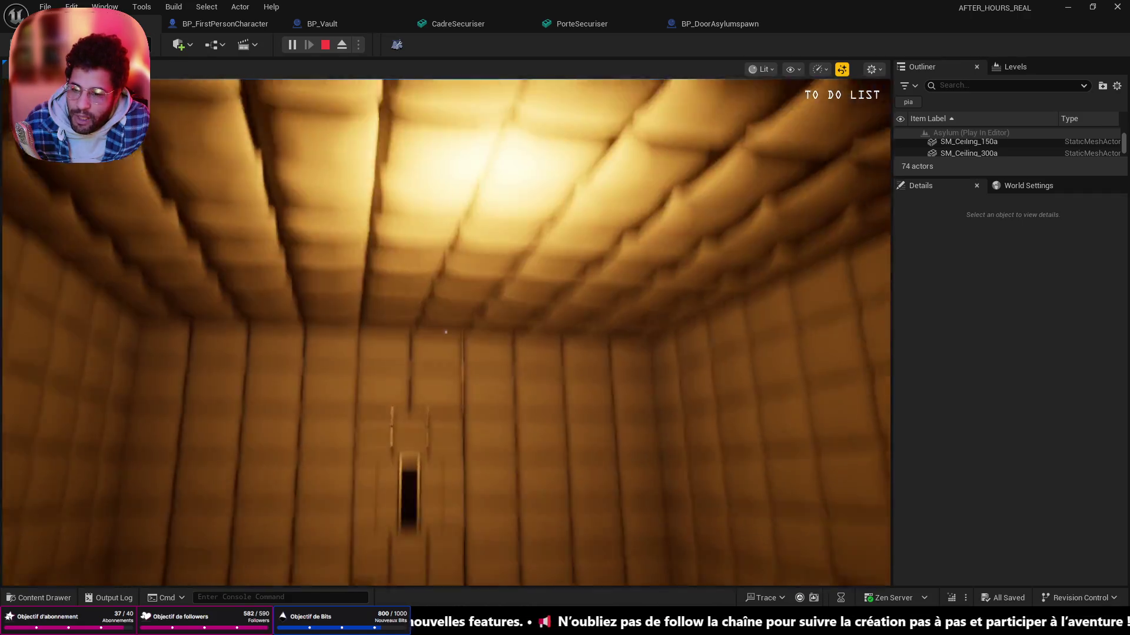
key("w")
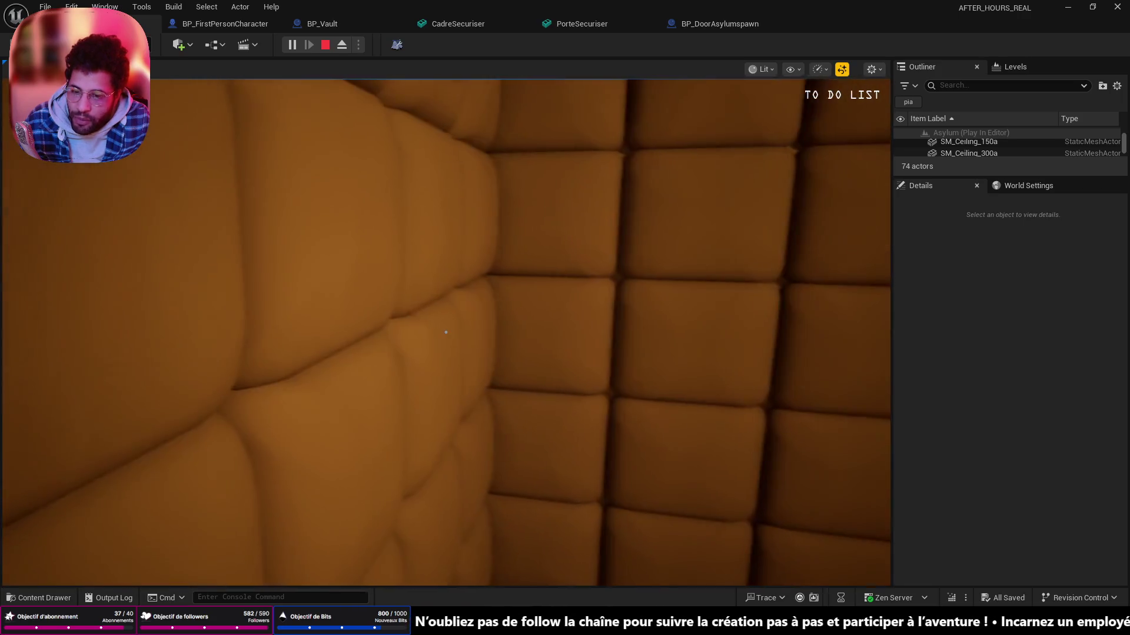
key("s")
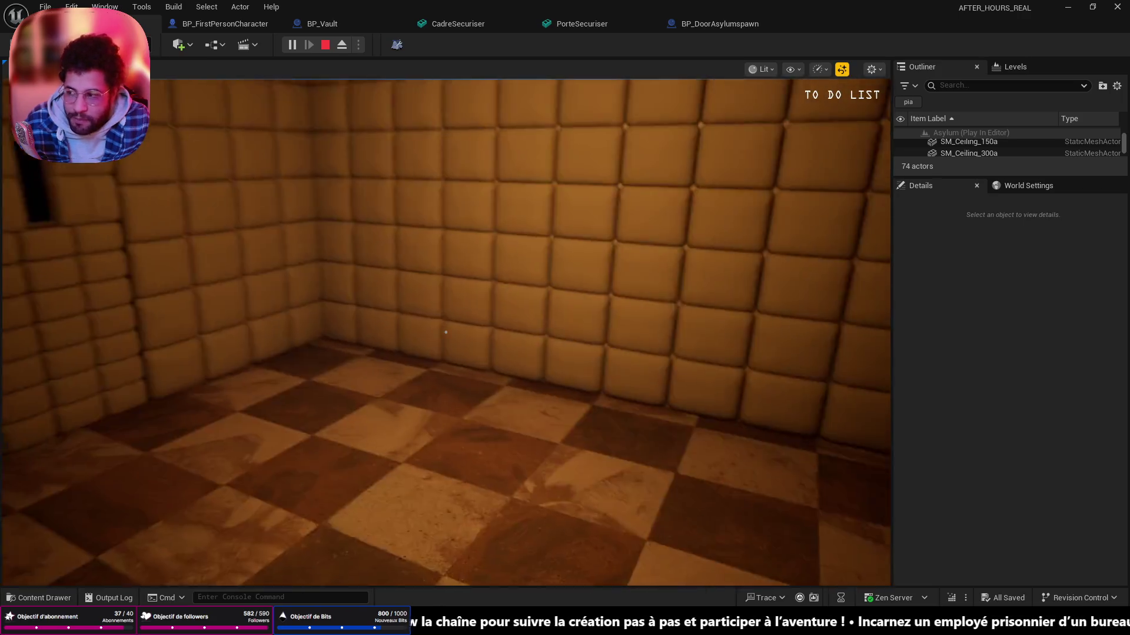
key("w")
key("w")
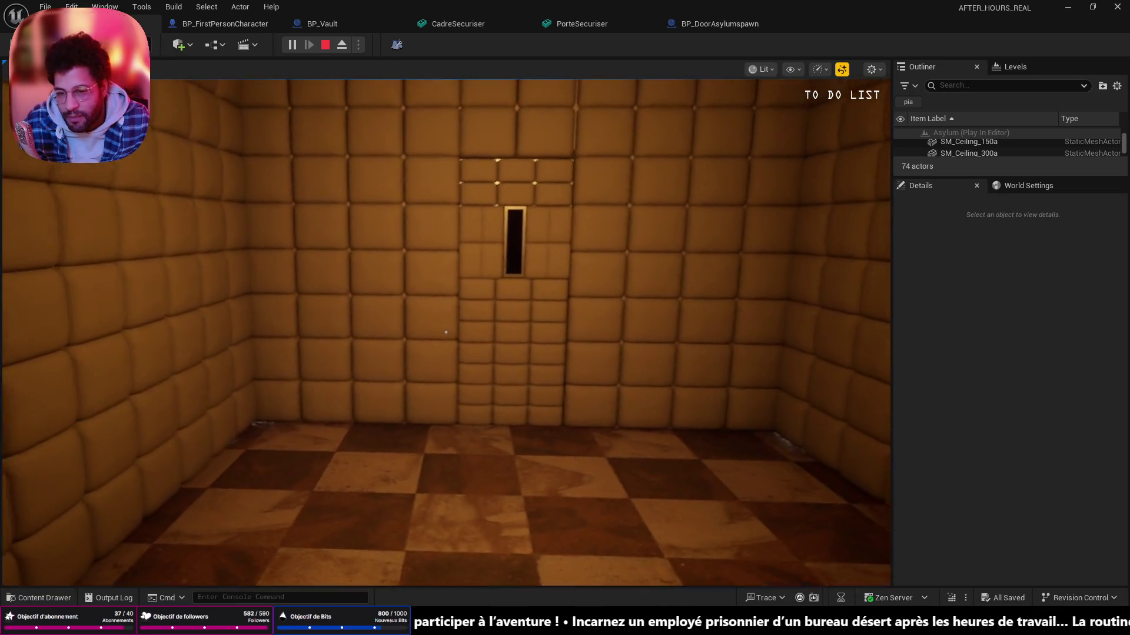
key("w")
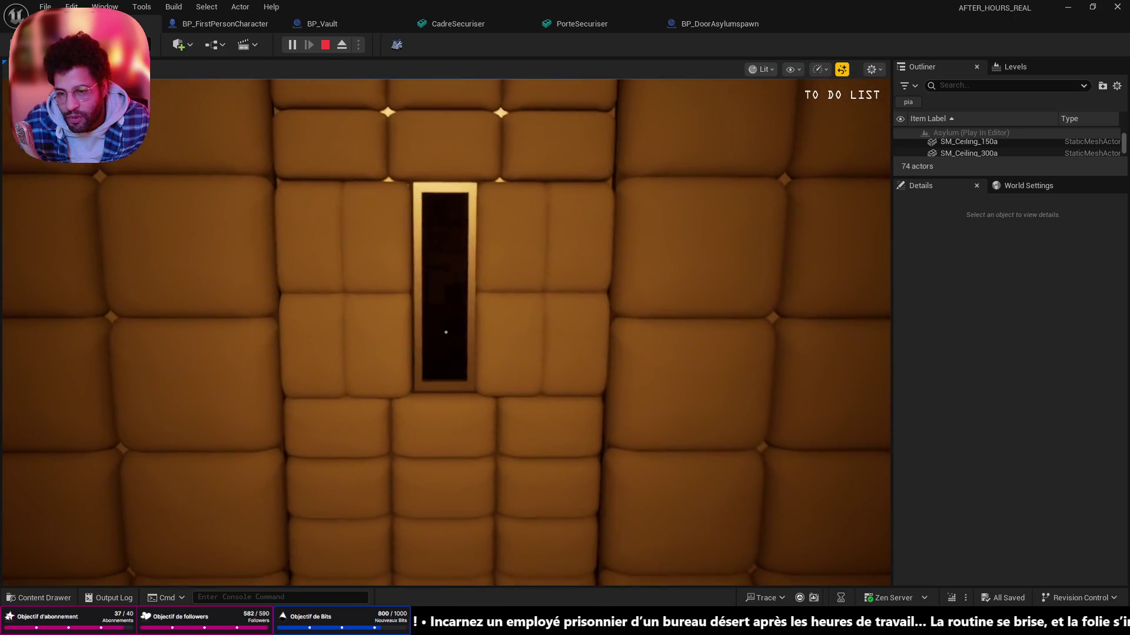
key("e")
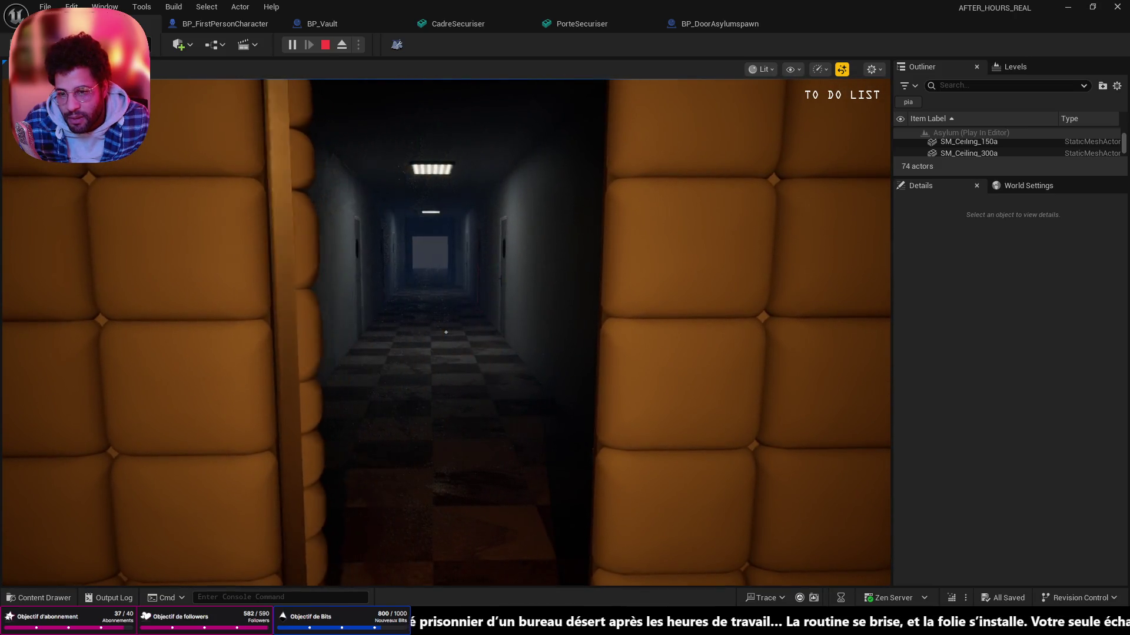
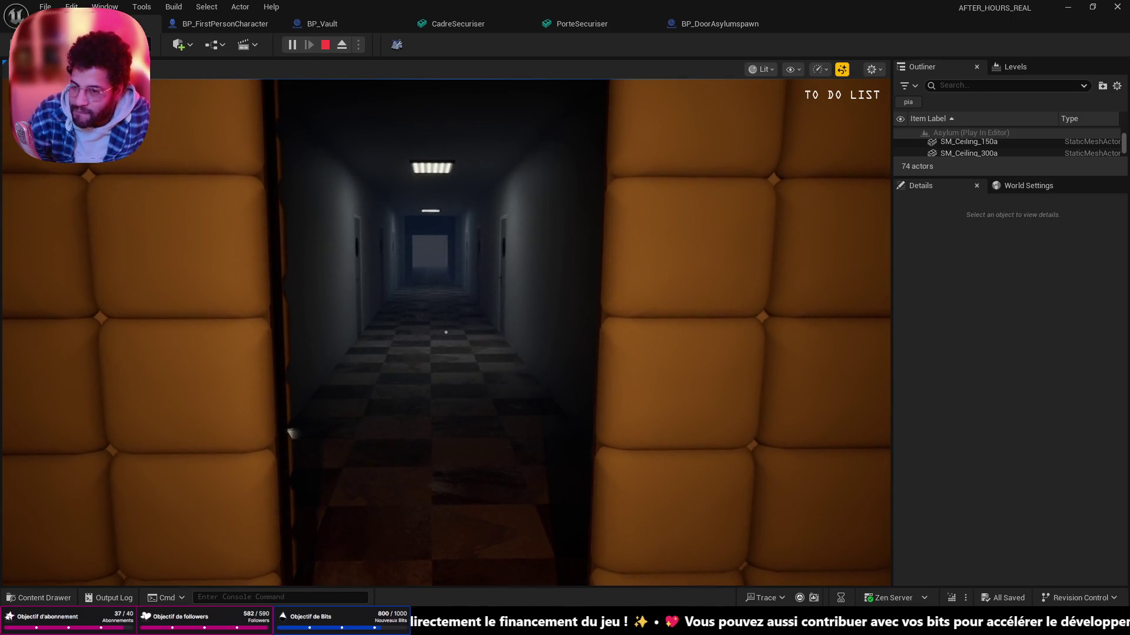
- Playtest walk from the padded cell down the dark corridor to the far doorway
left_click_drag(446, 332, 446, 333)
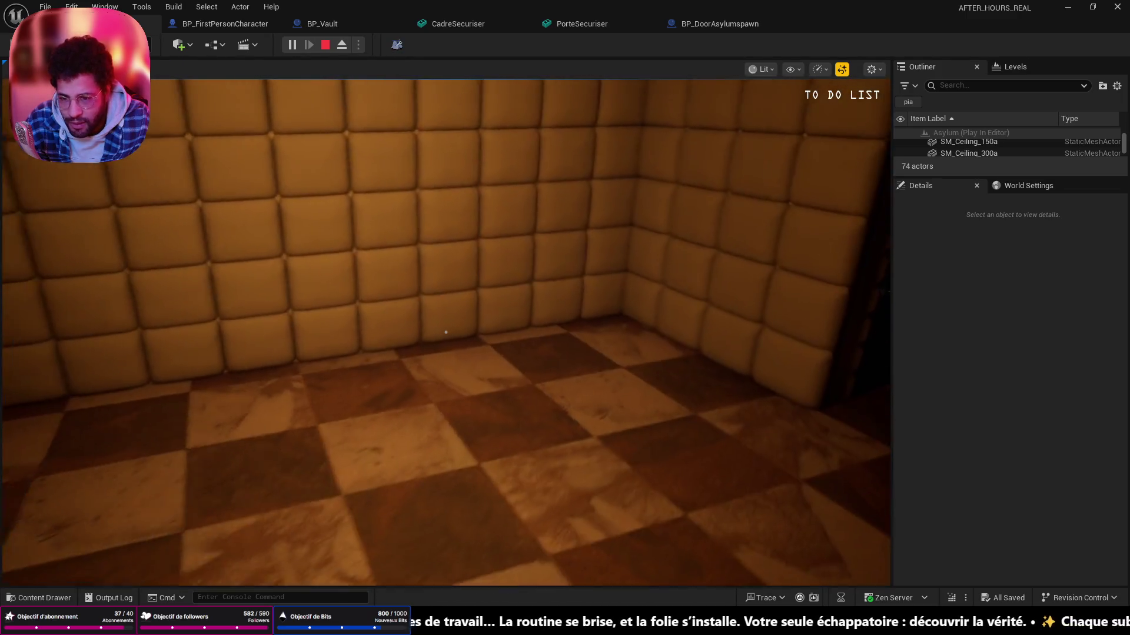
key("w")
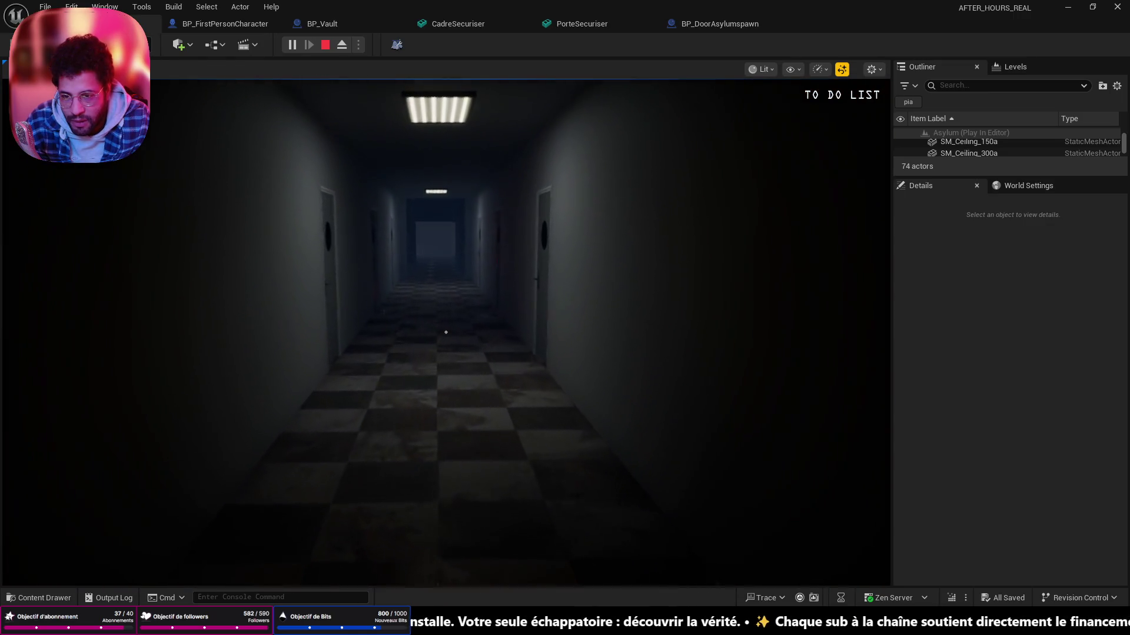
key("w")
key("w")
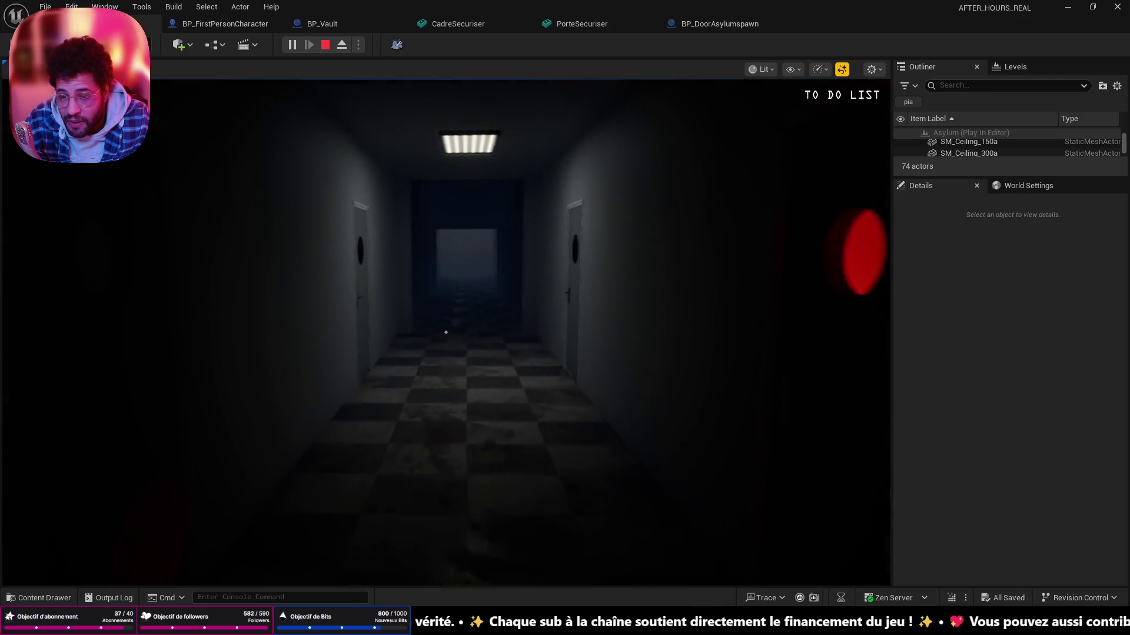
key("w")
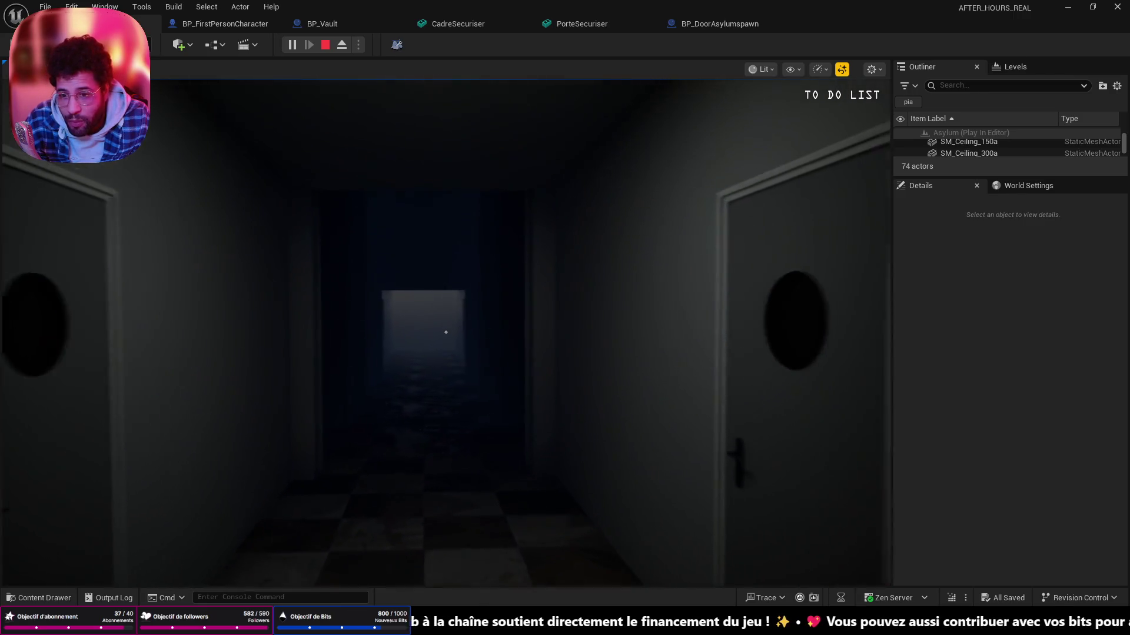
key("w")
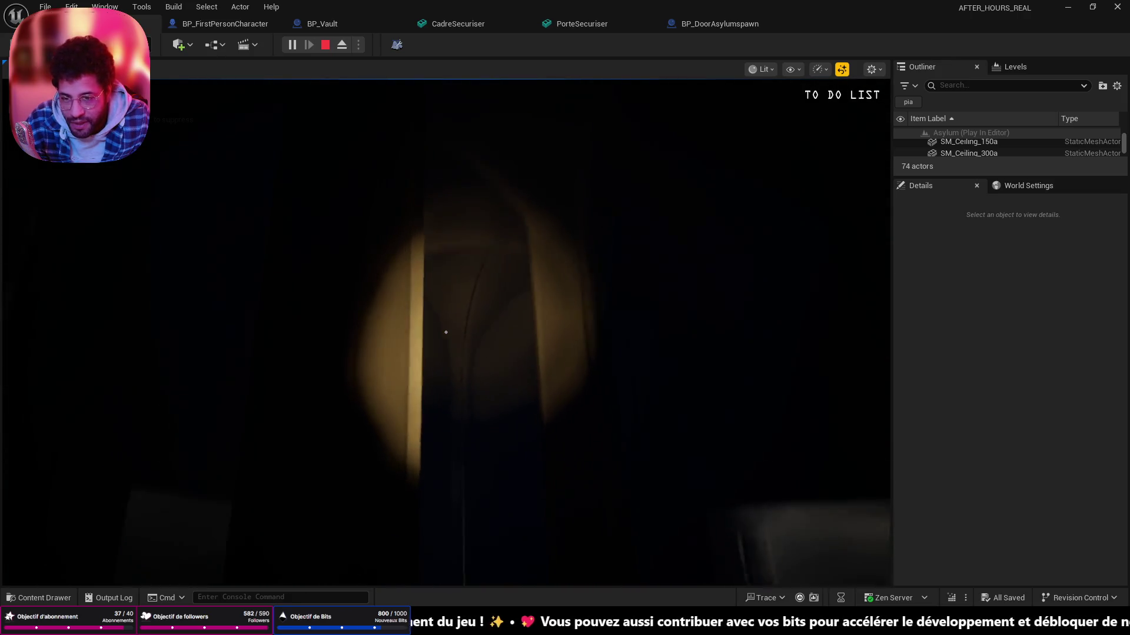
key("w")
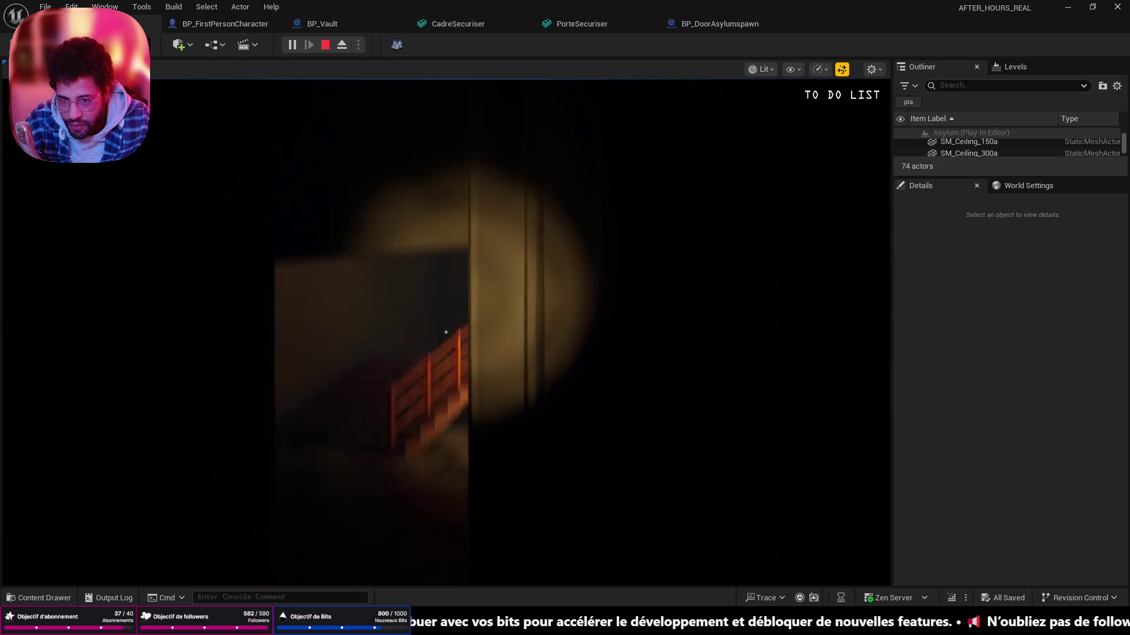
- Explore the staircase, climb it, and return through the doorway into the long corridor
key("w")
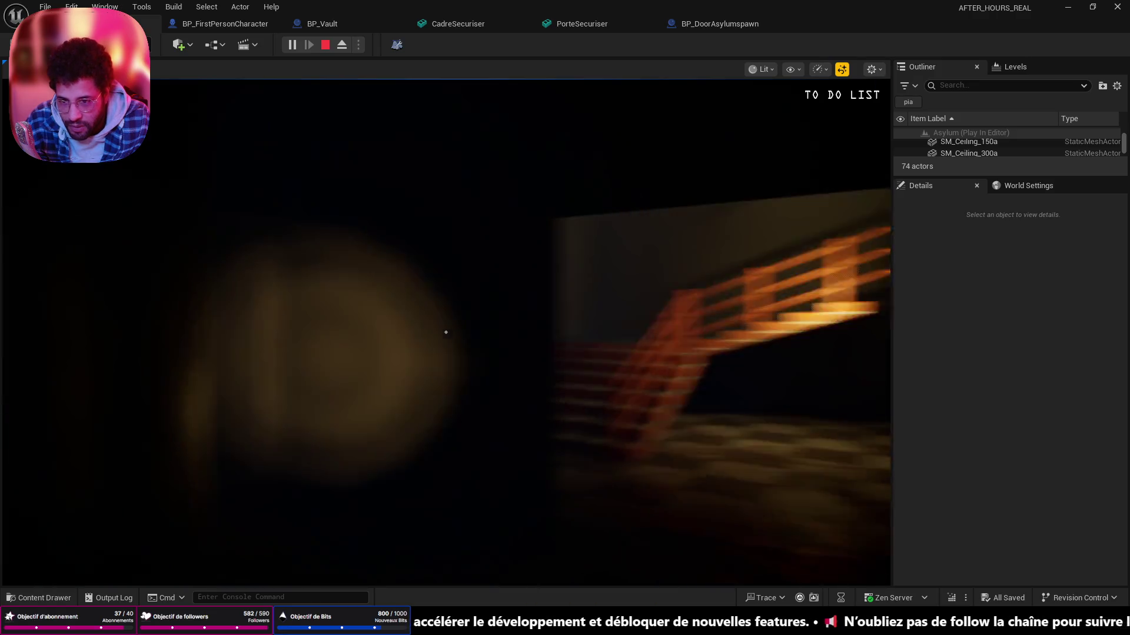
key("w")
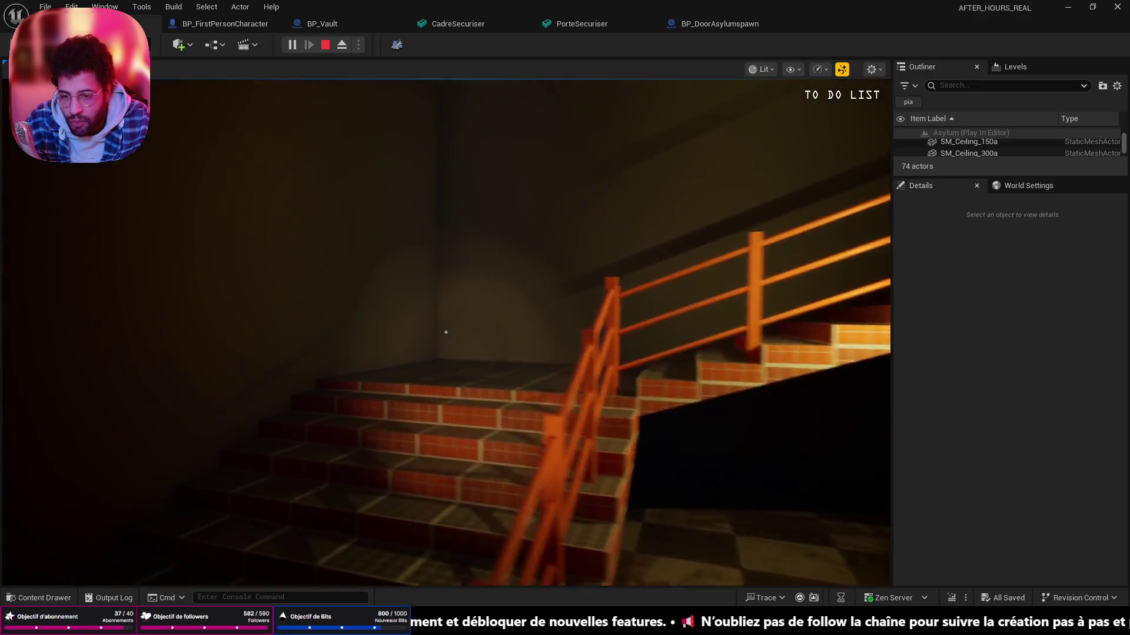
key("w")
key("w")
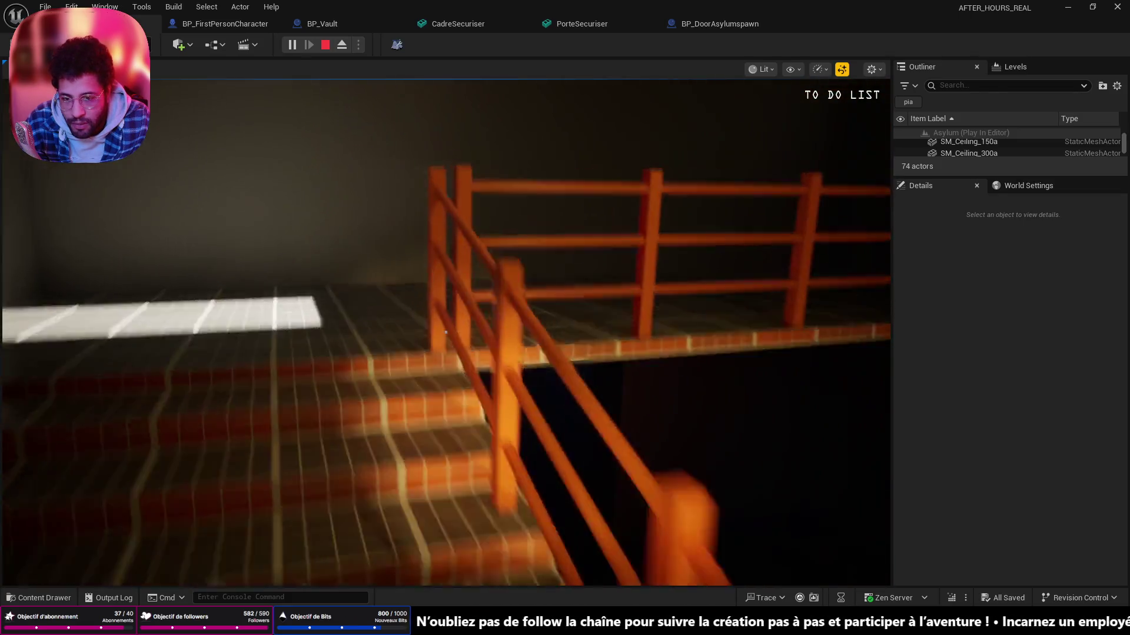
key("w")
key("w")
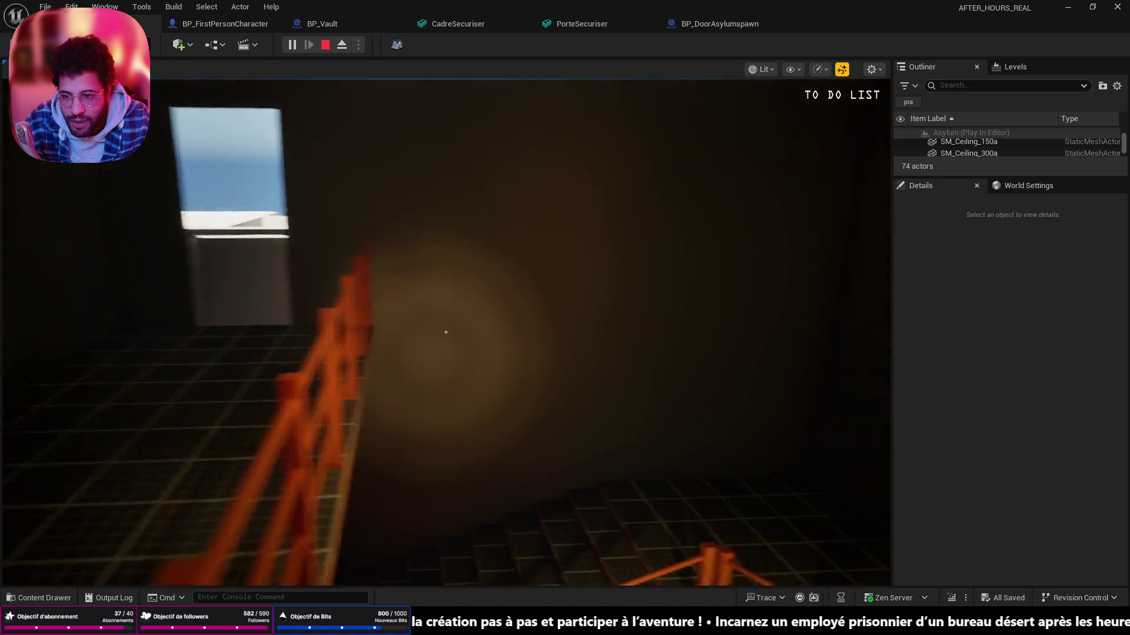
key("w")
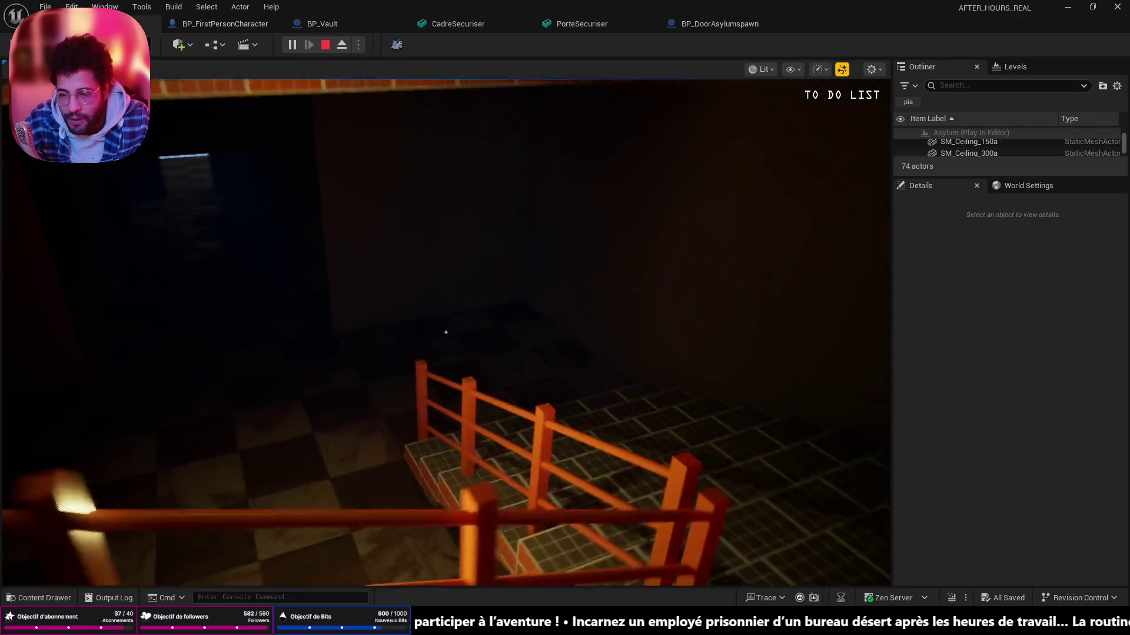
key("w")
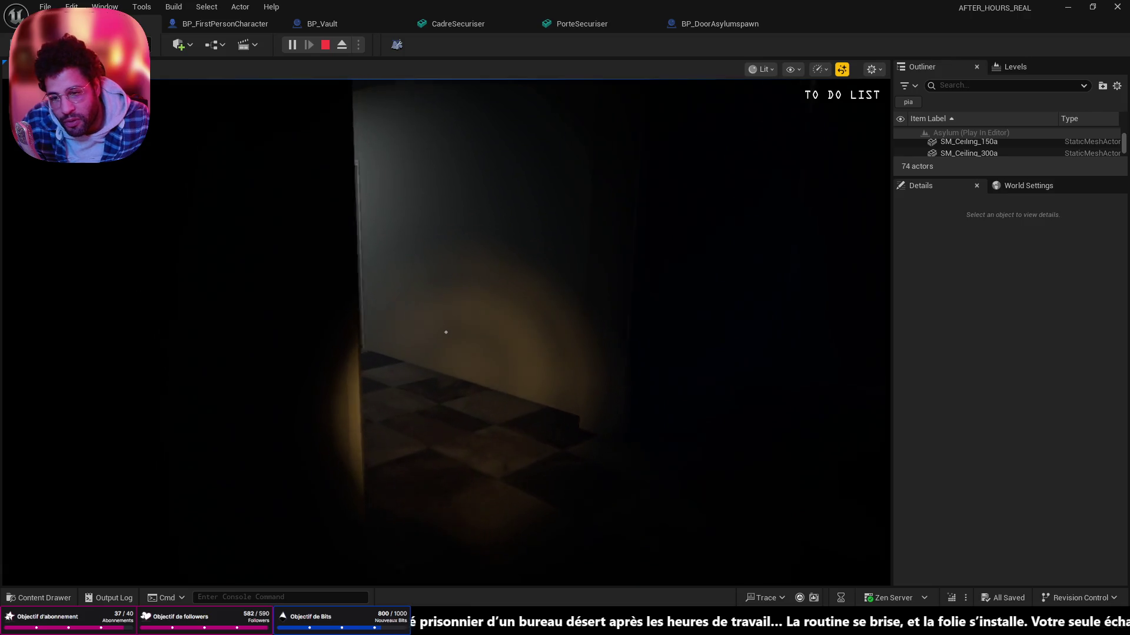
key("w")
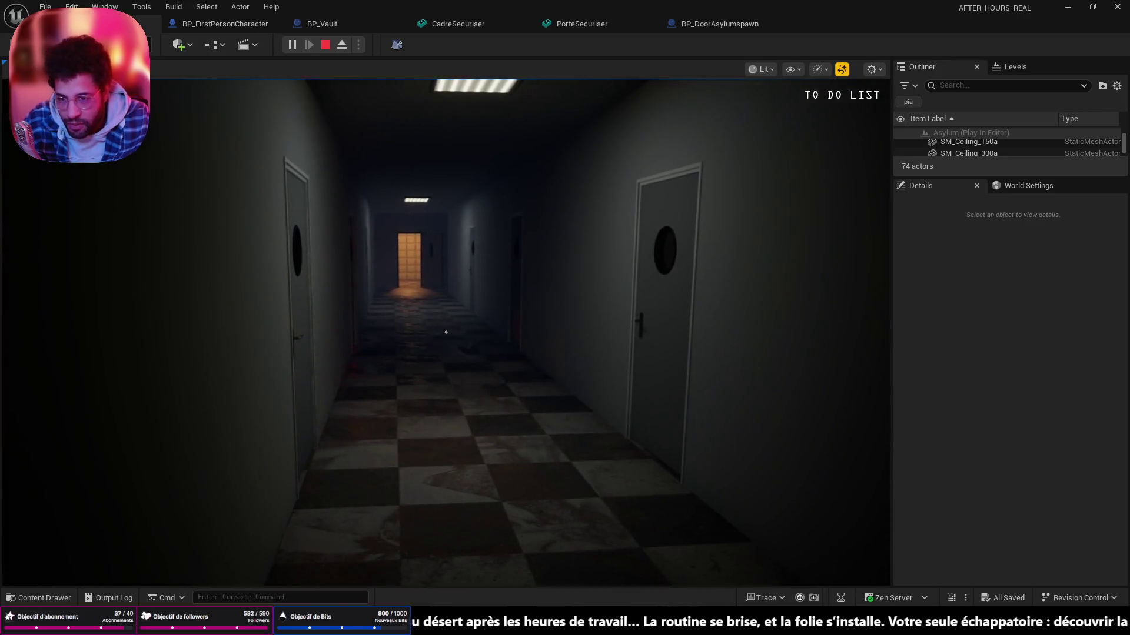
key("w")
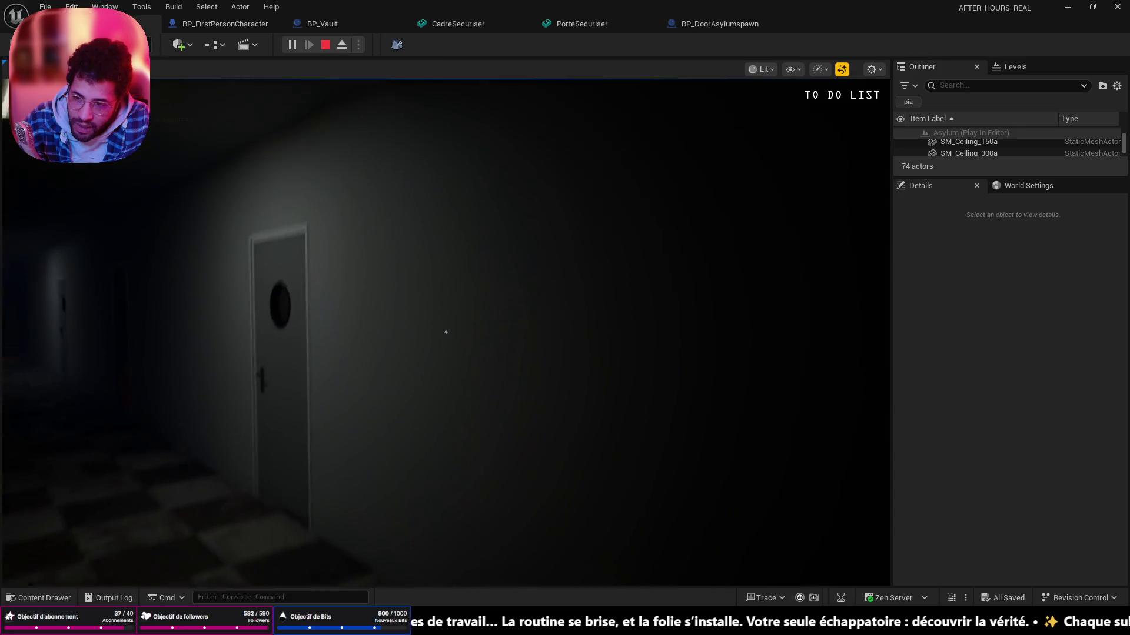
- Walk the corridor past the side doors into the red-lit stretch up to the red-lit door
key("w")
key("w")
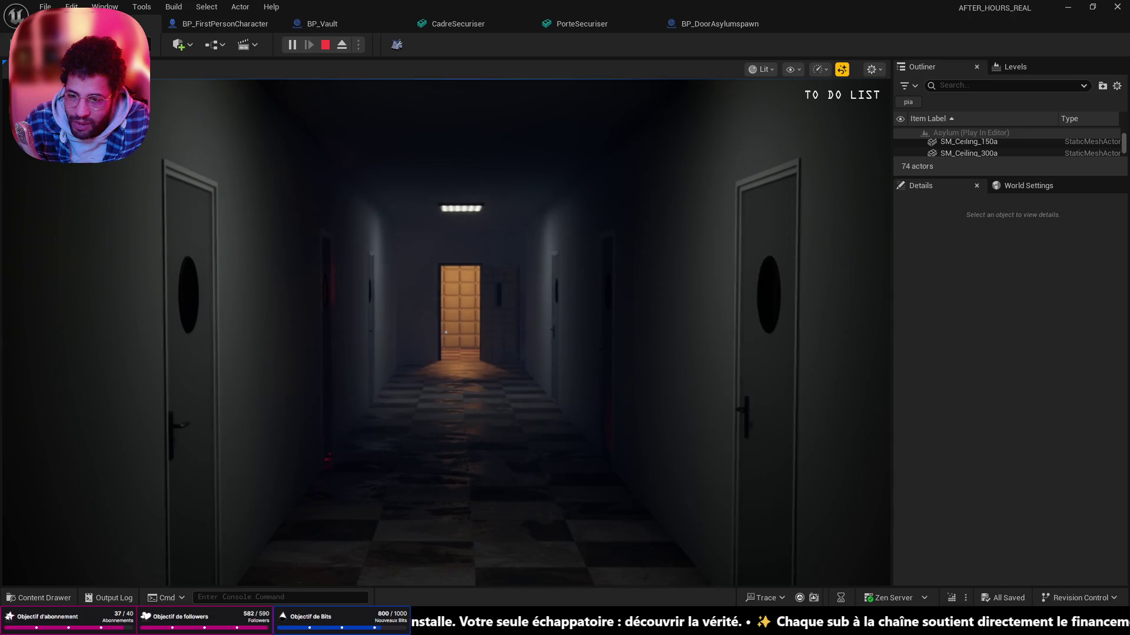
key("w")
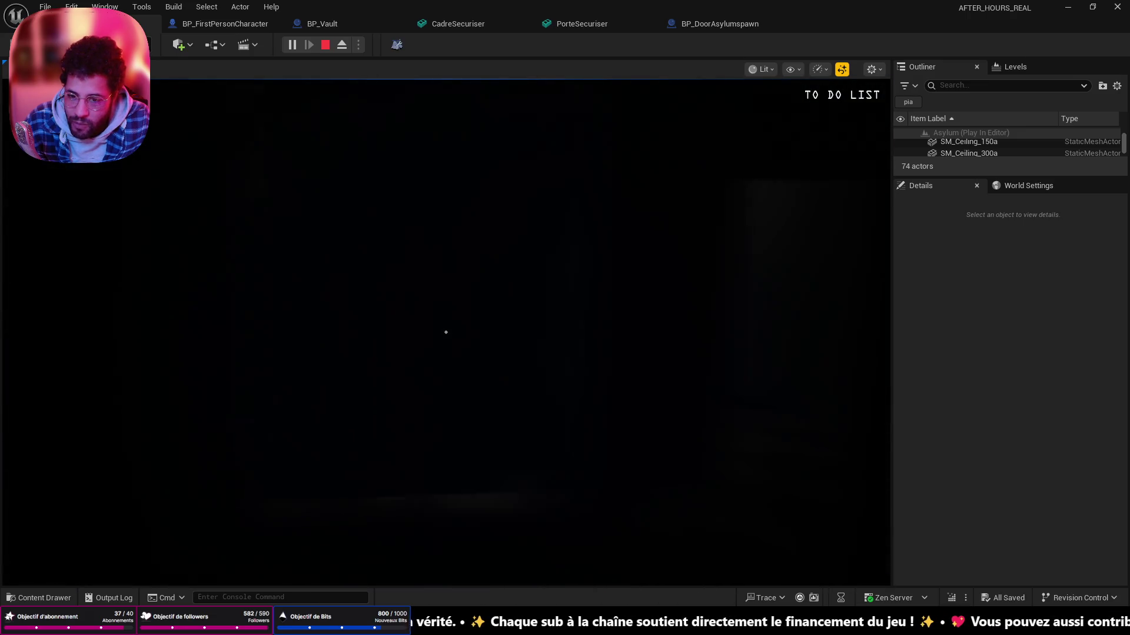
key("w")
key("w")
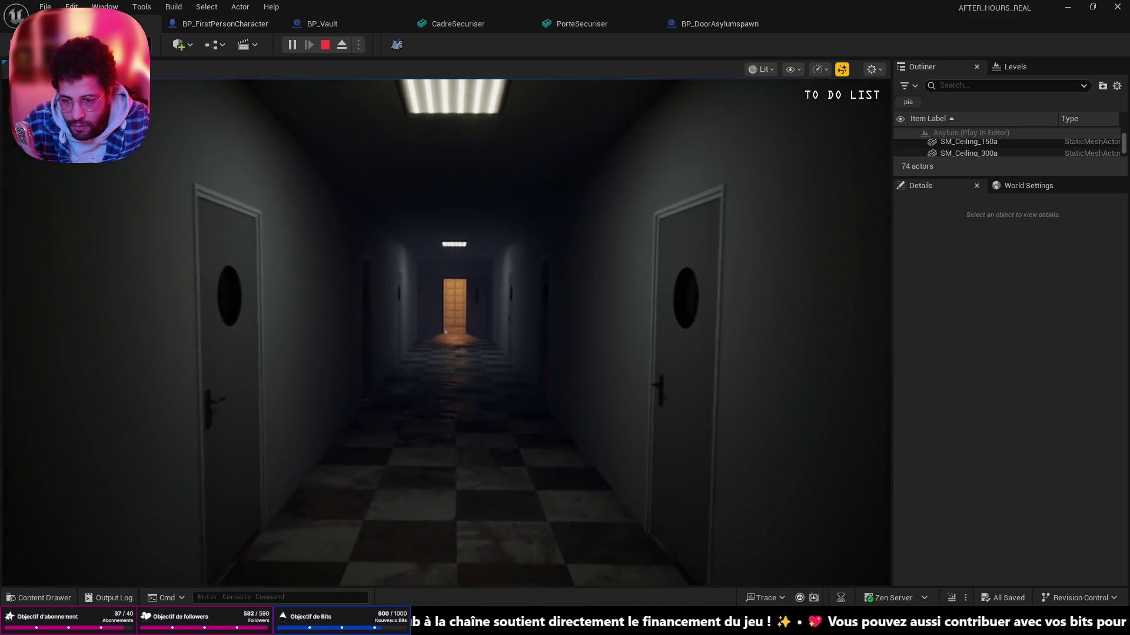
key("w")
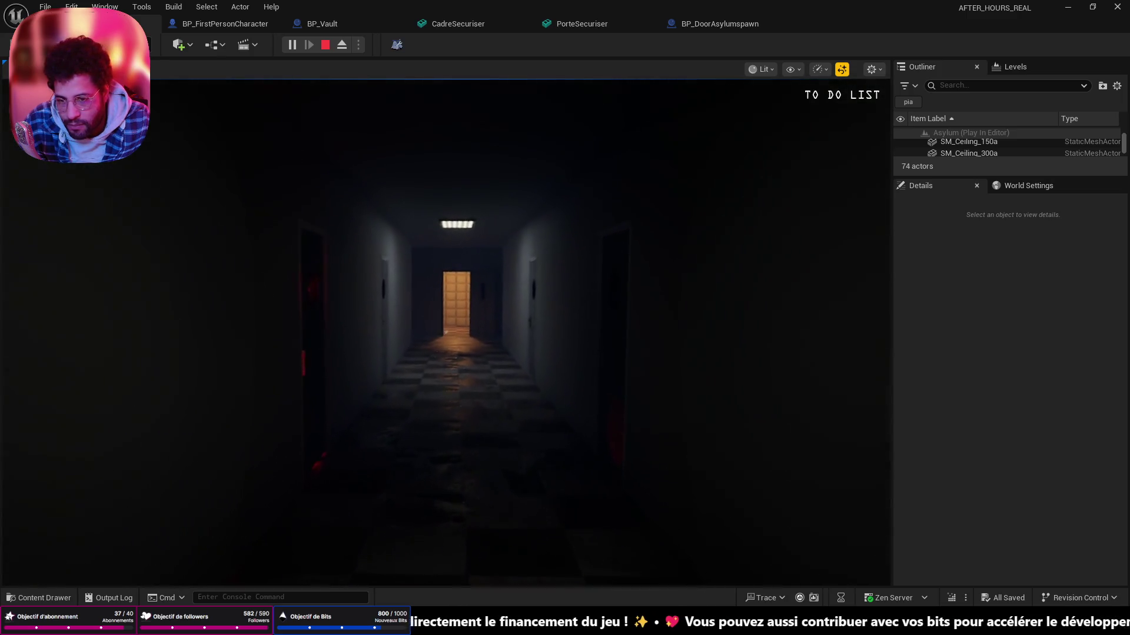
key("w")
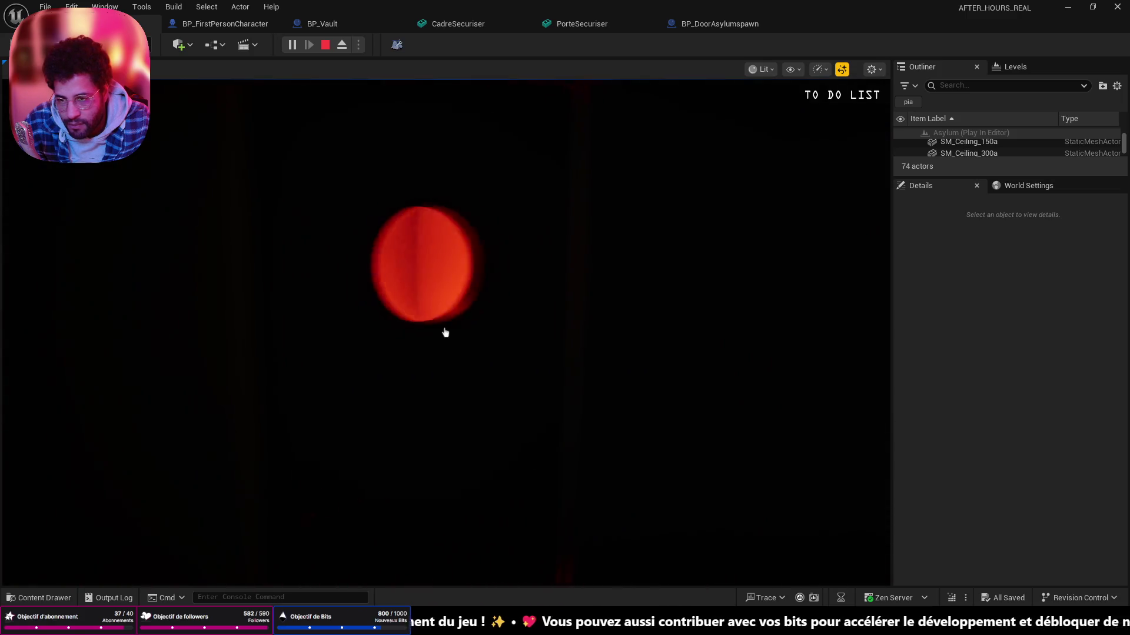
key("w")
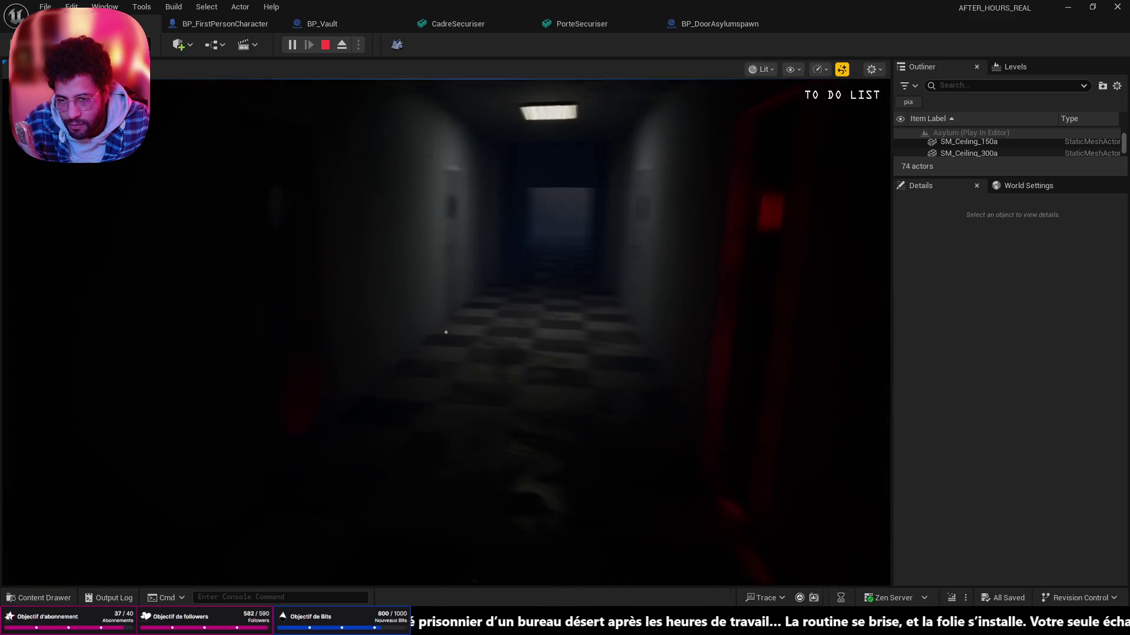
key("w")
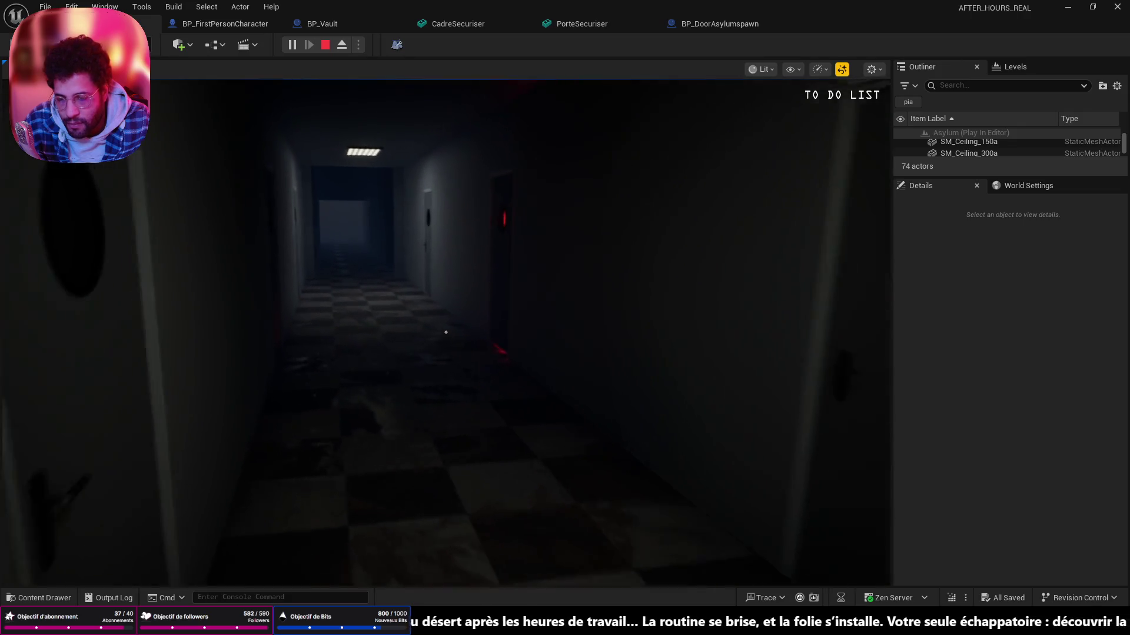
key("w")
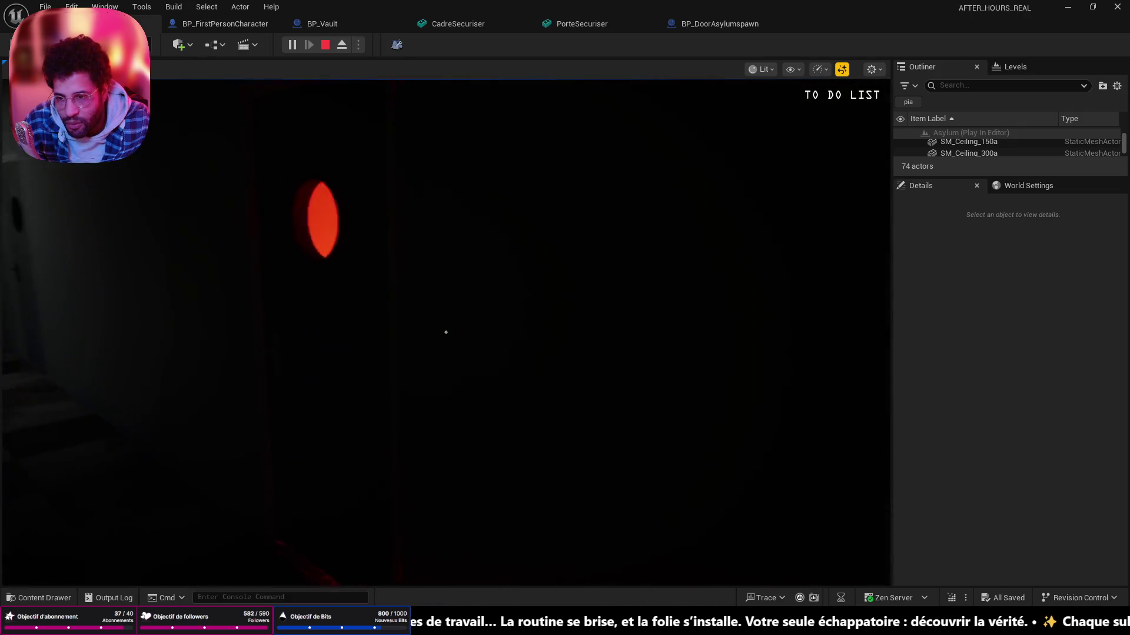
key("w")
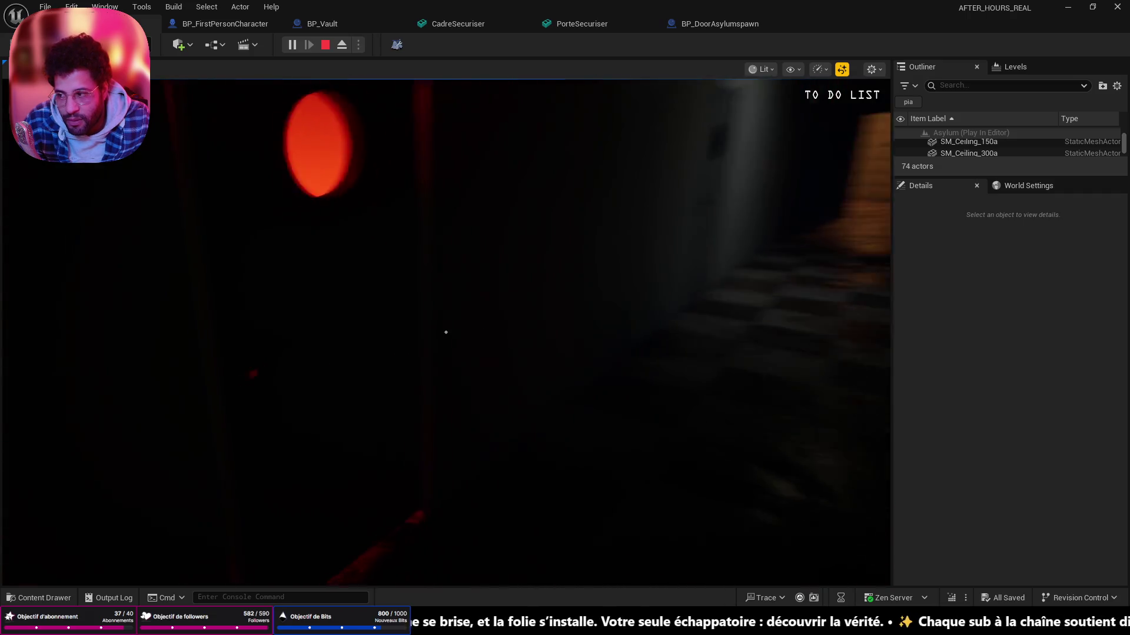
key("w")
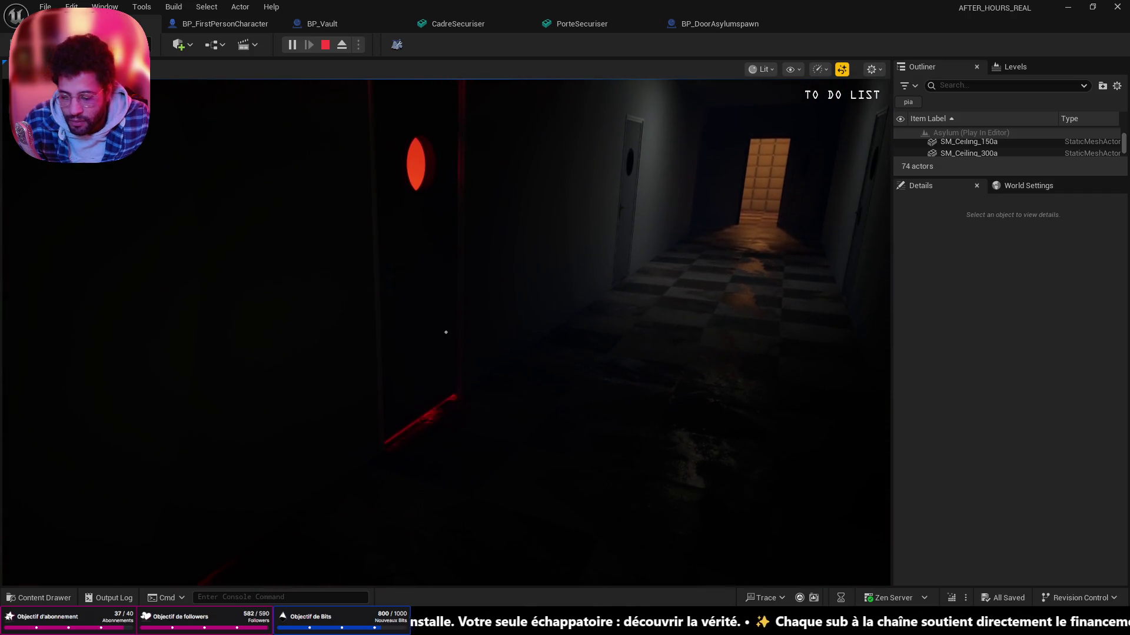
- End the playtest and fly the editor view into the red-lit room
key("Escape")
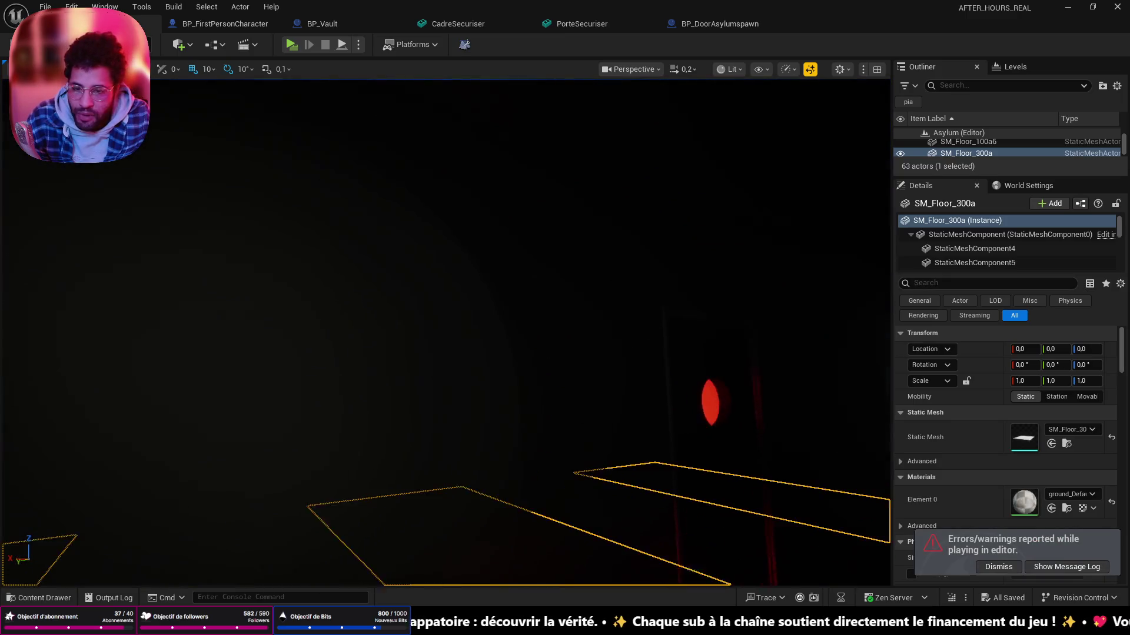
key("w")
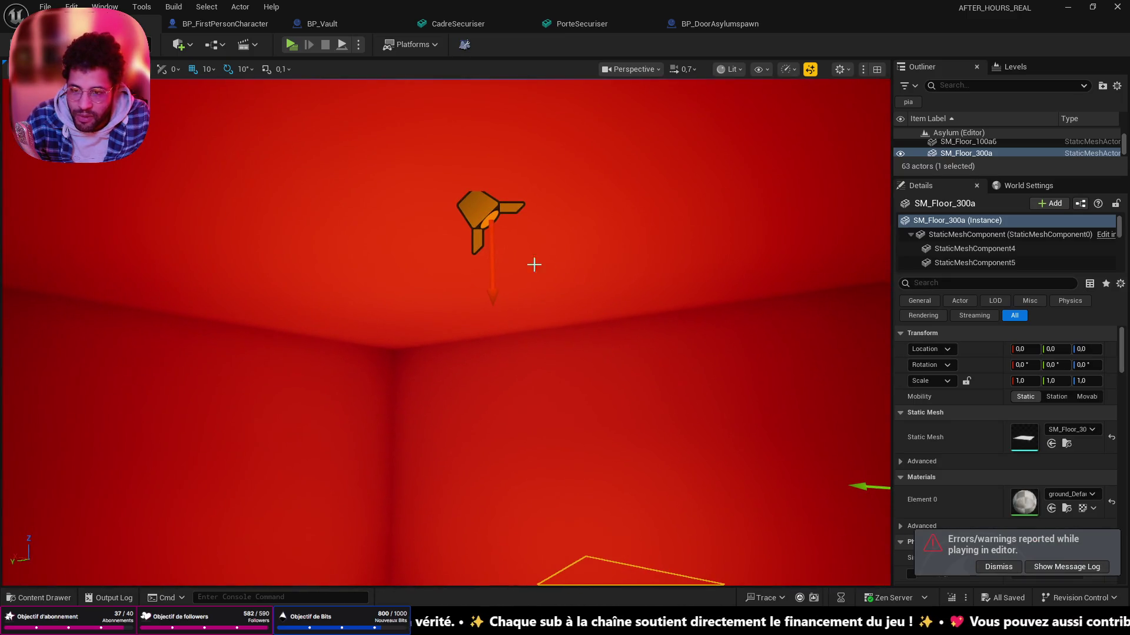
- Select the red spotlight, narrow its cone to about 36°, lower it to Z 128 and tilt it down
left_click(491, 216)
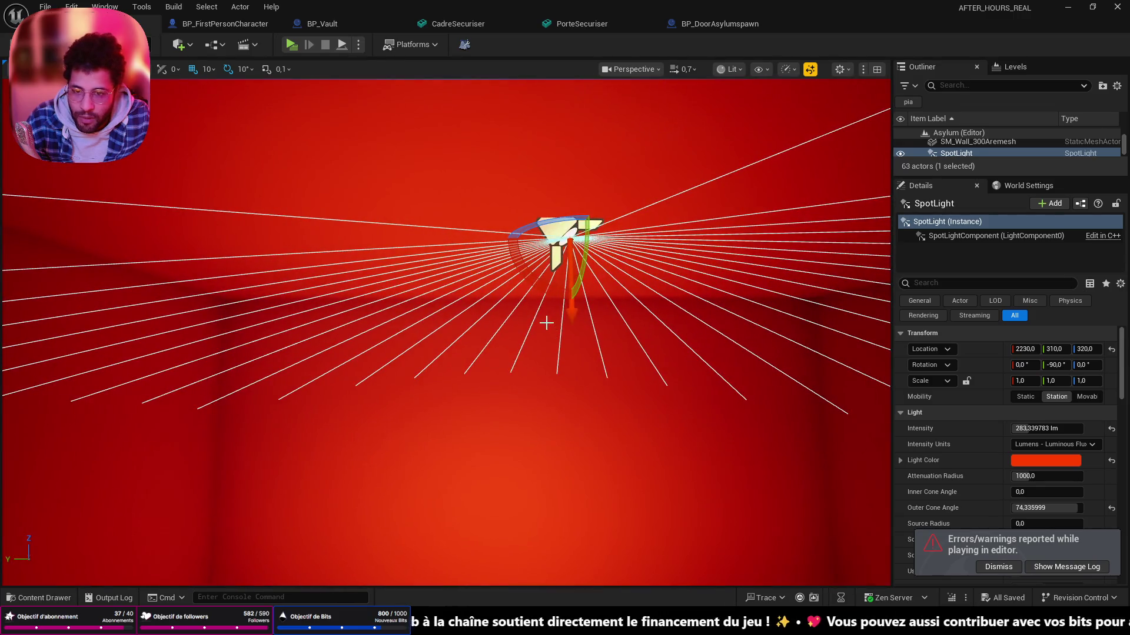
left_click_drag(1046, 508, 1031, 508)
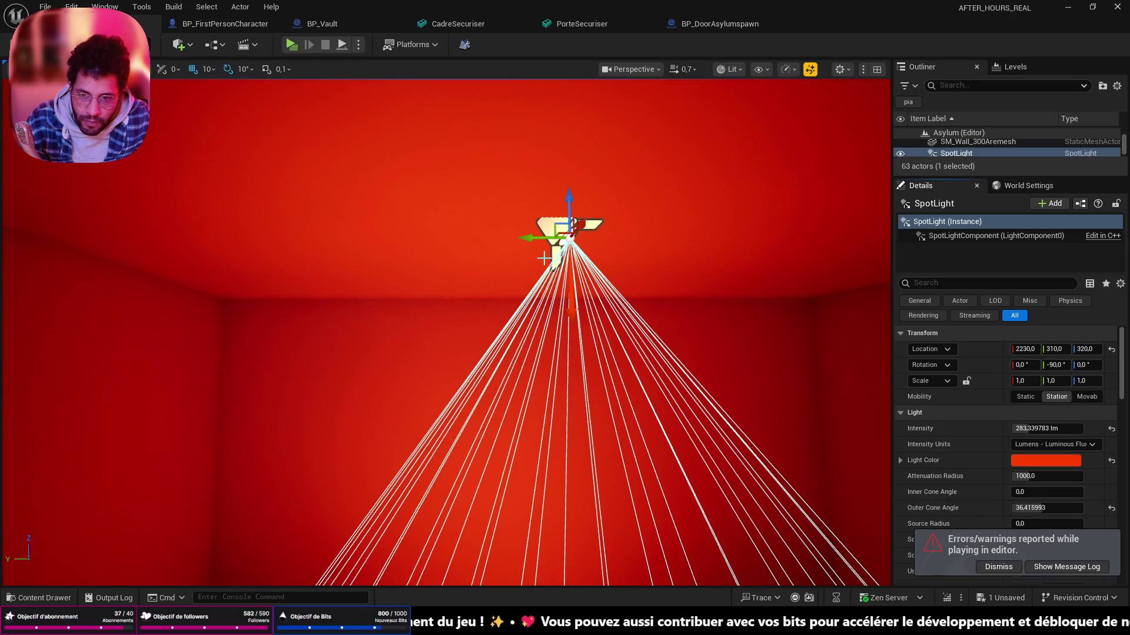
left_click_drag(565, 209, 565, 345)
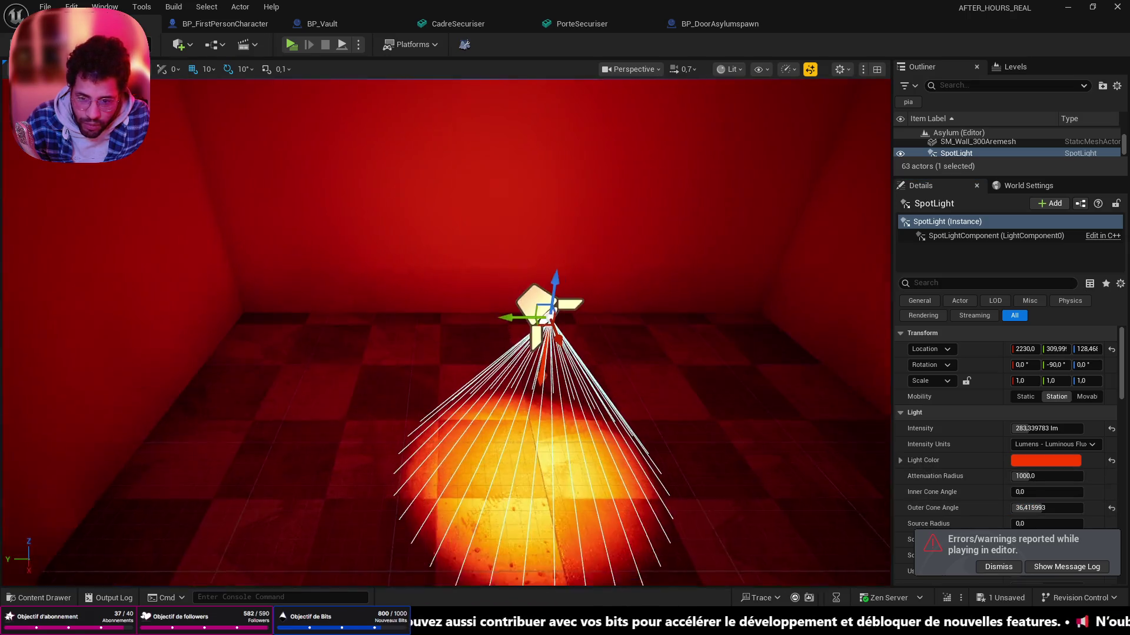
left_click_drag(565, 397, 605, 432)
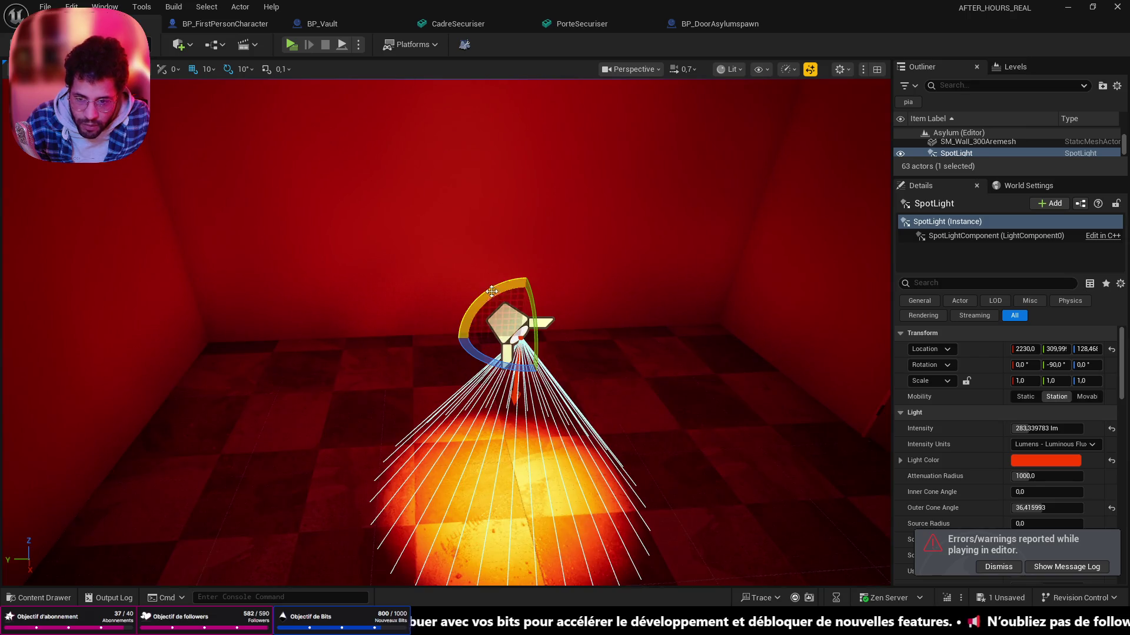
left_click_drag(495, 292, 459, 305)
- Tilt the spotlight closer to horizontal while viewing it against the door
right_click(459, 305)
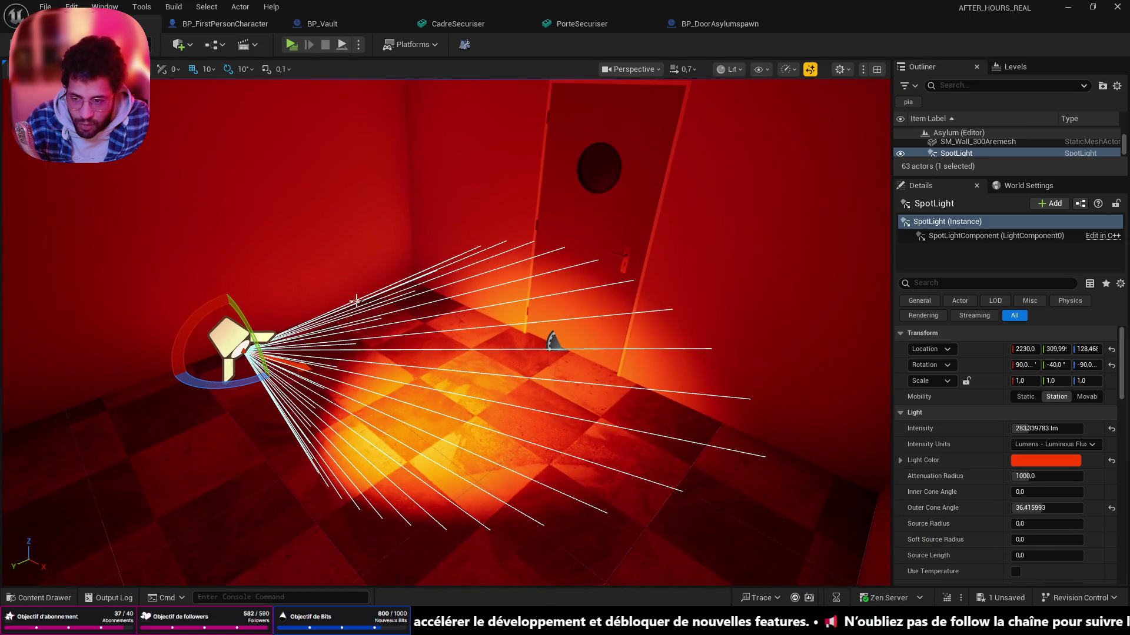
mouse_move(159, 370)
left_mouse_down()
mouse_move(186, 356)
mouse_move(457, 325)
left_mouse_up()
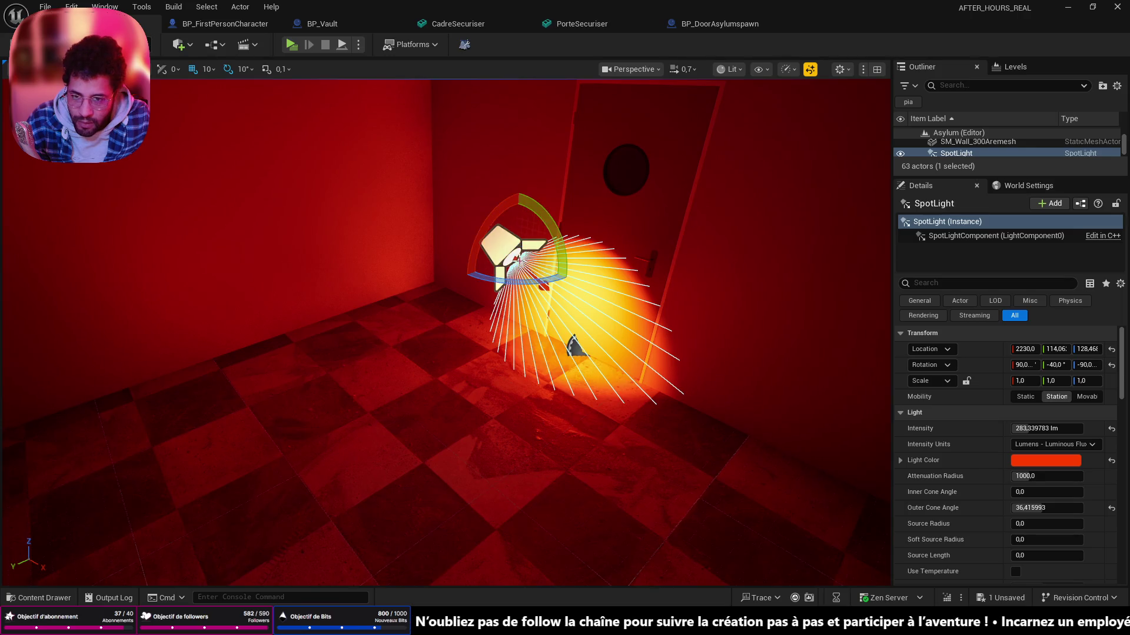
mouse_move(499, 216)
left_mouse_down()
mouse_move(511, 199)
mouse_move(508, 335)
mouse_move(619, 354)
left_mouse_up()
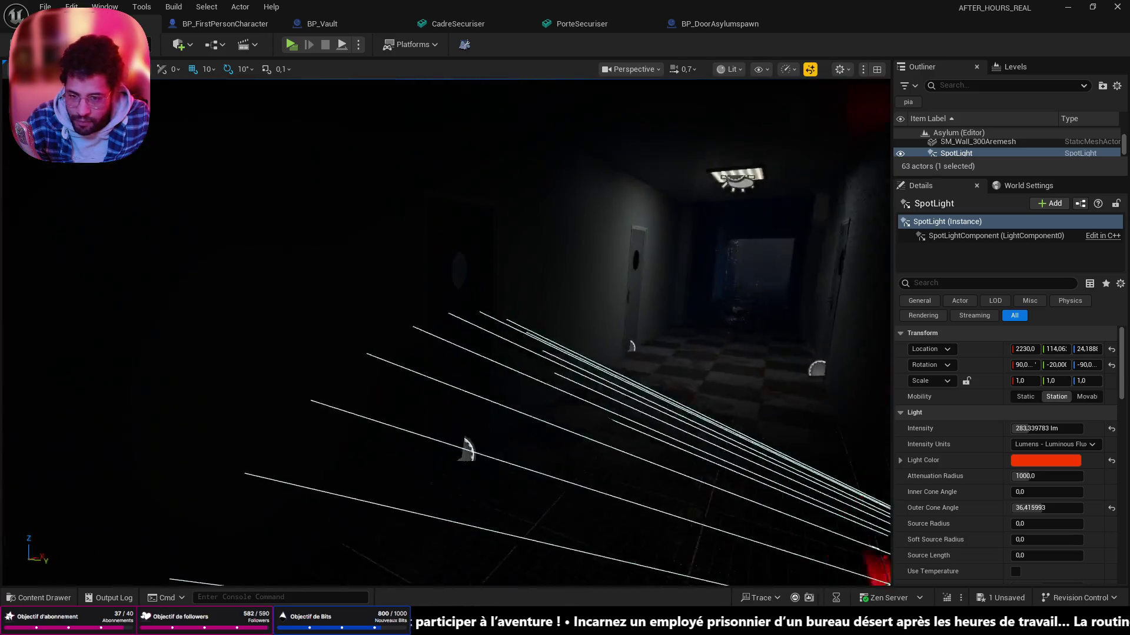
left_click_drag(530, 353, 442, 354)
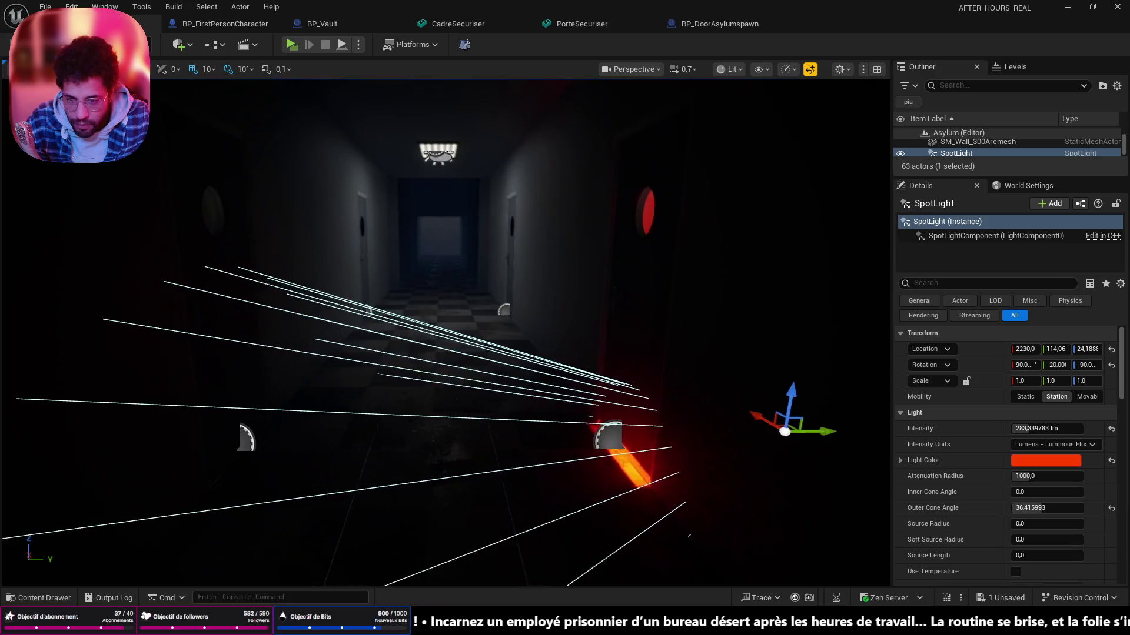
left_click_drag(530, 353, 441, 353)
left_click_drag(529, 353, 485, 353)
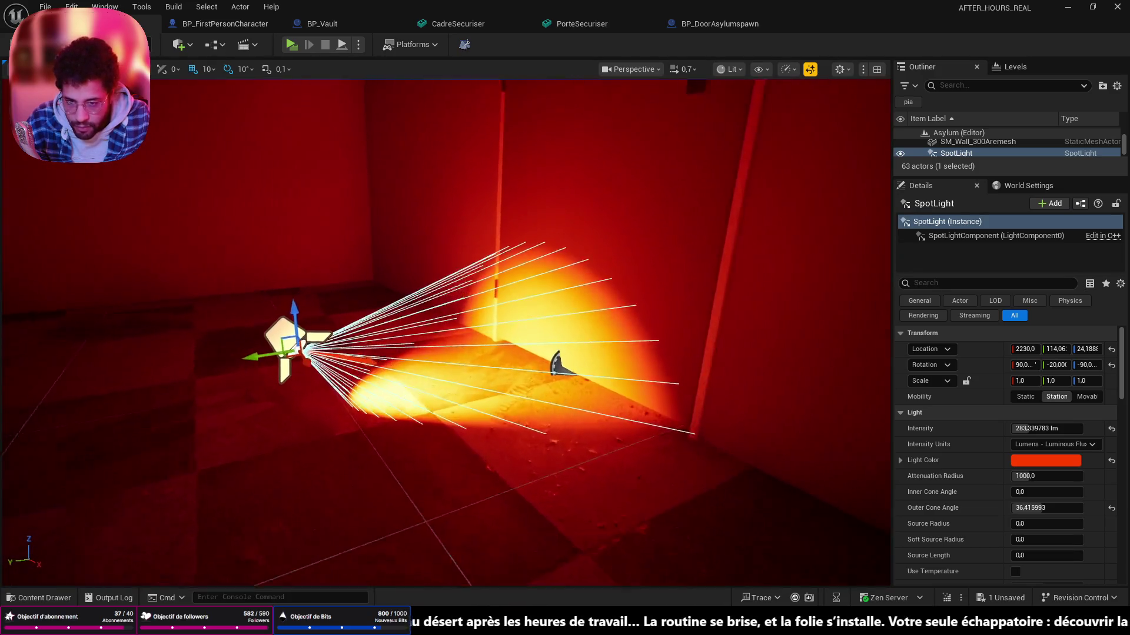
- Flatten the spotlight's angle further and move it along X to 2250
key("e")
mouse_move(270, 316)
left_mouse_down()
mouse_move(278, 305)
mouse_move(322, 352)
left_mouse_up()
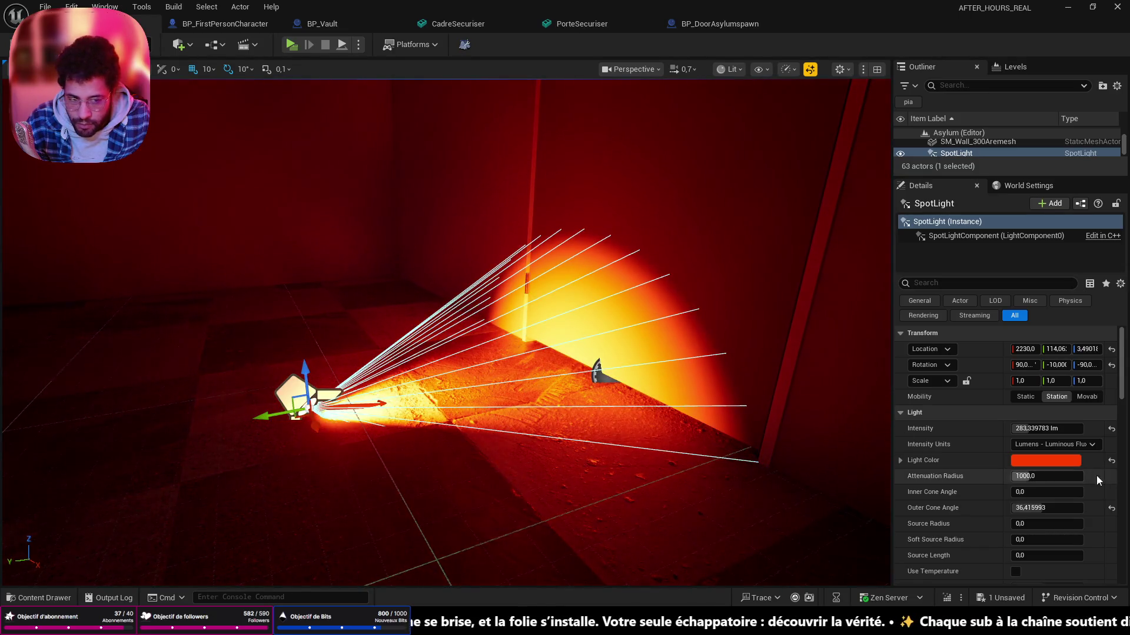
mouse_move(318, 427)
left_mouse_down()
mouse_move(301, 415)
mouse_move(313, 427)
left_mouse_up()
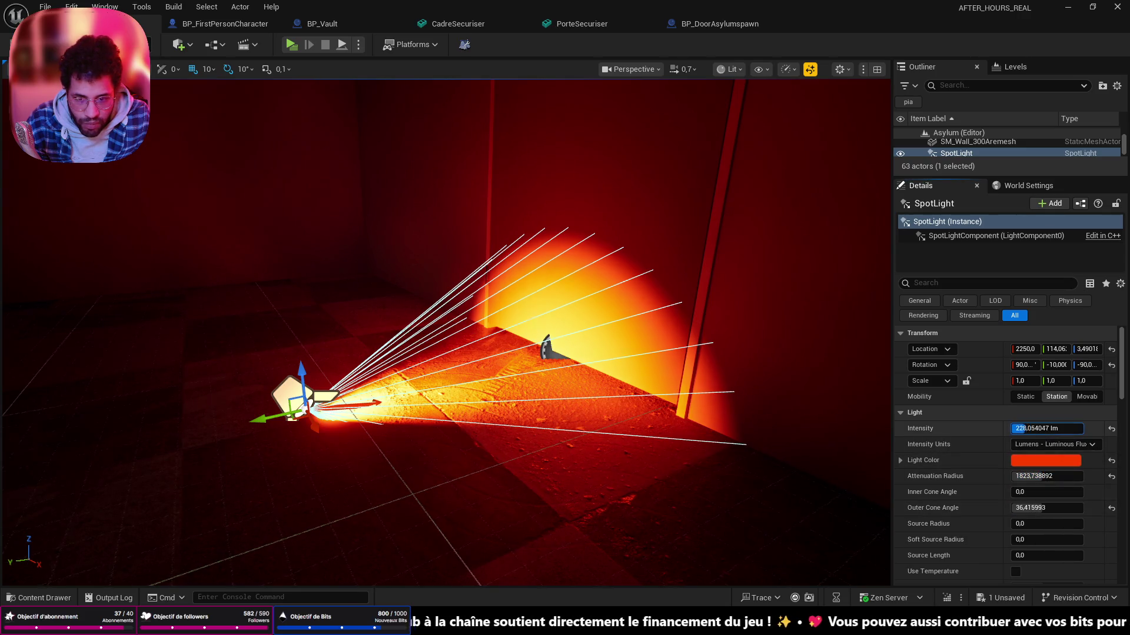
- Lower the spotlight intensity to about 22 lm and raise it slightly
left_click_drag(1046, 428, 1024, 427)
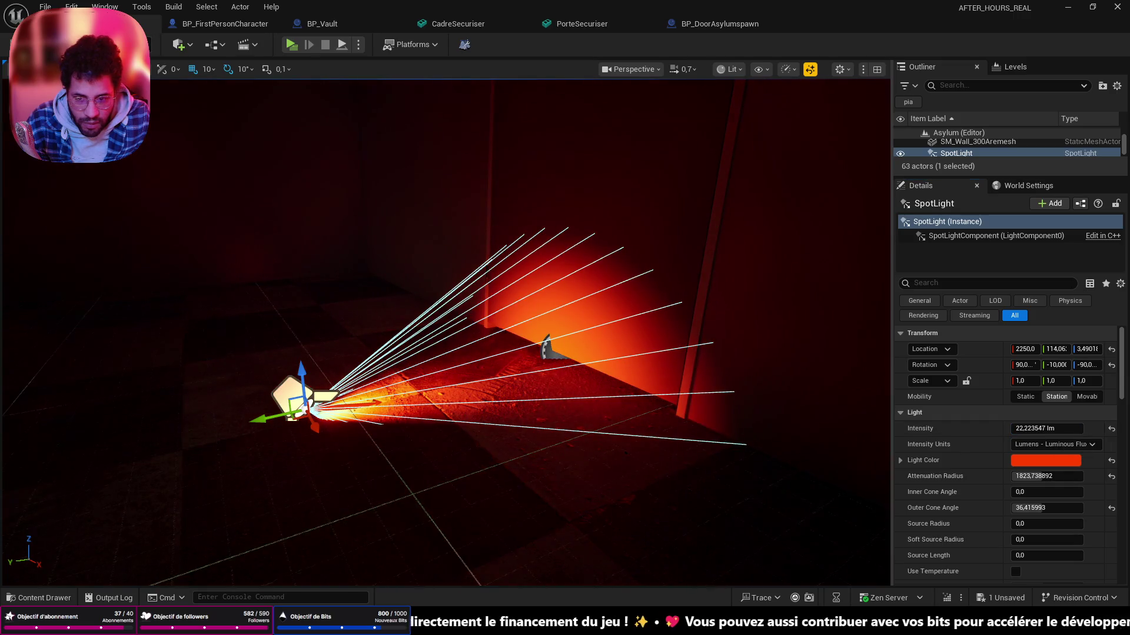
key("w")
key("w")
left_click_drag(441, 265, 442, 327)
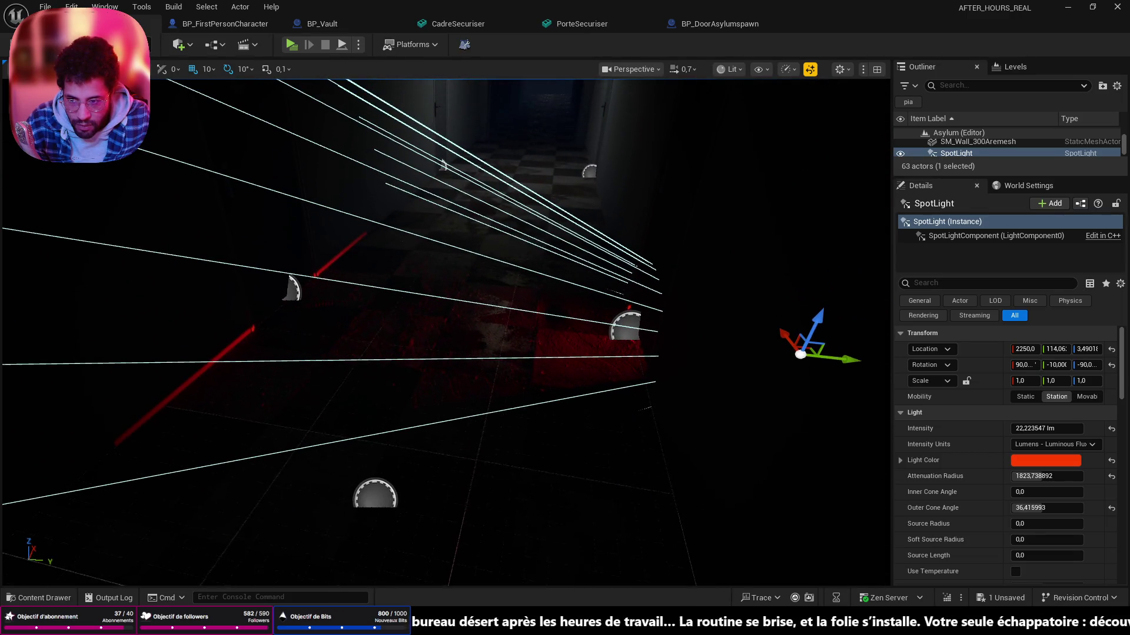
left_click_drag(442, 264, 569, 343)
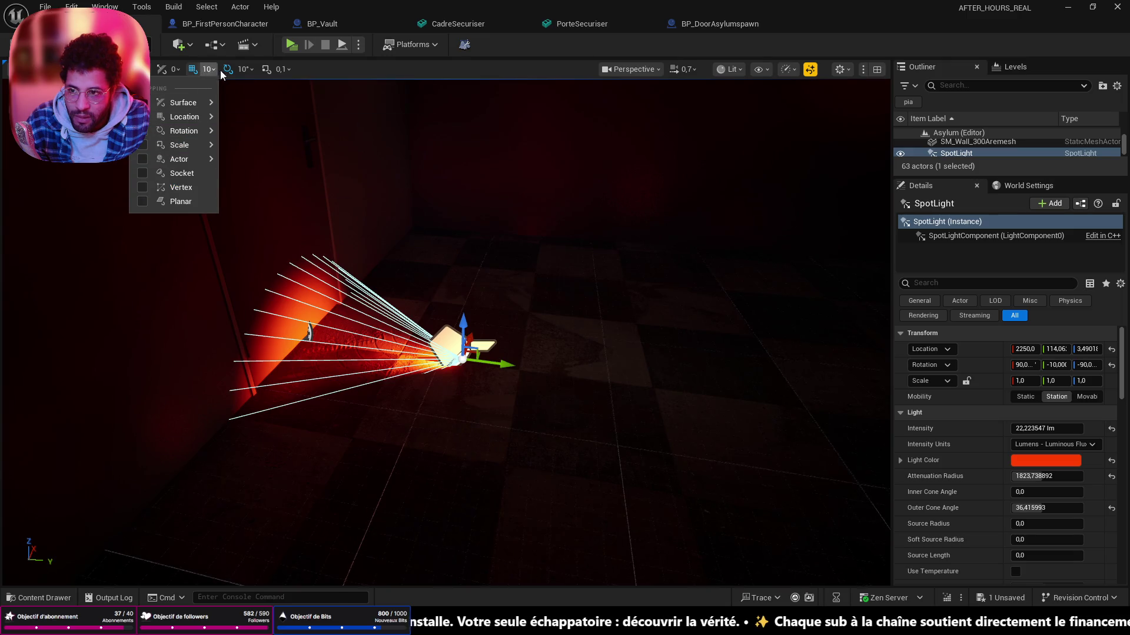
left_click_drag(462, 327, 458, 312)
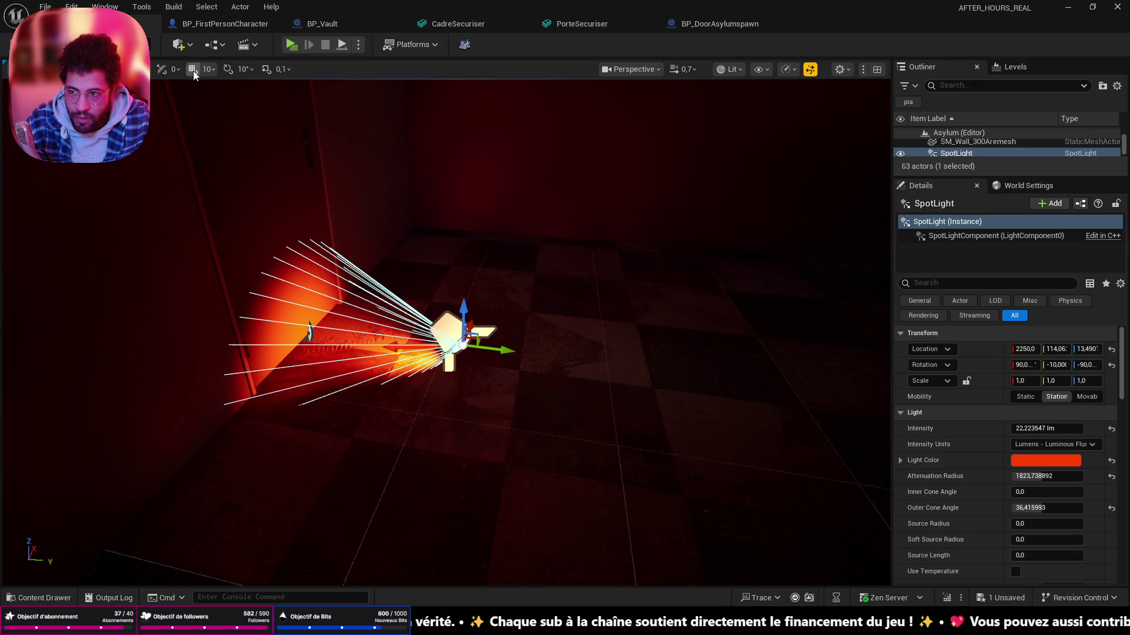
scroll(496, 310, "up", 5)
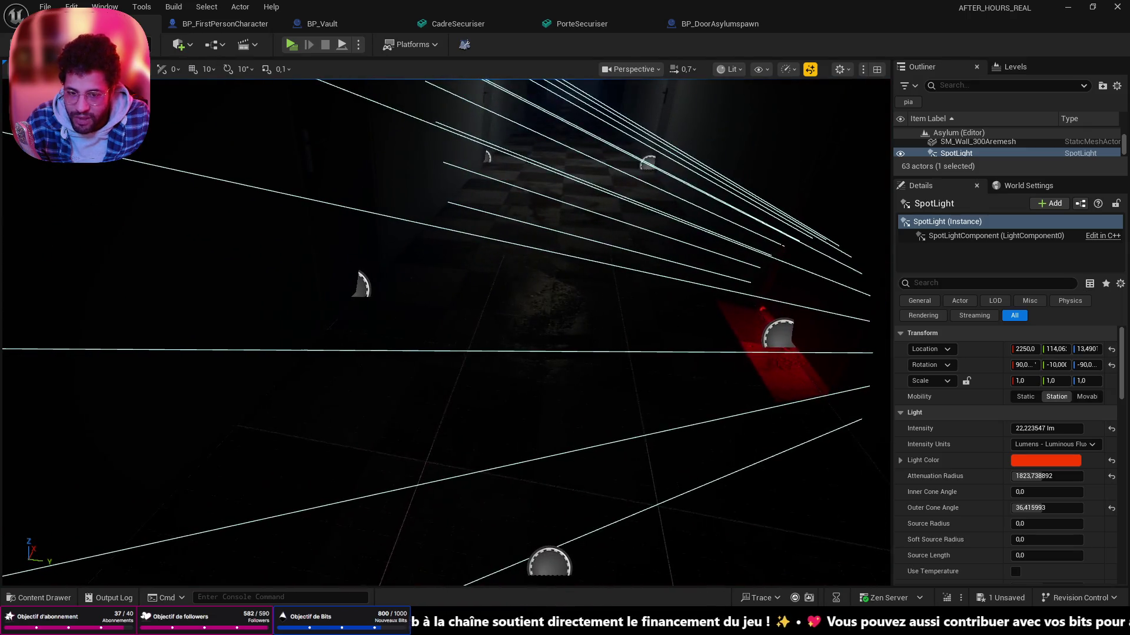
- Tilt the spotlight nearly level and settle it just above the corridor floor
left_click_drag(442, 309, 371, 291)
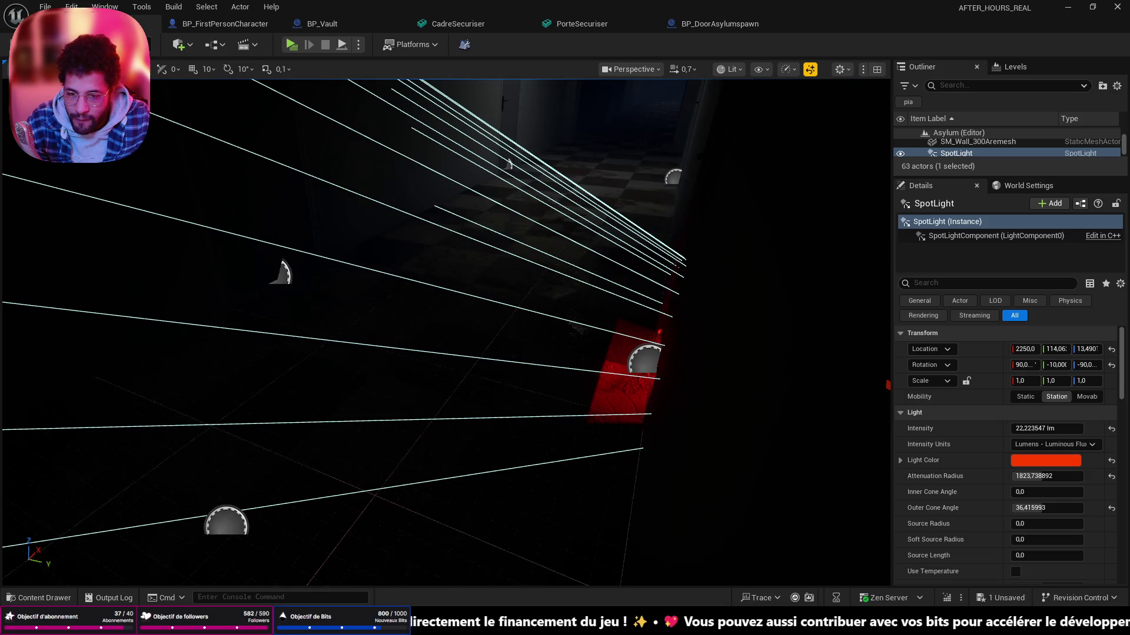
left_click_drag(442, 309, 380, 282)
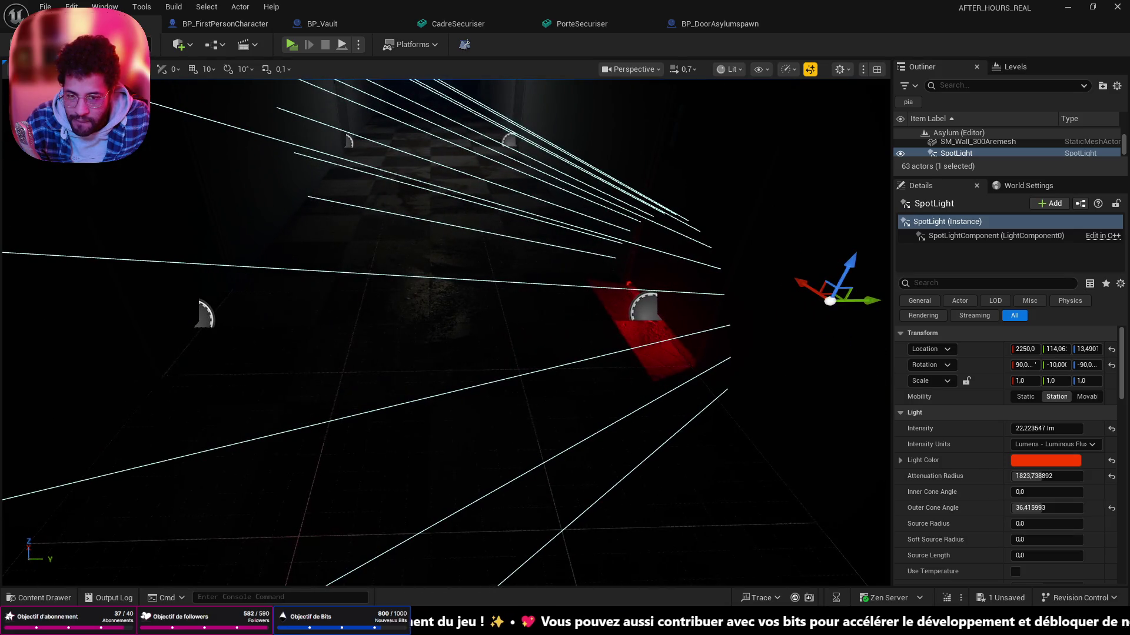
scroll(397, 292, "down", 6)
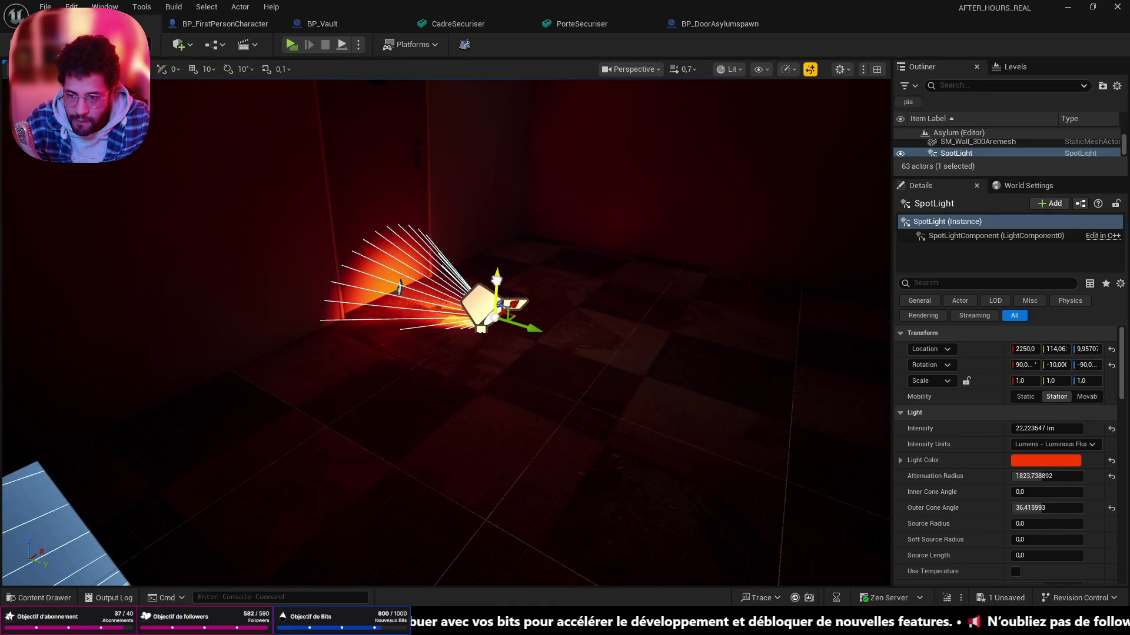
key("f")
key("space")
left_click_drag(441, 300, 494, 279)
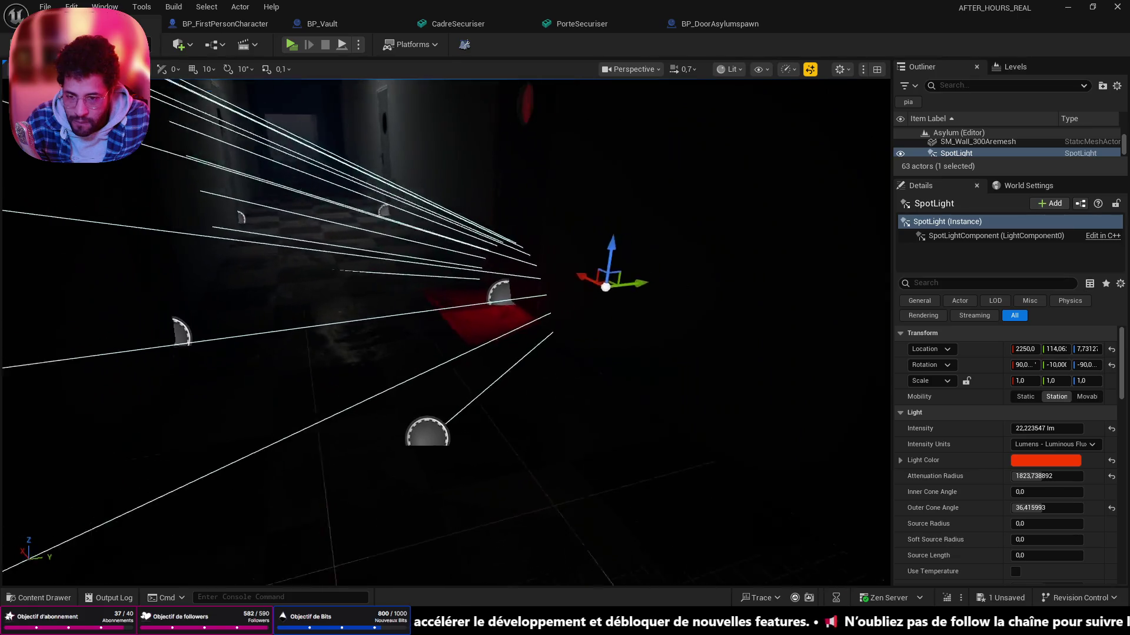
left_click_drag(580, 255, 584, 252)
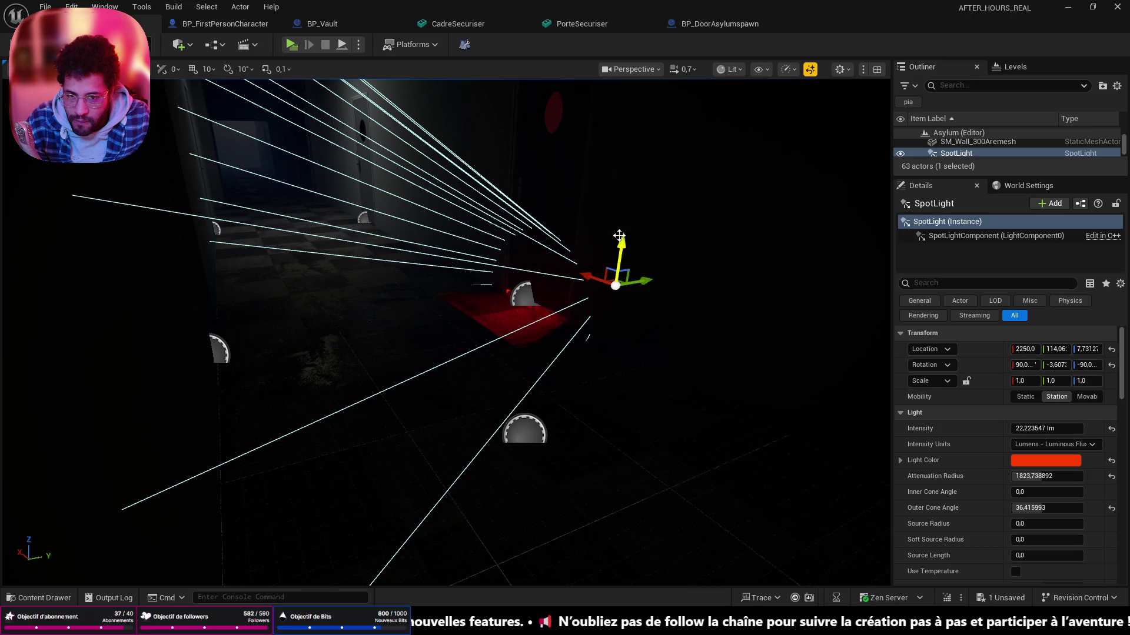
left_click_drag(621, 240, 537, 330)
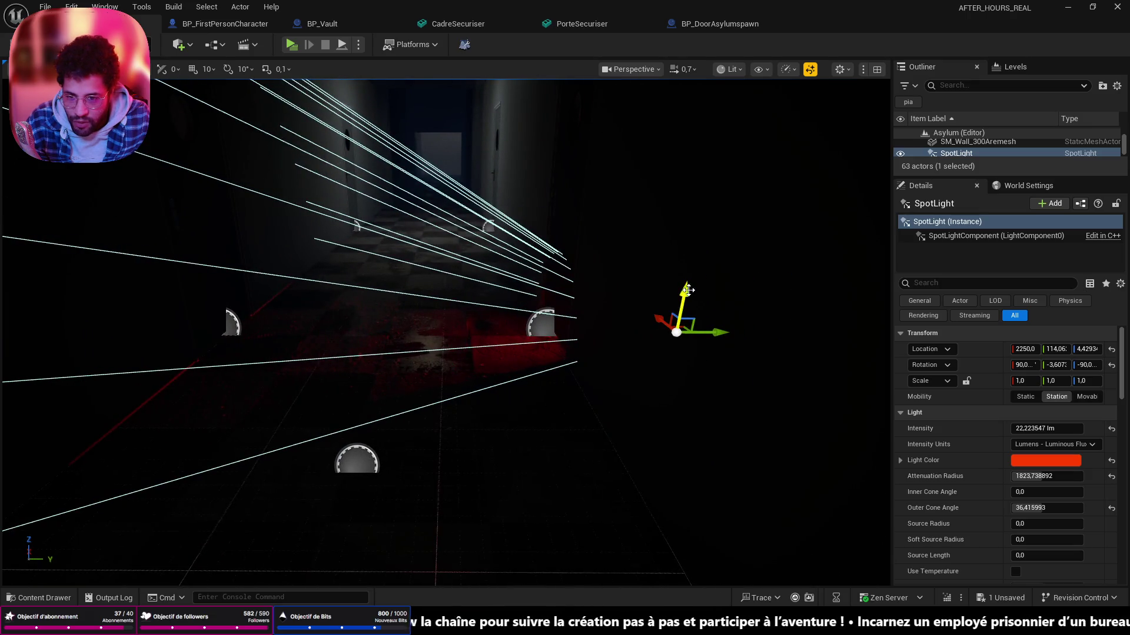
left_click_drag(687, 289, 688, 286)
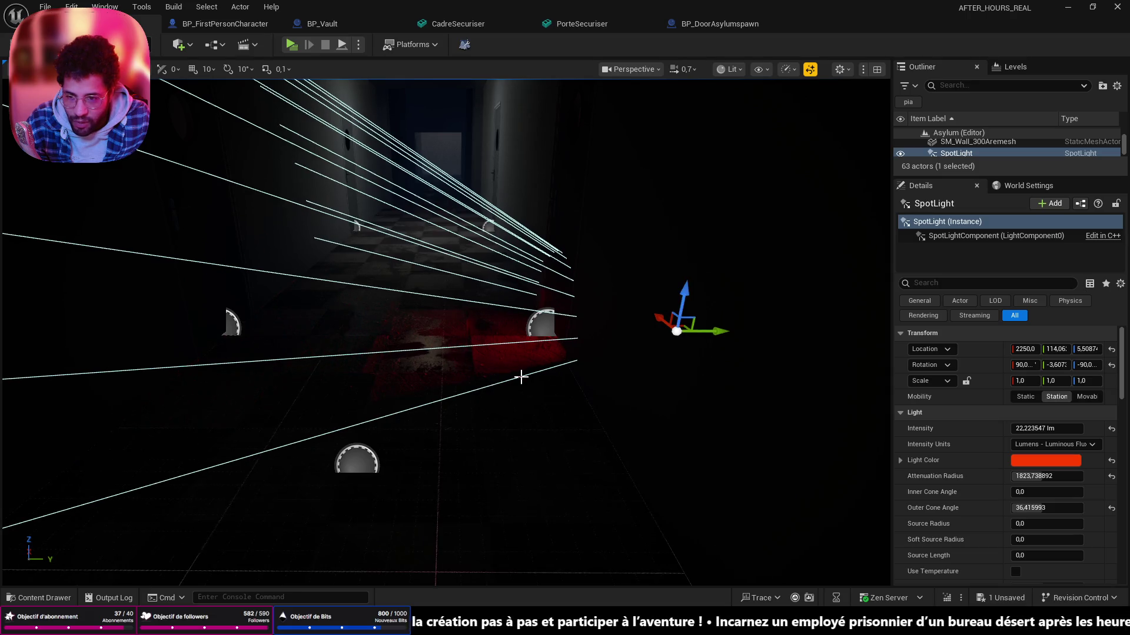
mouse_move(524, 377)
left_mouse_down()
mouse_move(618, 265)
mouse_move(714, 311)
left_mouse_up()
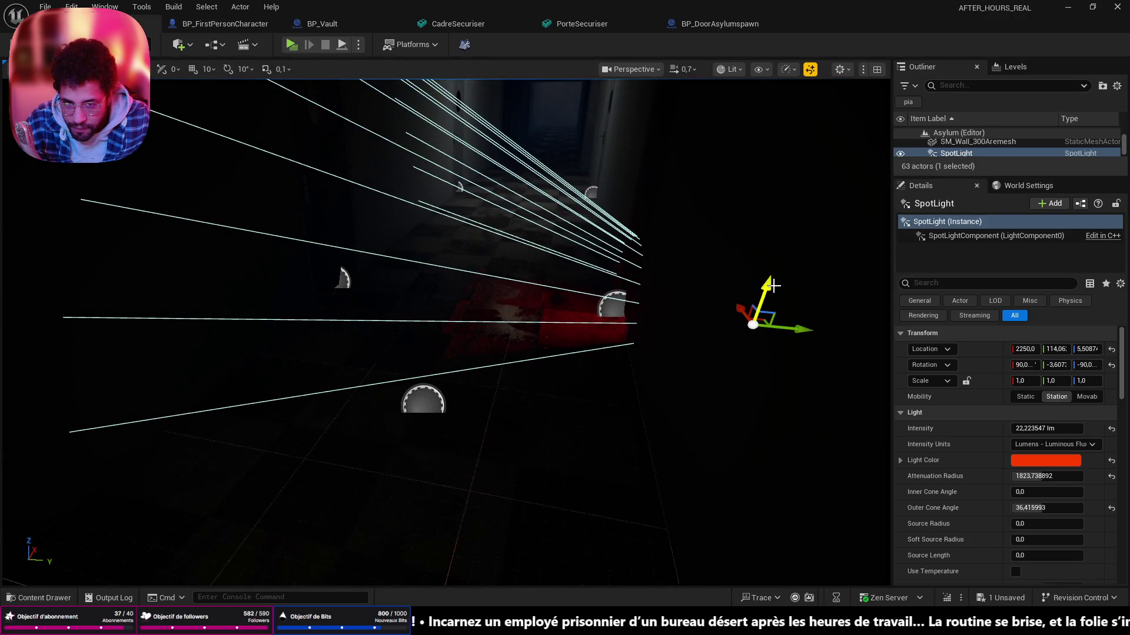
left_click_drag(767, 286, 766, 289)
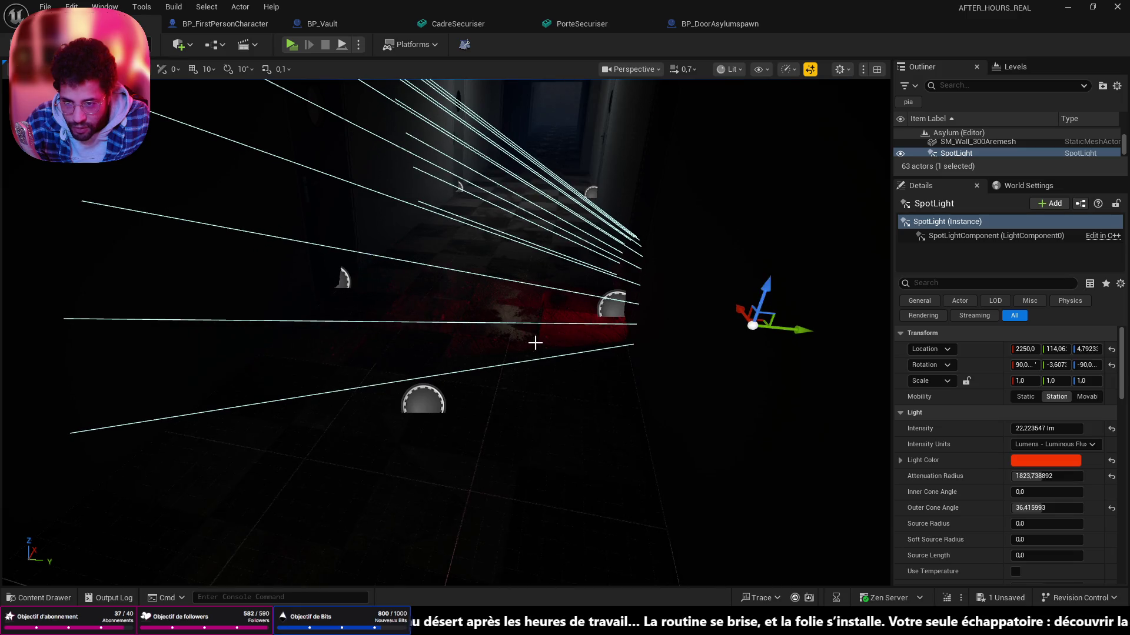
- Fly to the dark doorway area and start a playtest from there
left_click_drag(556, 337, 441, 265)
scroll(555, 337, "down", 3)
left_click_drag(530, 353, 441, 265)
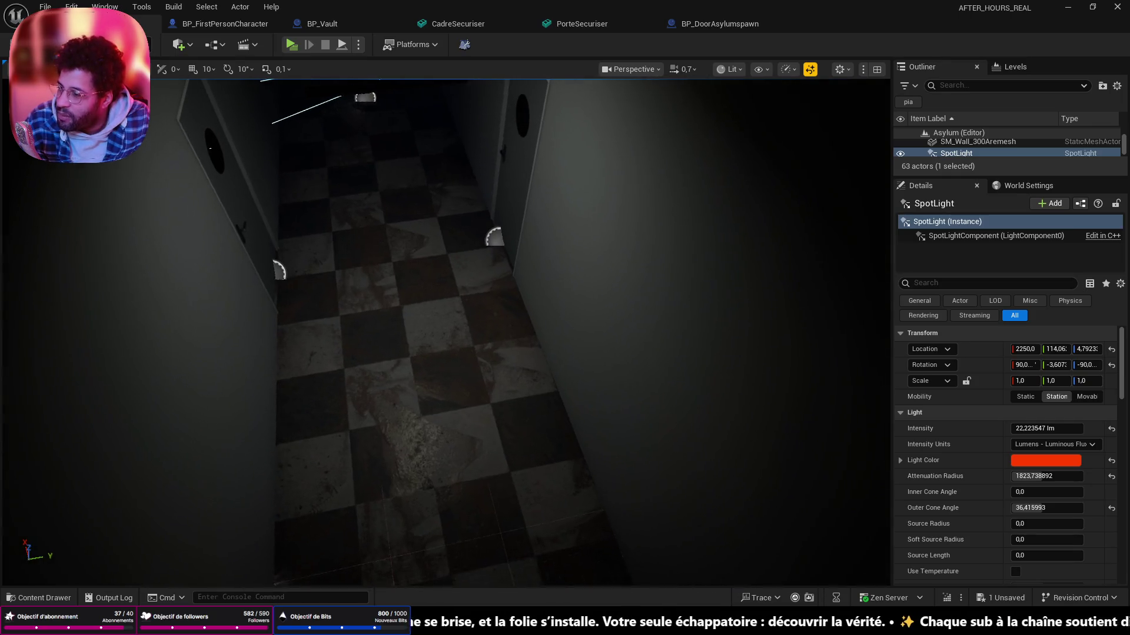
left_click_drag(530, 353, 442, 265)
scroll(529, 353, "down", 3)
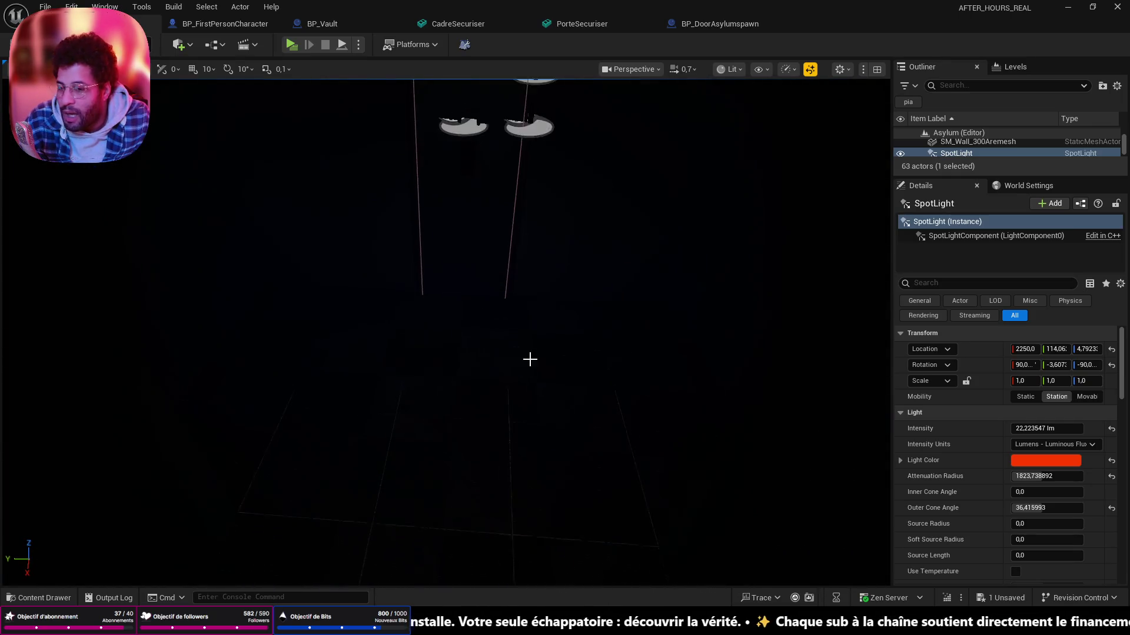
right_click(449, 190)
left_click(504, 595)
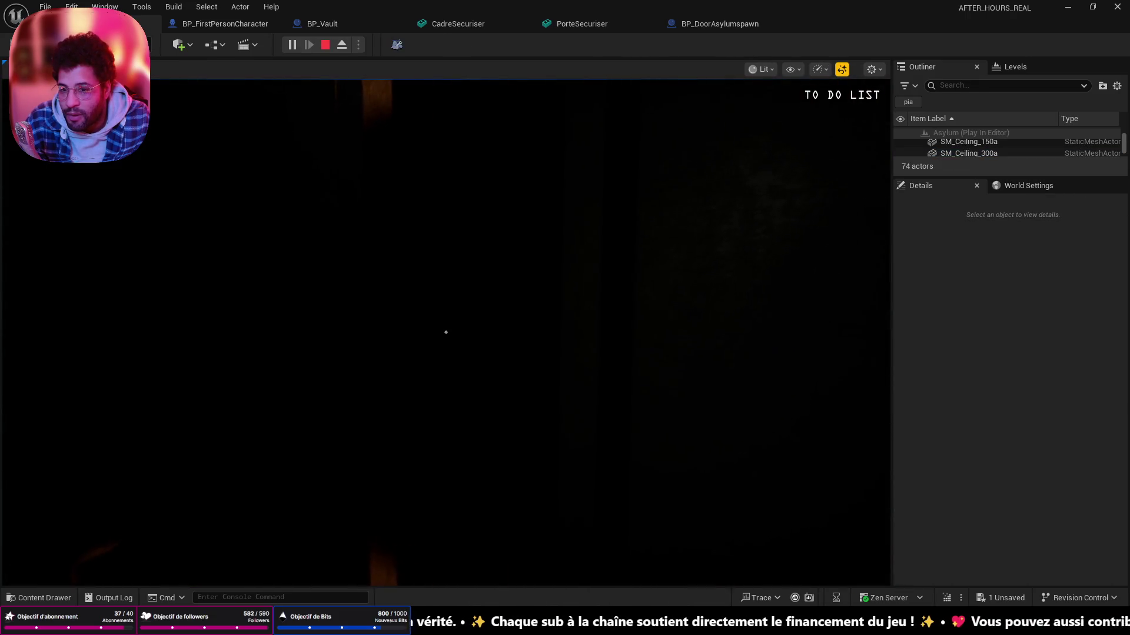
- Playtest through the padded rooms and out into the dark corridor
key("w")
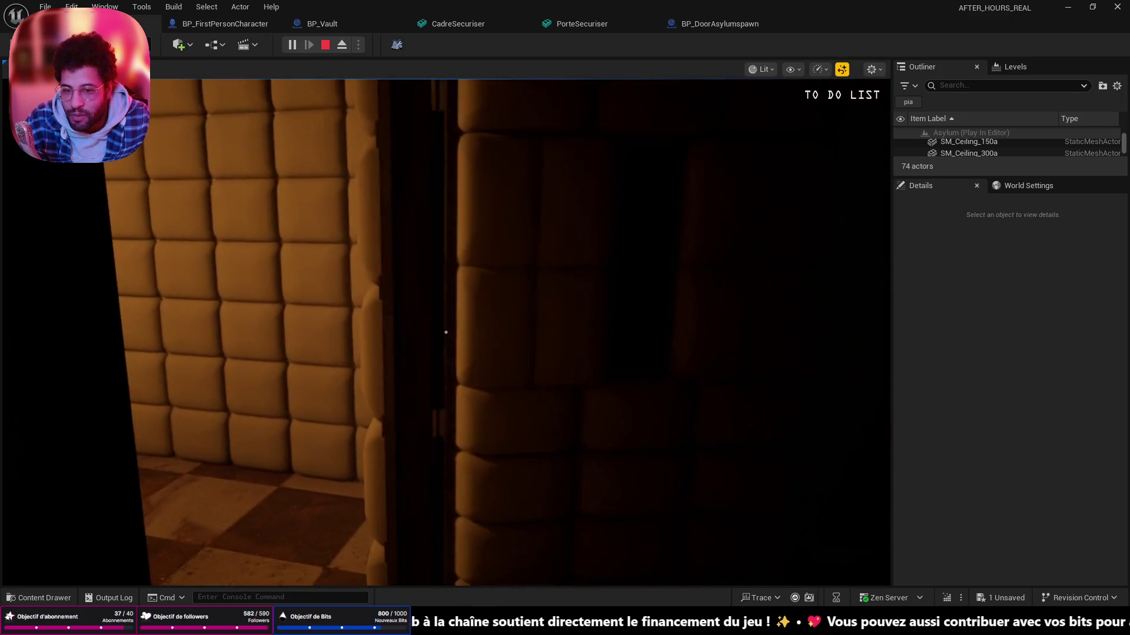
key("w")
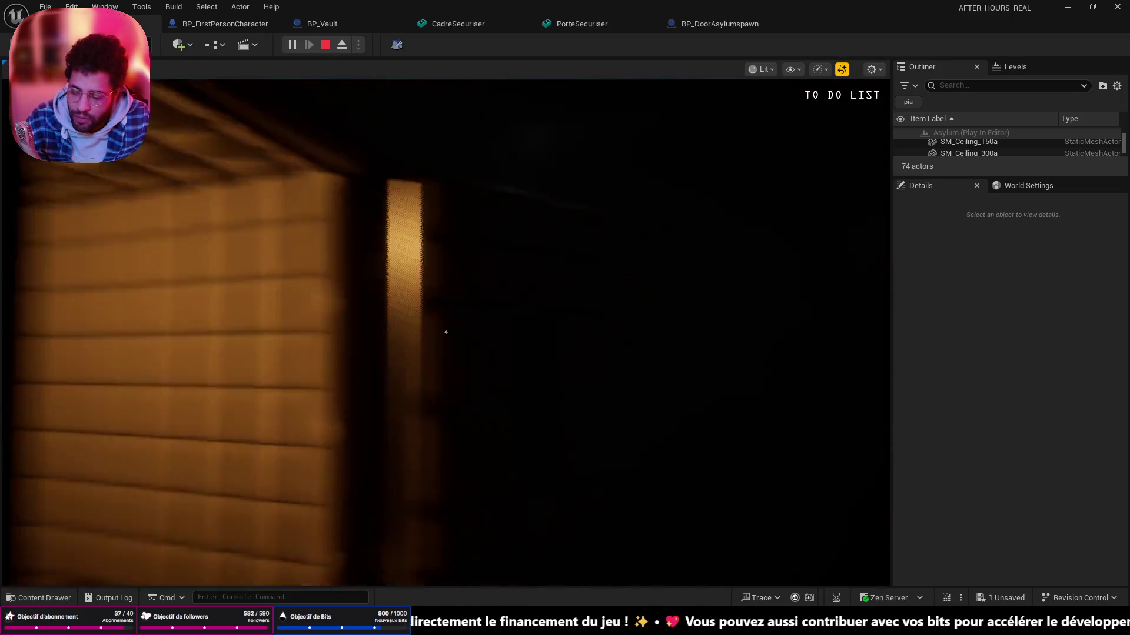
key("w")
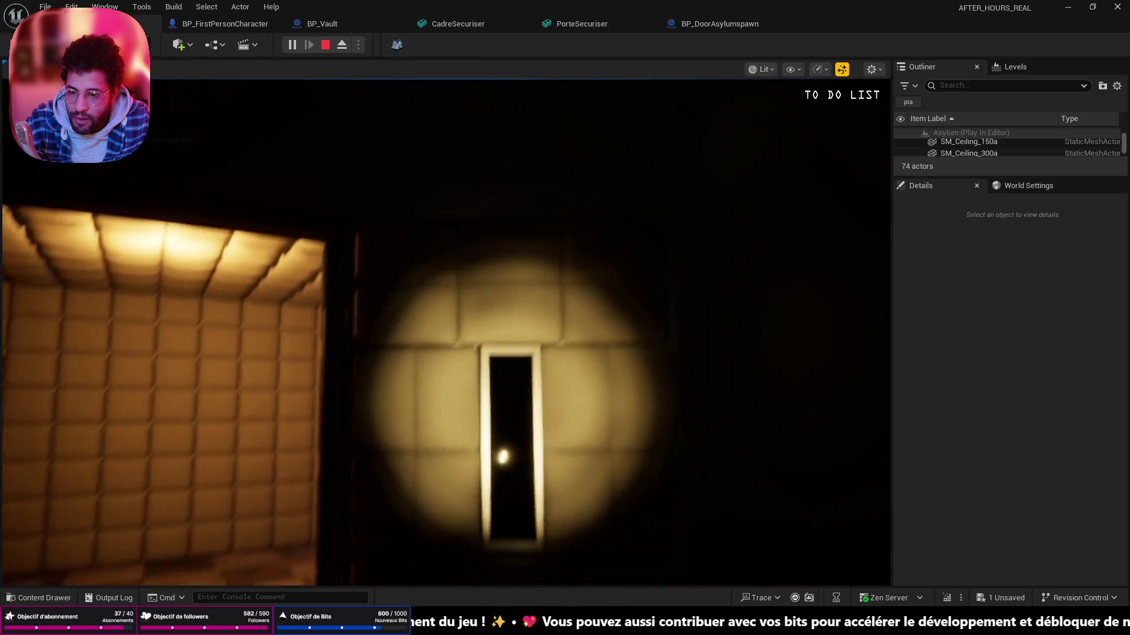
key("w")
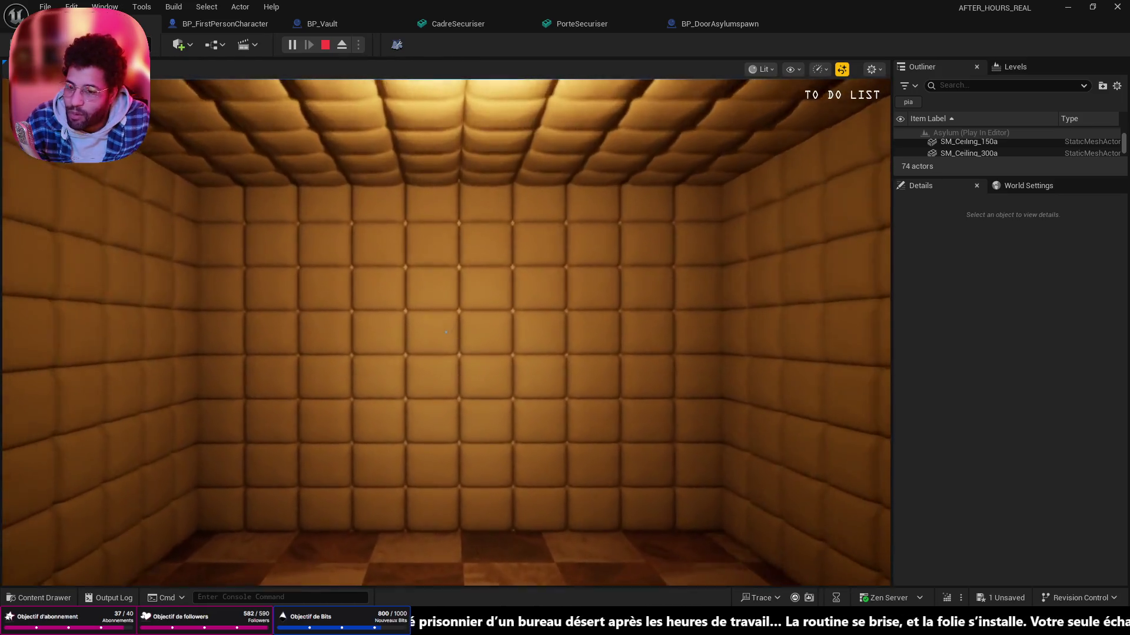
key("w")
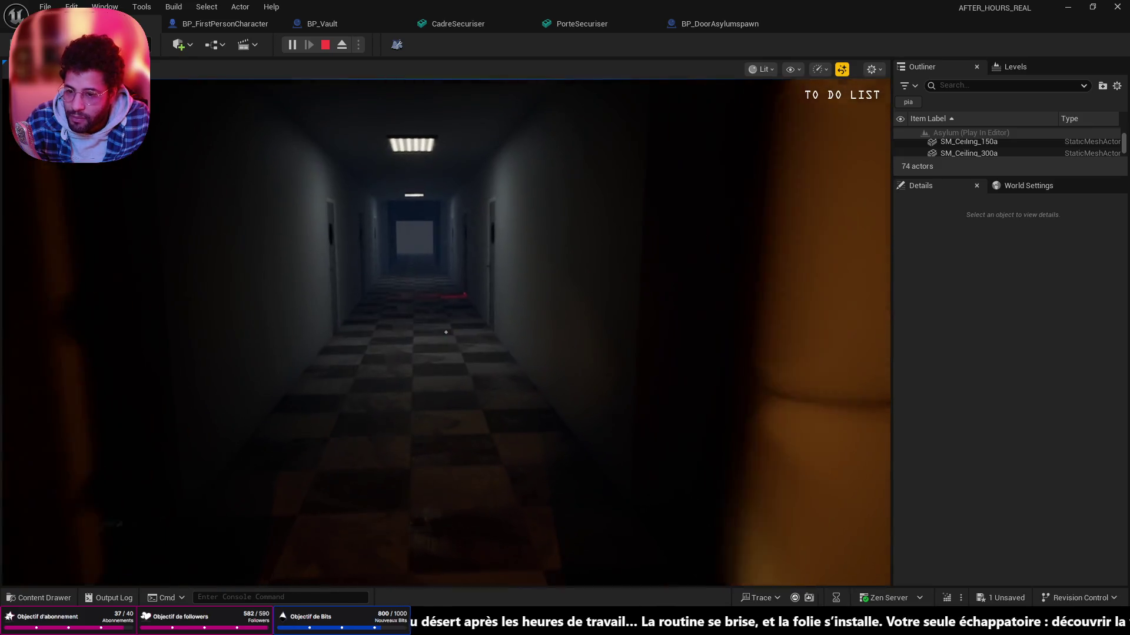
key("w")
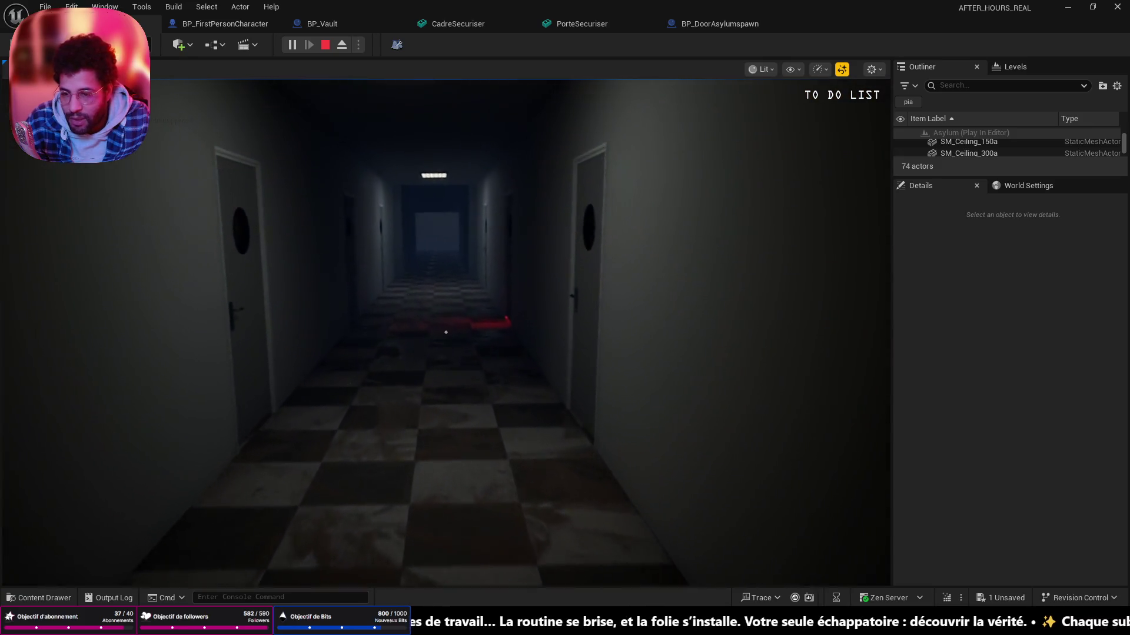
- Inspect the red-lit patch on the corridor floor, walk back and end the playtest
key("w")
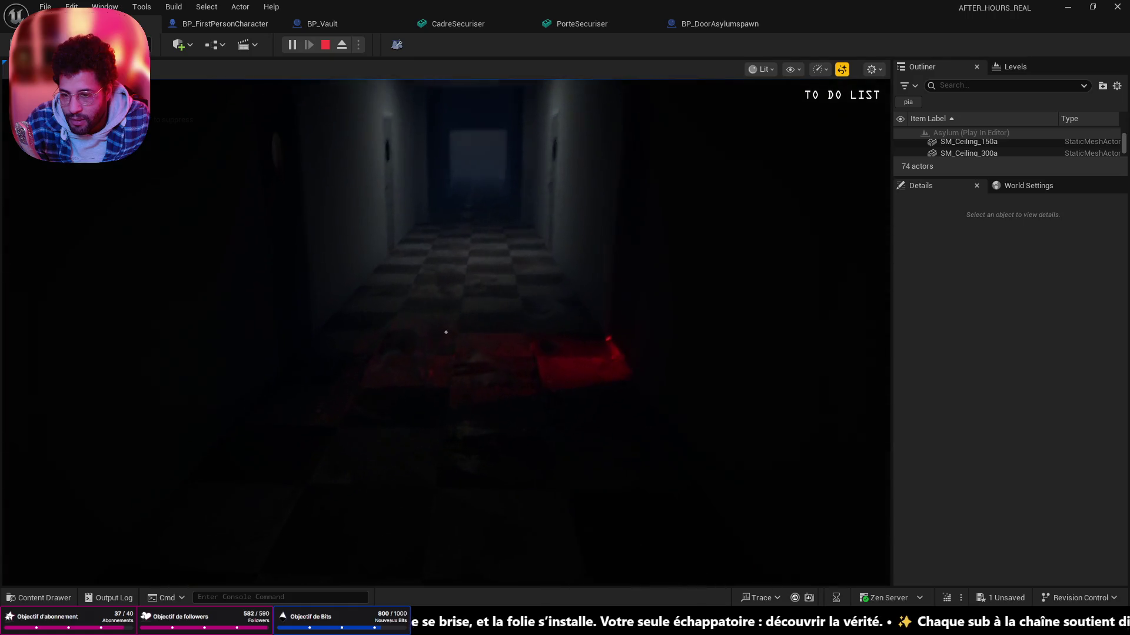
key("w")
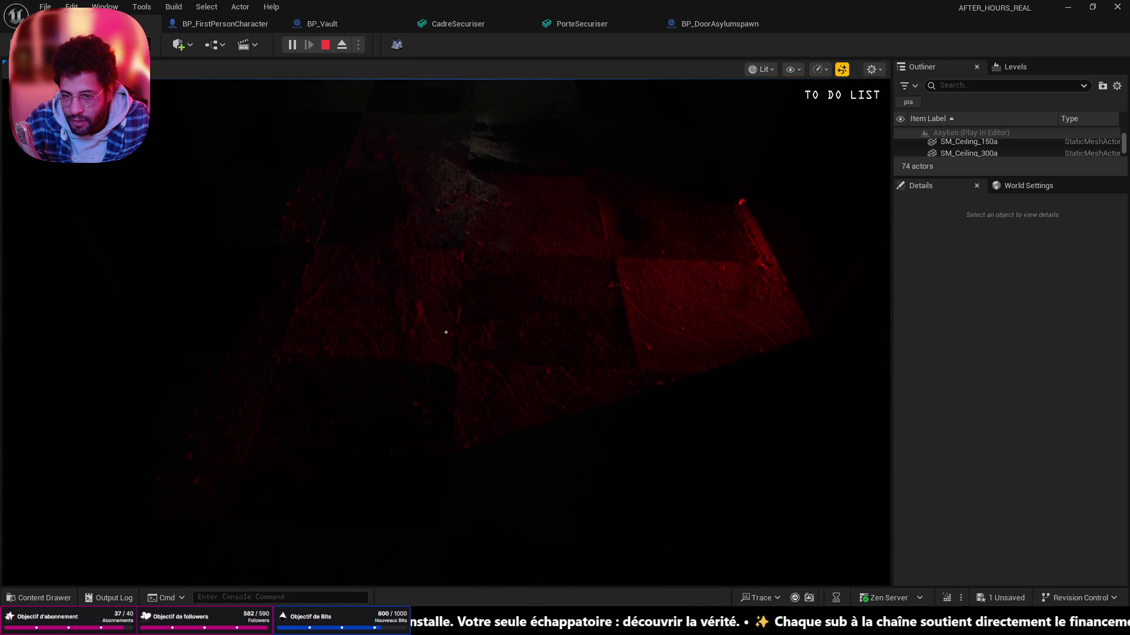
key("w")
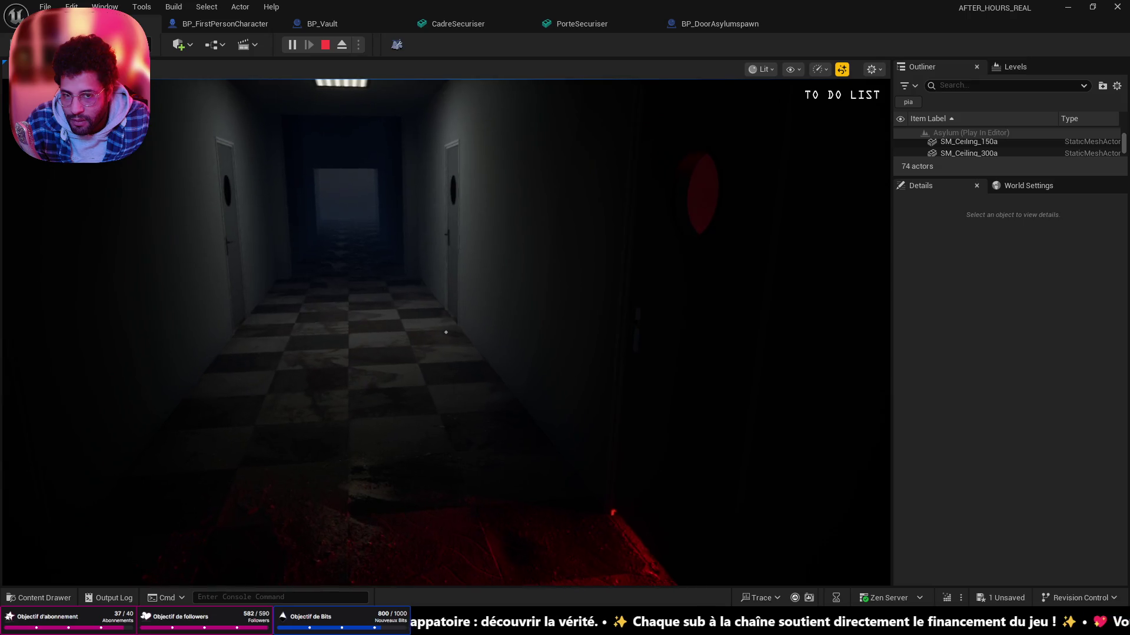
key("w")
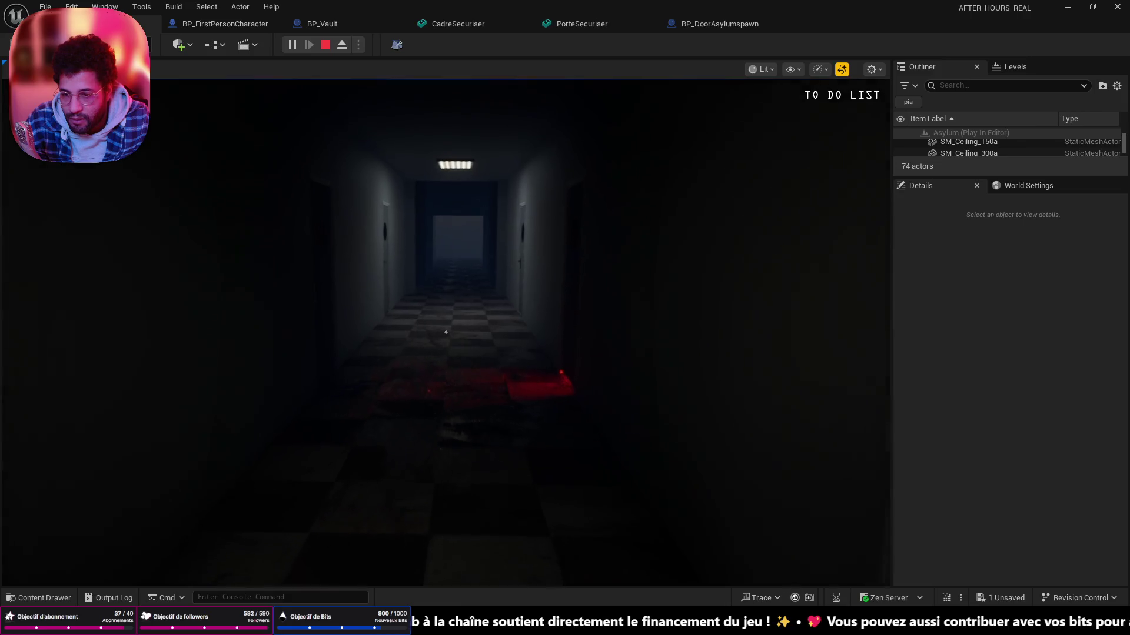
key("s")
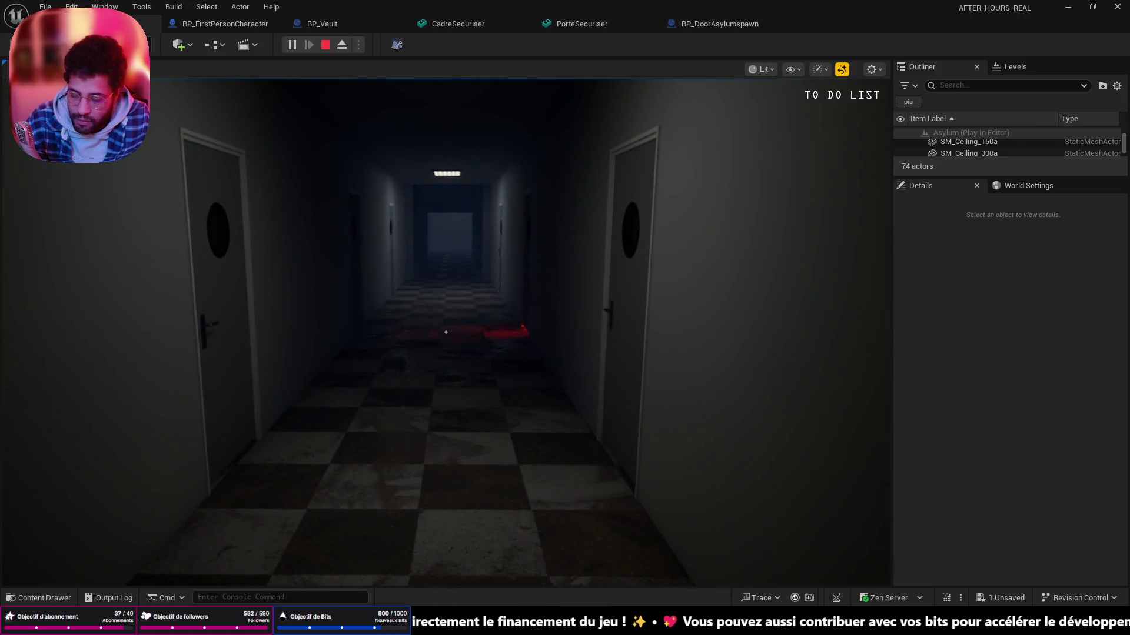
key("Escape")
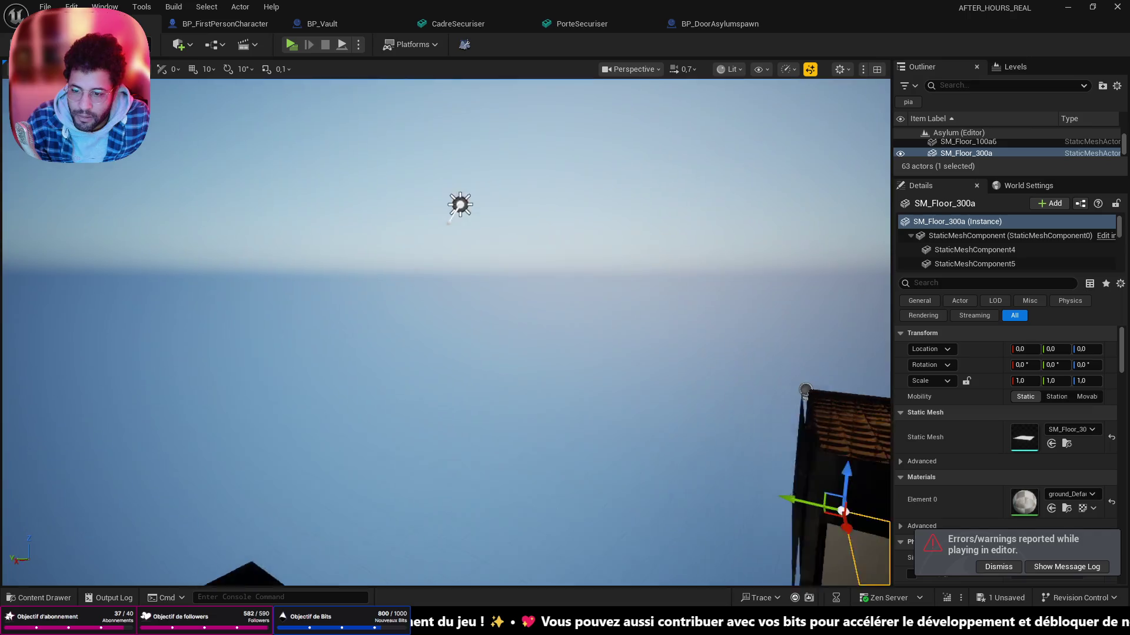
- Delete the directional light, then start a new playtest from the padded room floor
key("s")
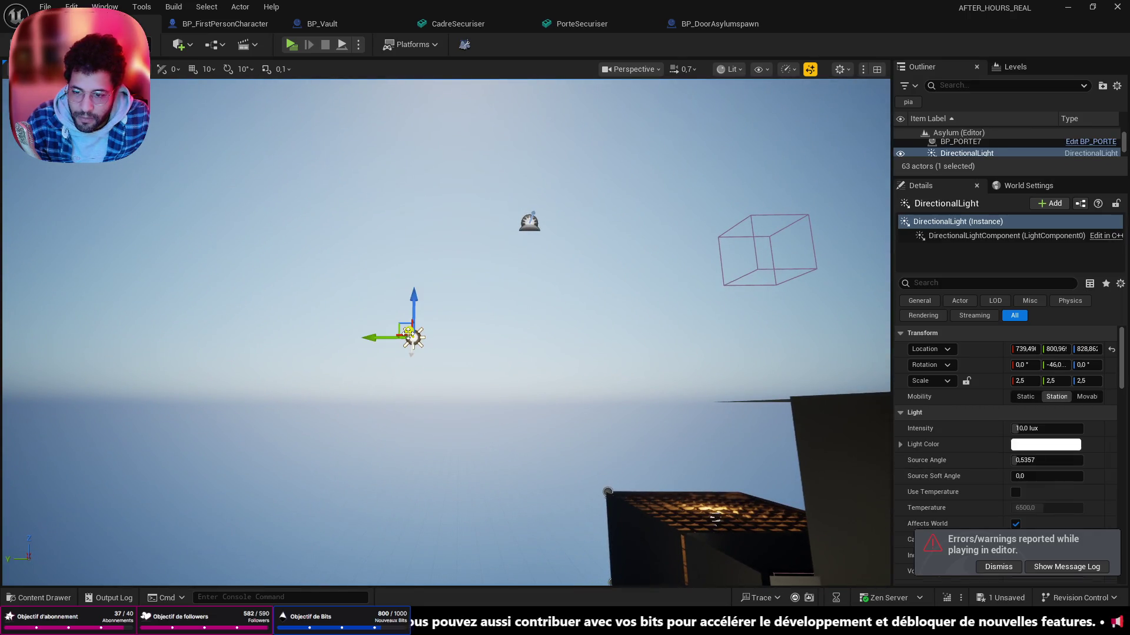
key("Delete")
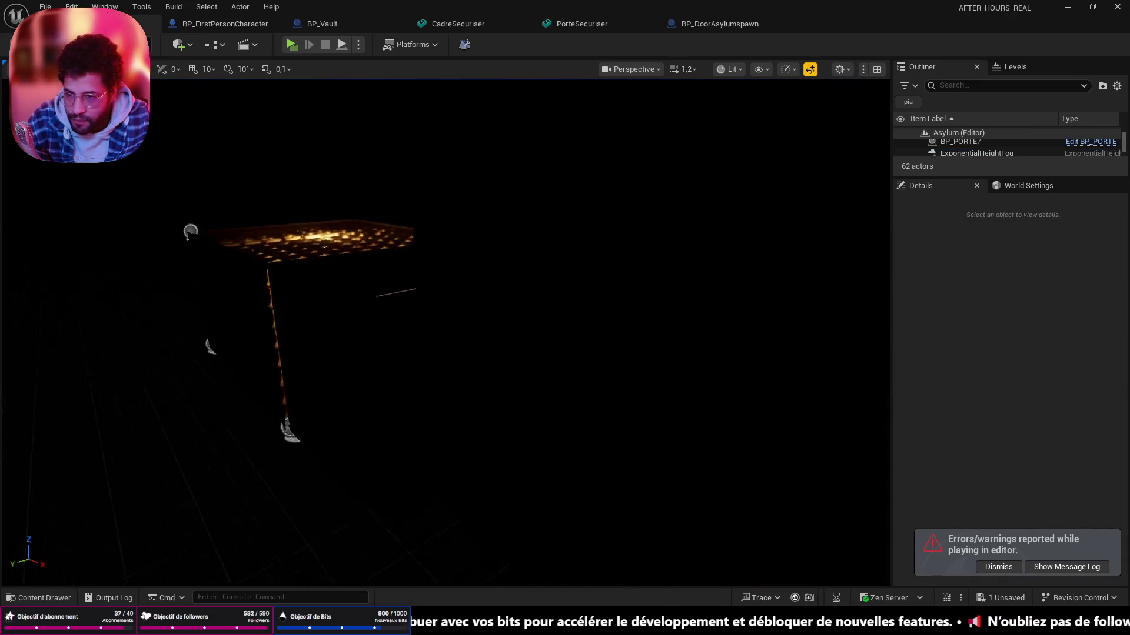
left_click_drag(442, 336, 318, 544)
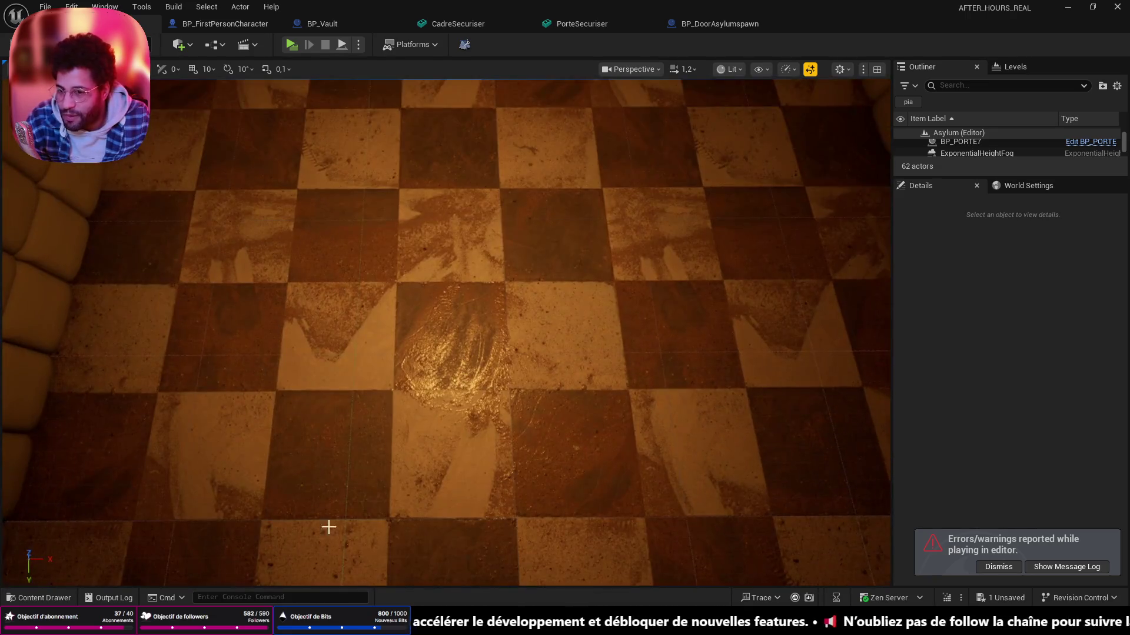
right_click(365, 265)
left_click(365, 507)
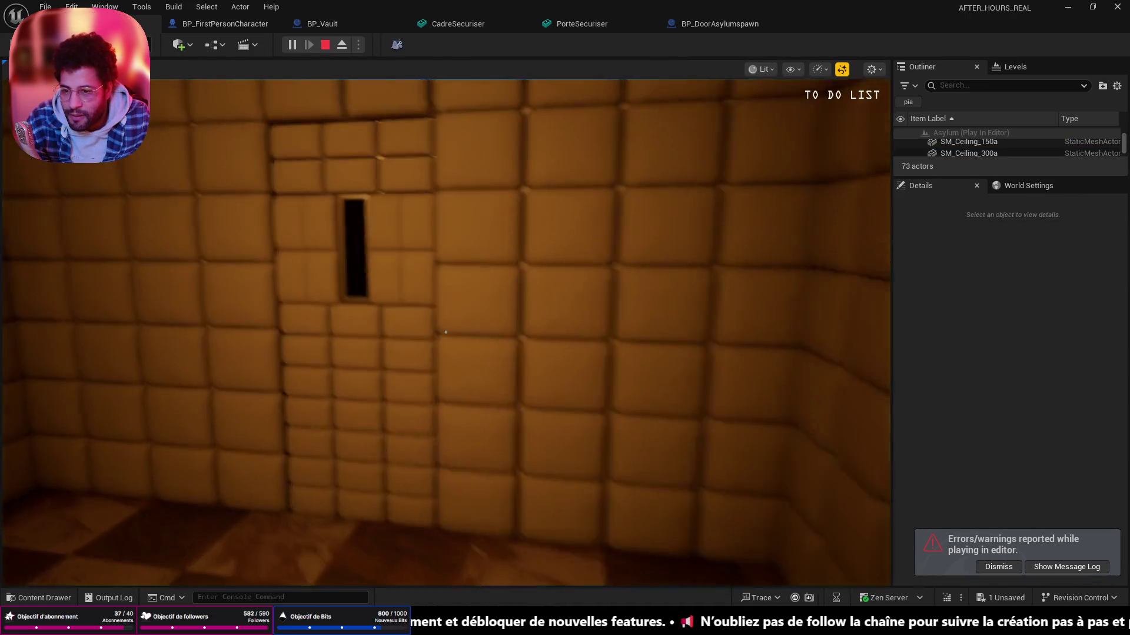
key("w")
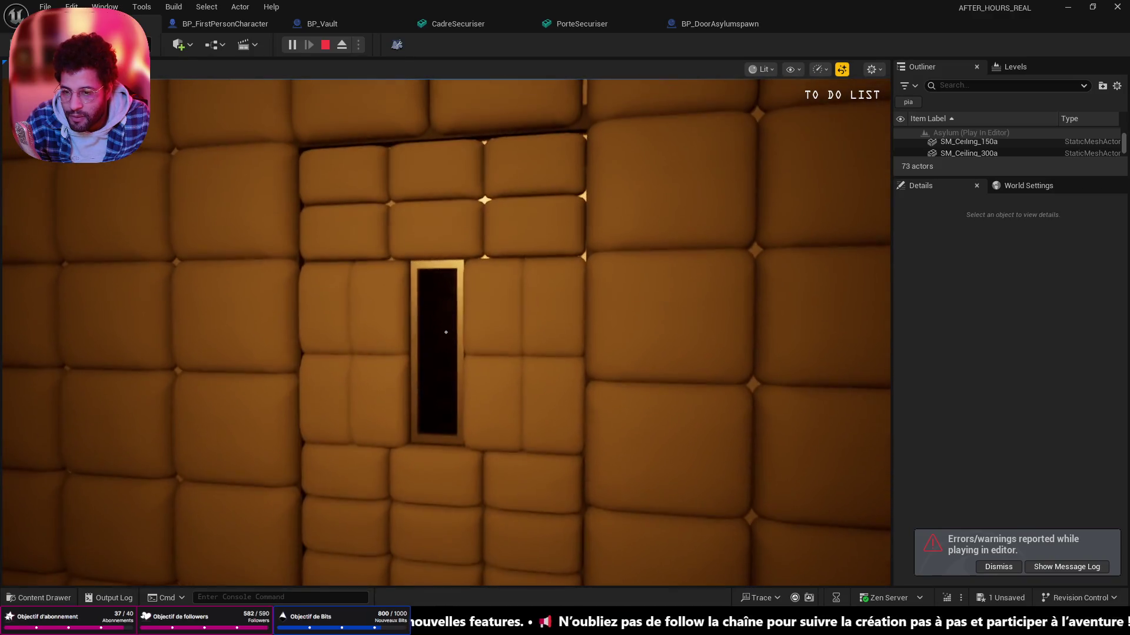
key("w")
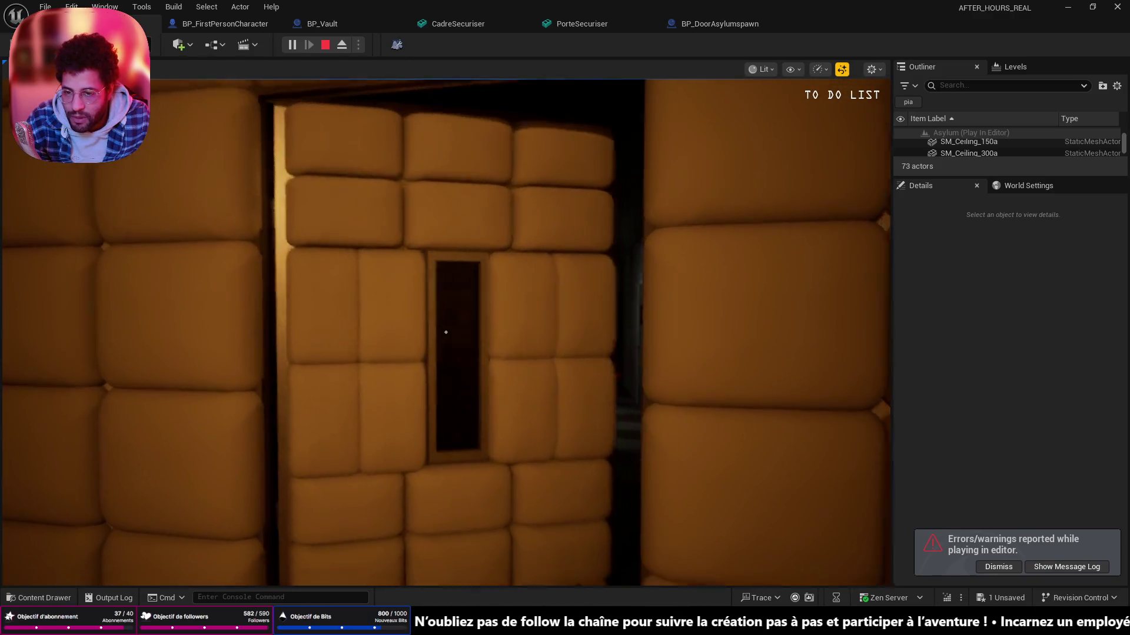
key("w")
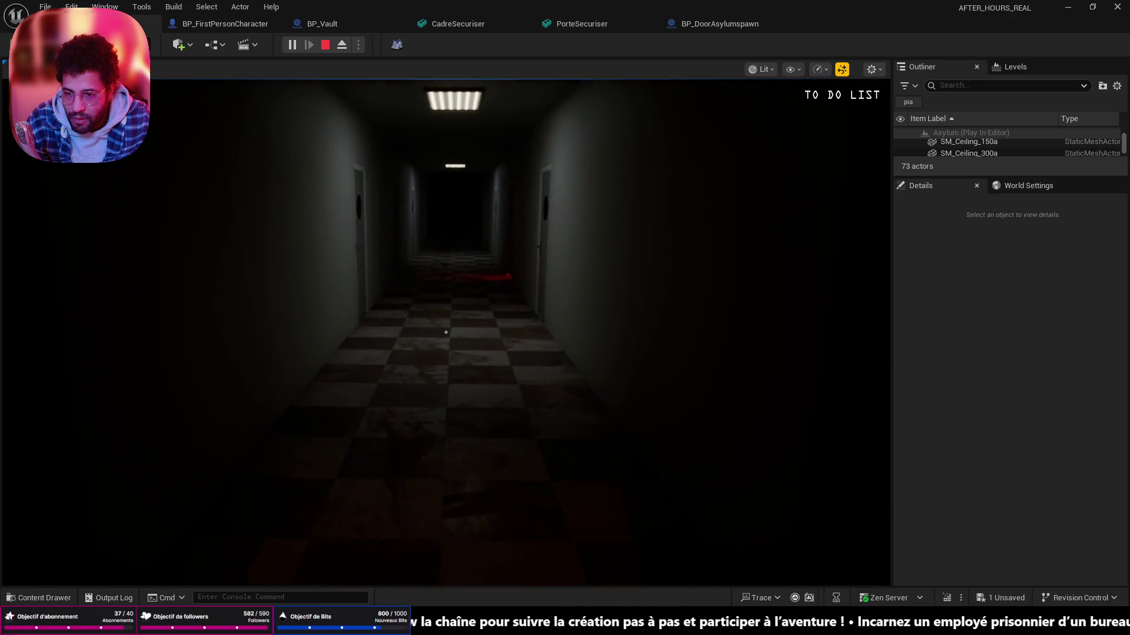
key("w")
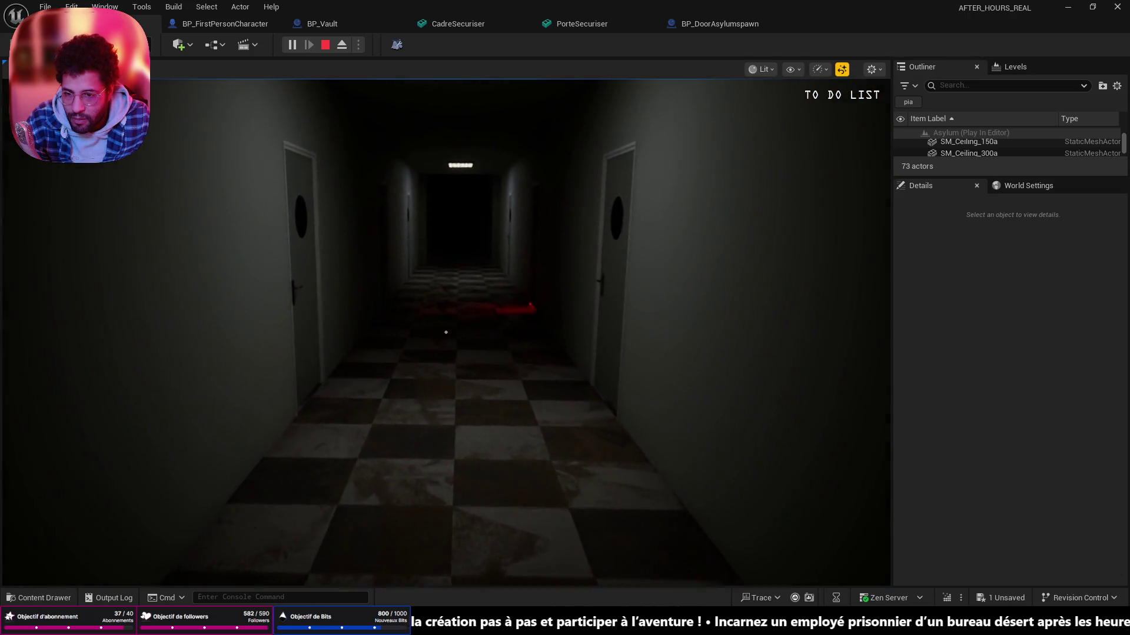
key("w")
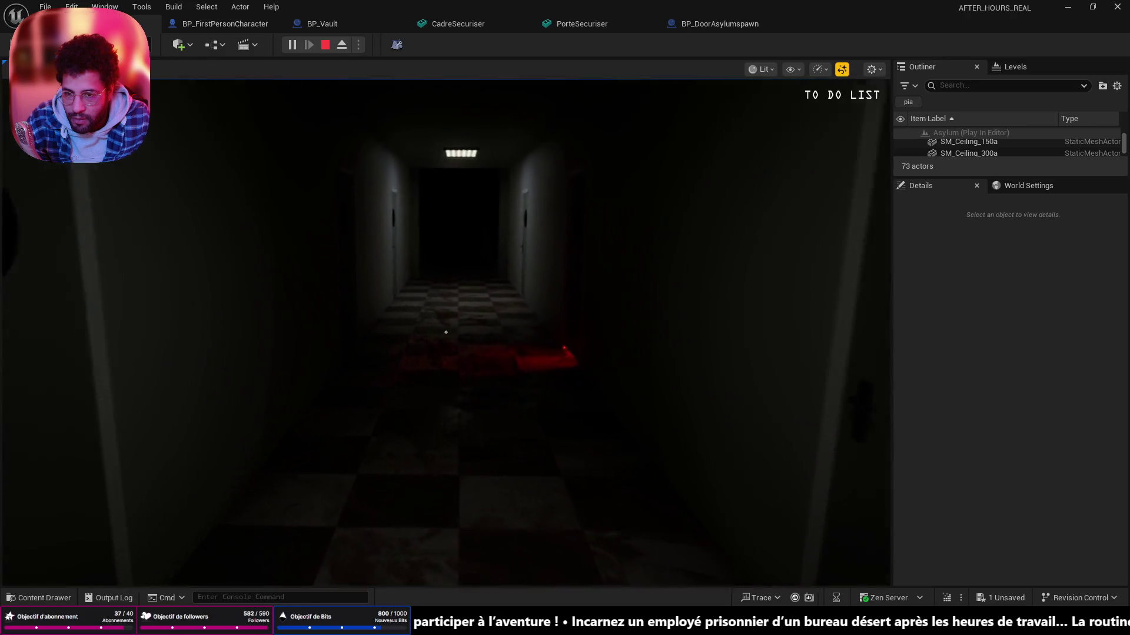
key("w")
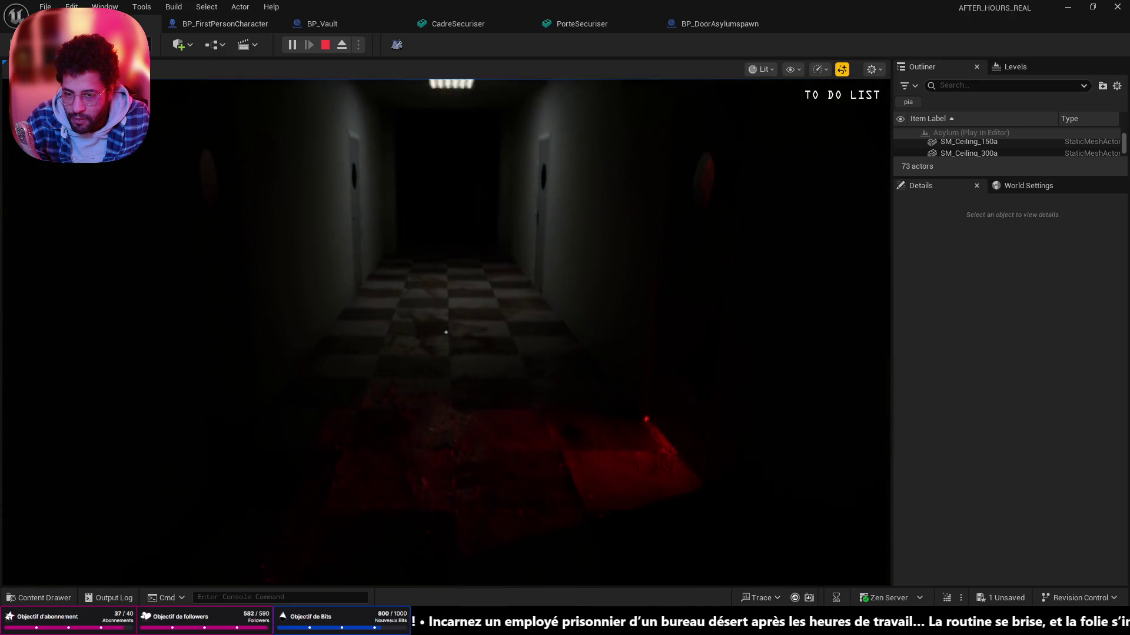
key("w")
key("w")
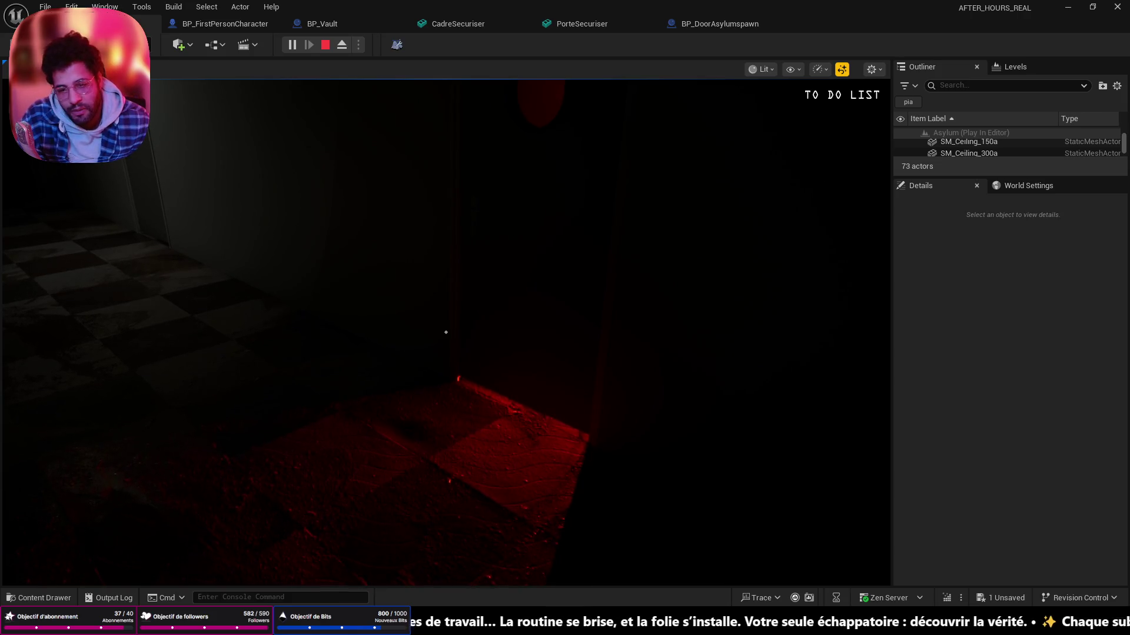
key("w")
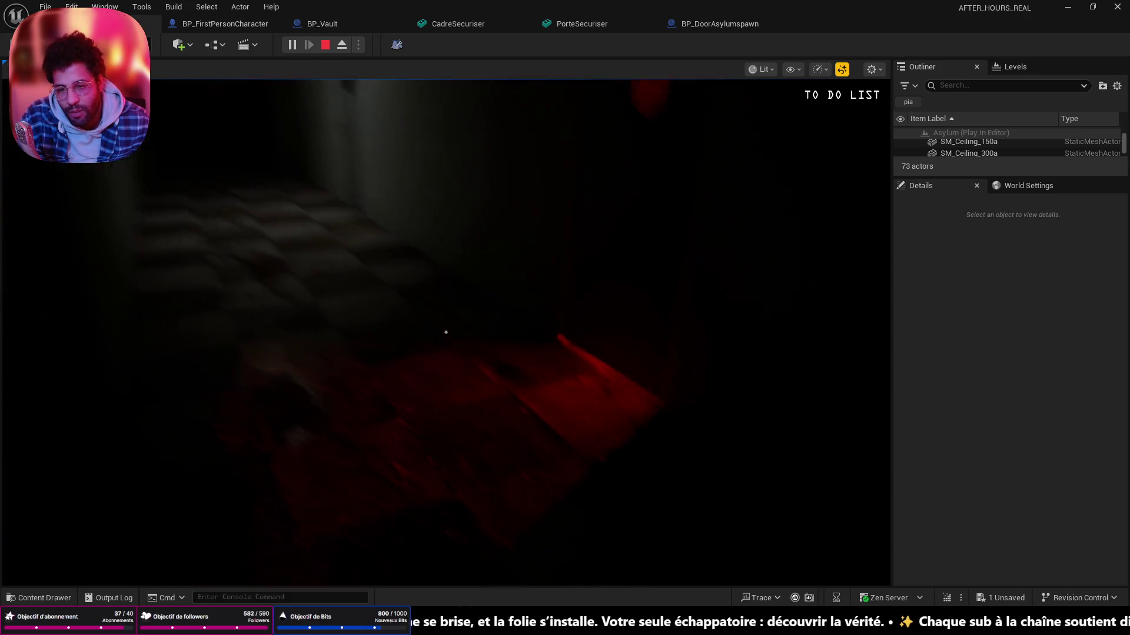
key("w")
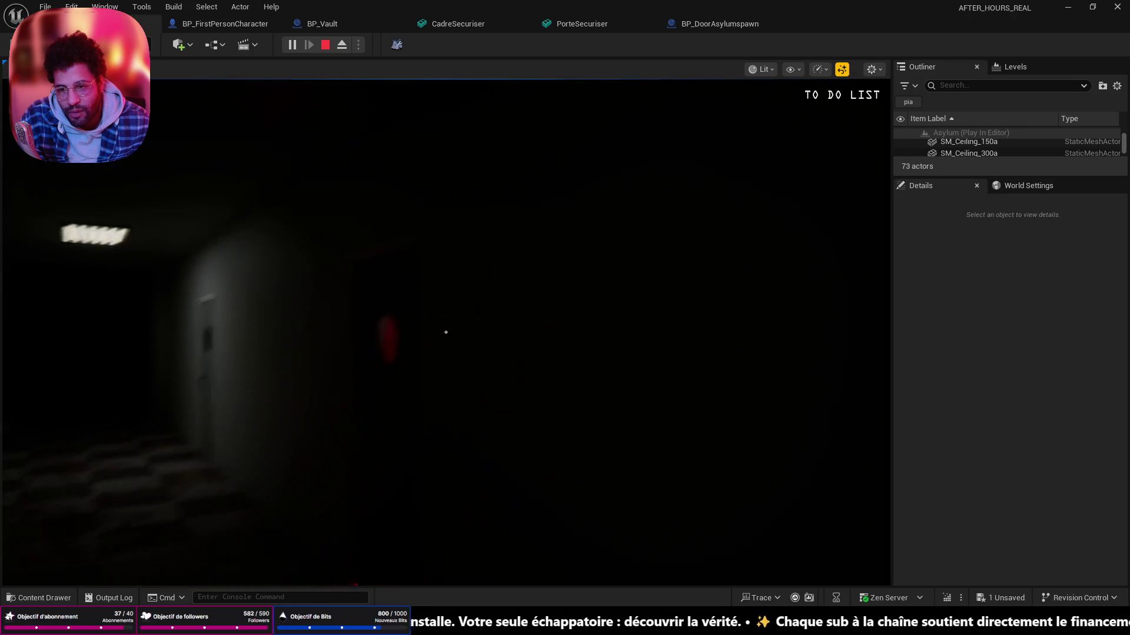
key("w")
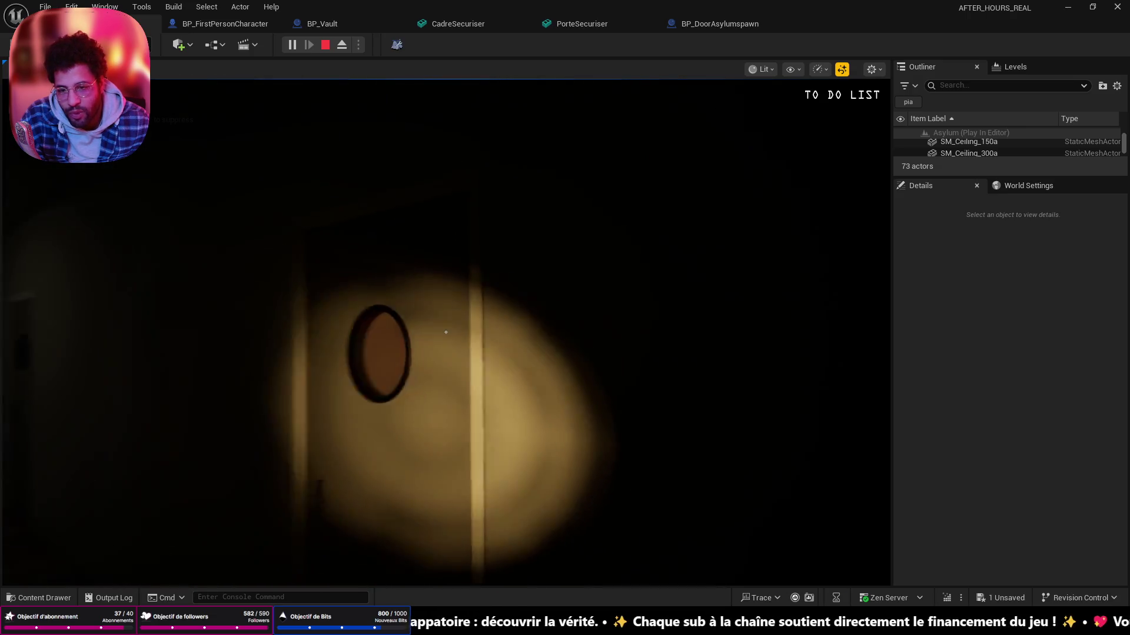
left_click(446, 333)
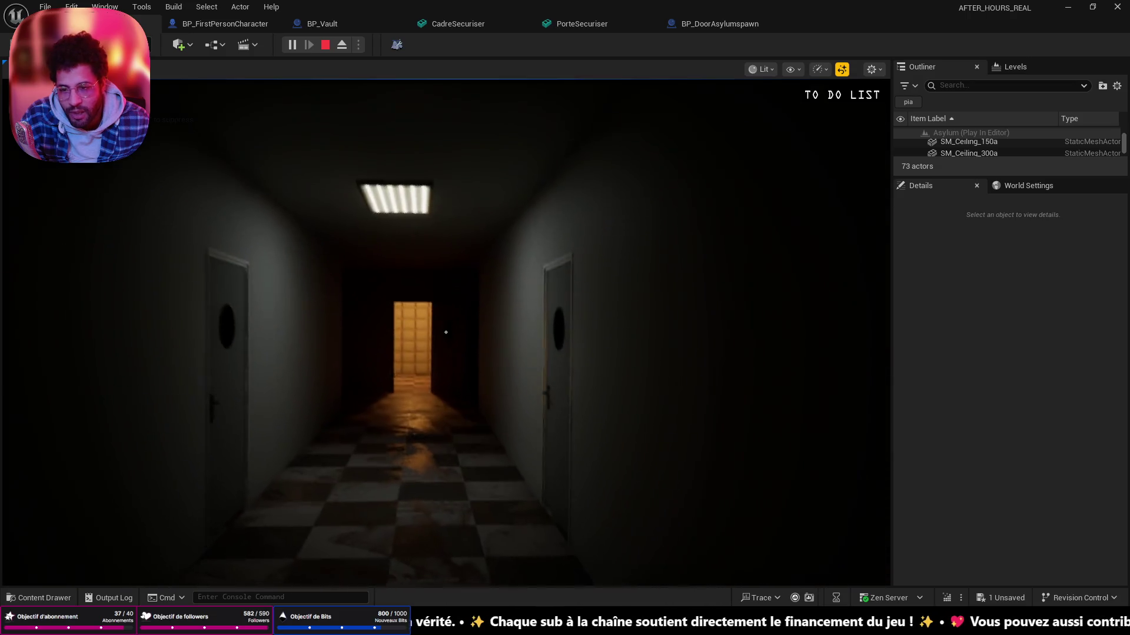
key("w")
key("Escape")
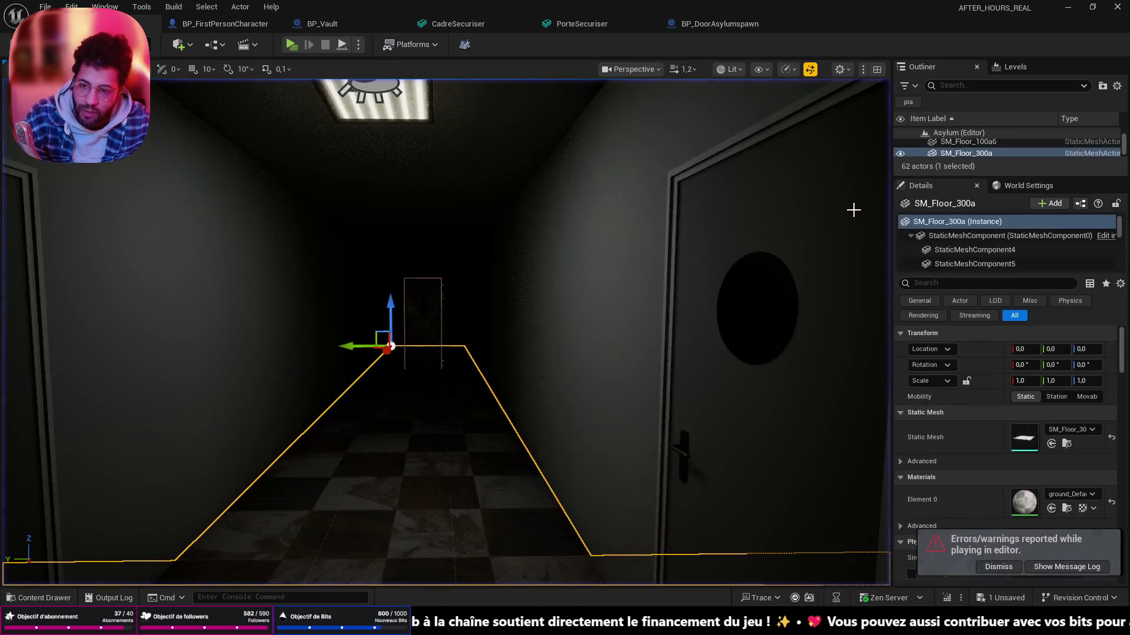
left_click_drag(441, 354, 530, 309)
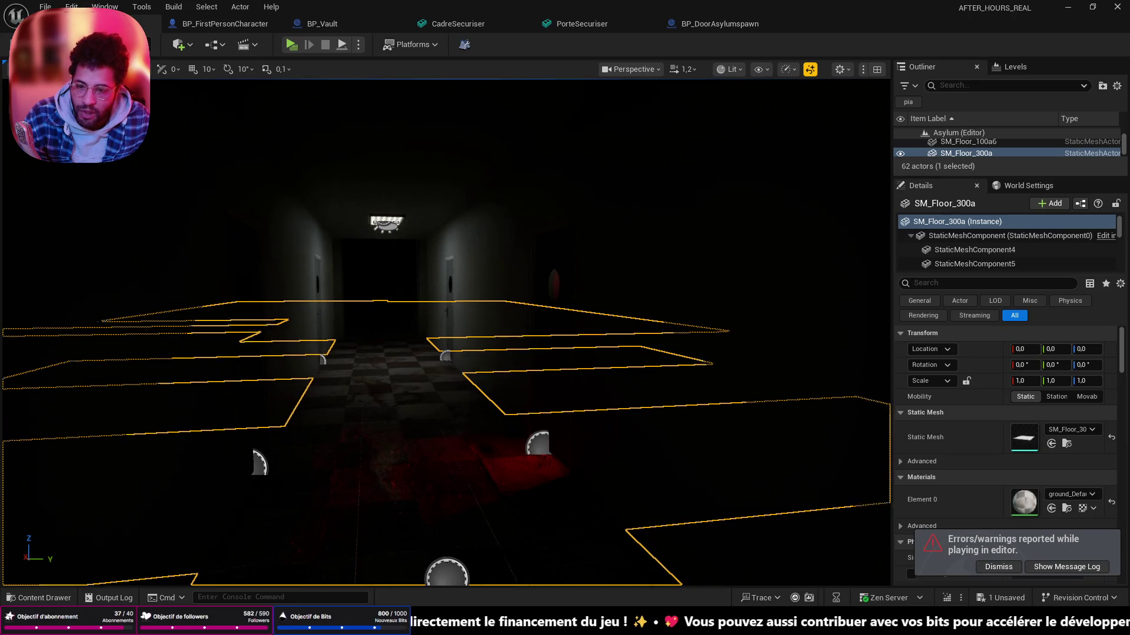
key("w")
right_click(469, 429)
- Start playing from the corridor spot, enter the dark room and return with the flashlight off
left_click(582, 420)
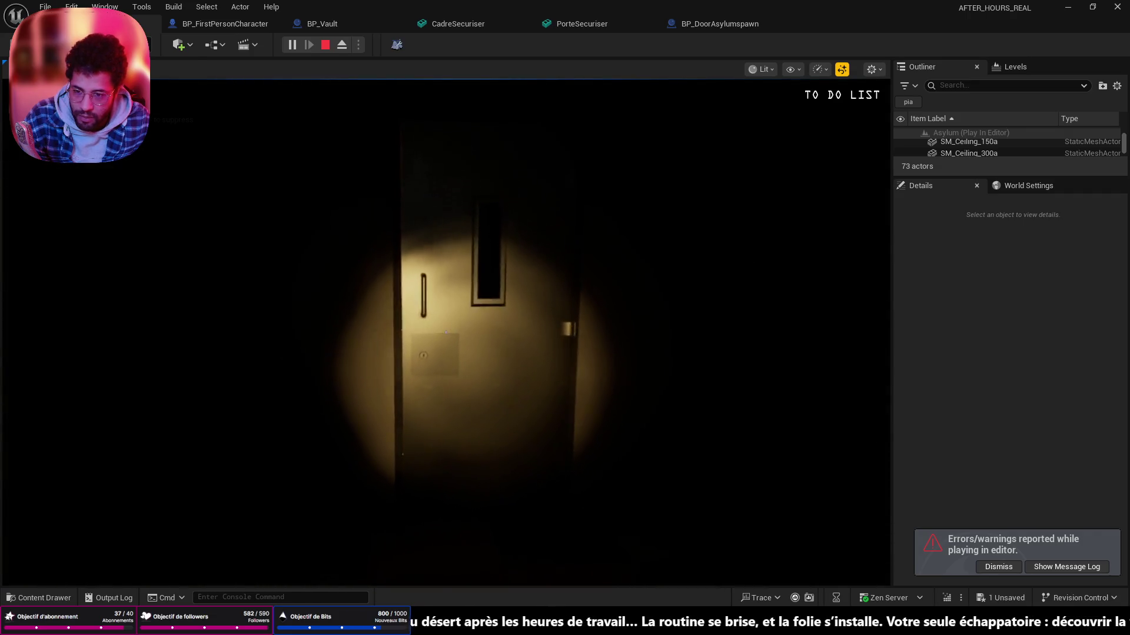
key("w")
key("w")
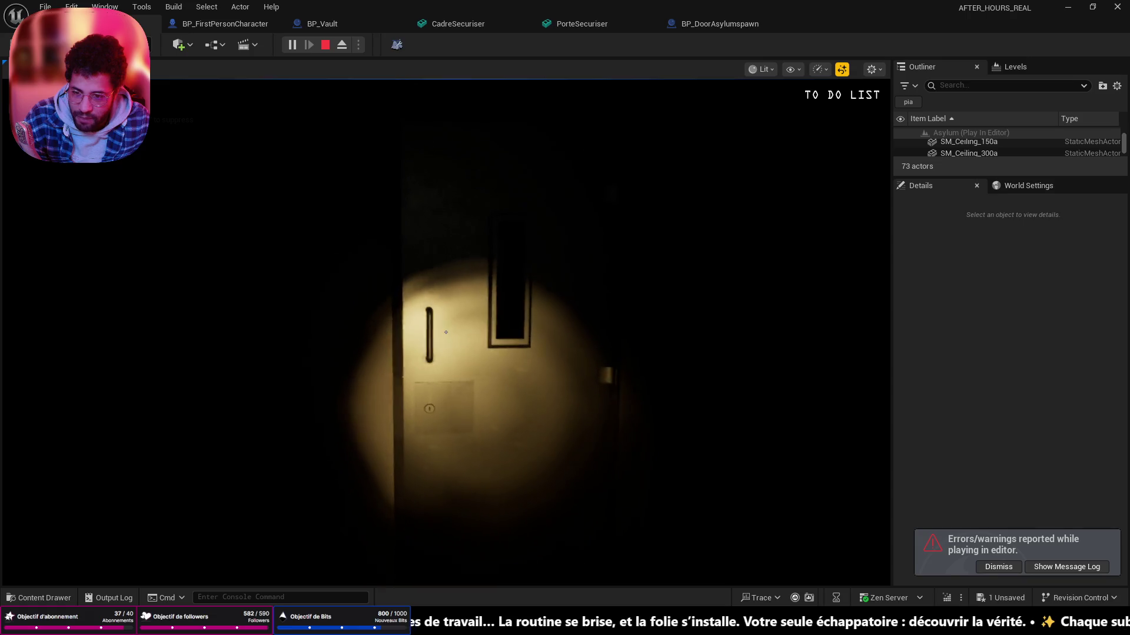
key("w")
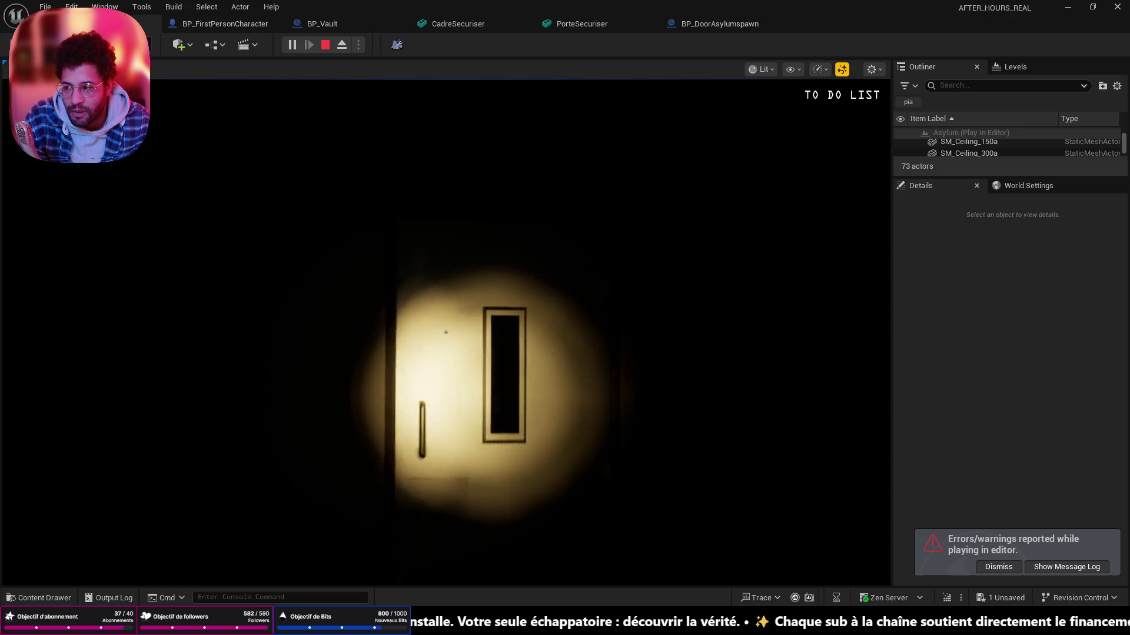
key("w")
key("w")
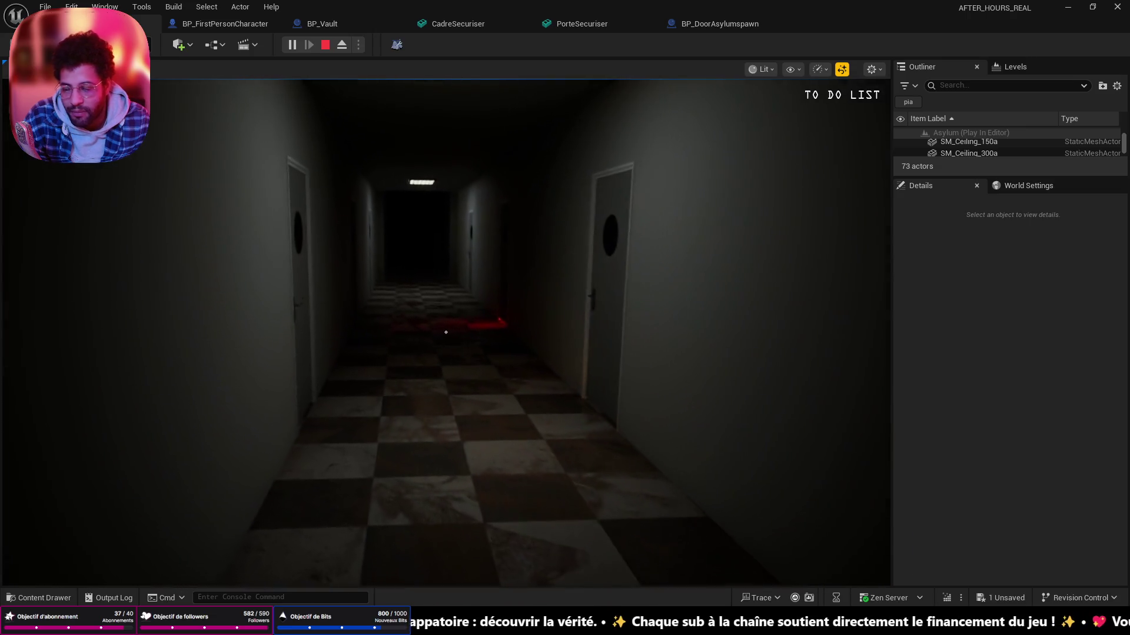
key("w")
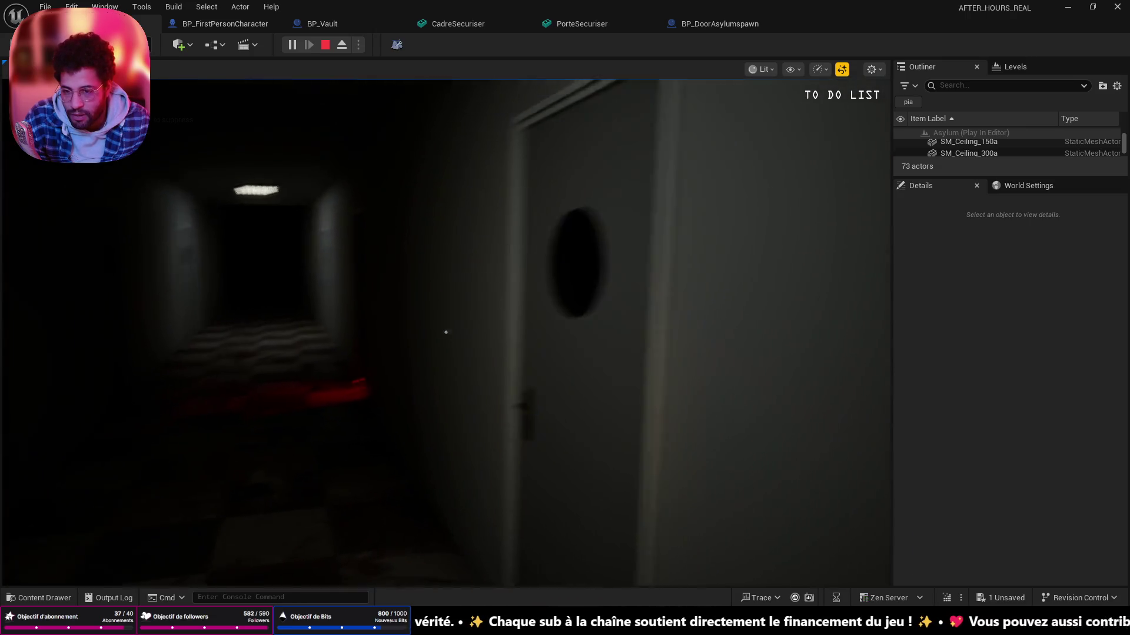
key("w")
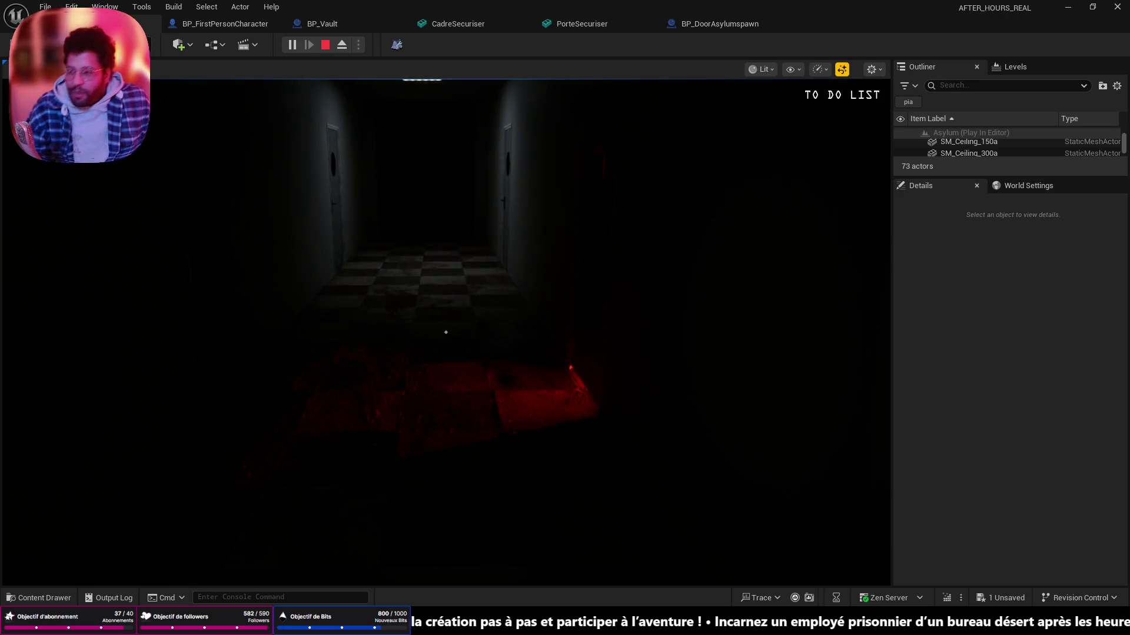
- Look down the hallway and pace forward and backward along it
left_click_drag(446, 333, 446, 333)
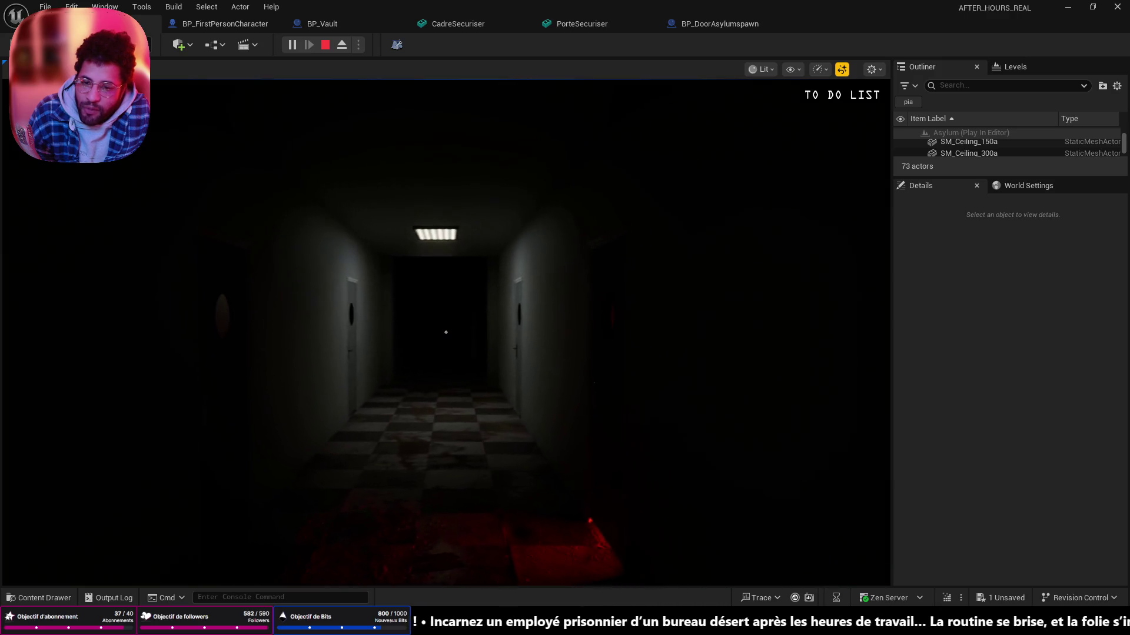
key("w")
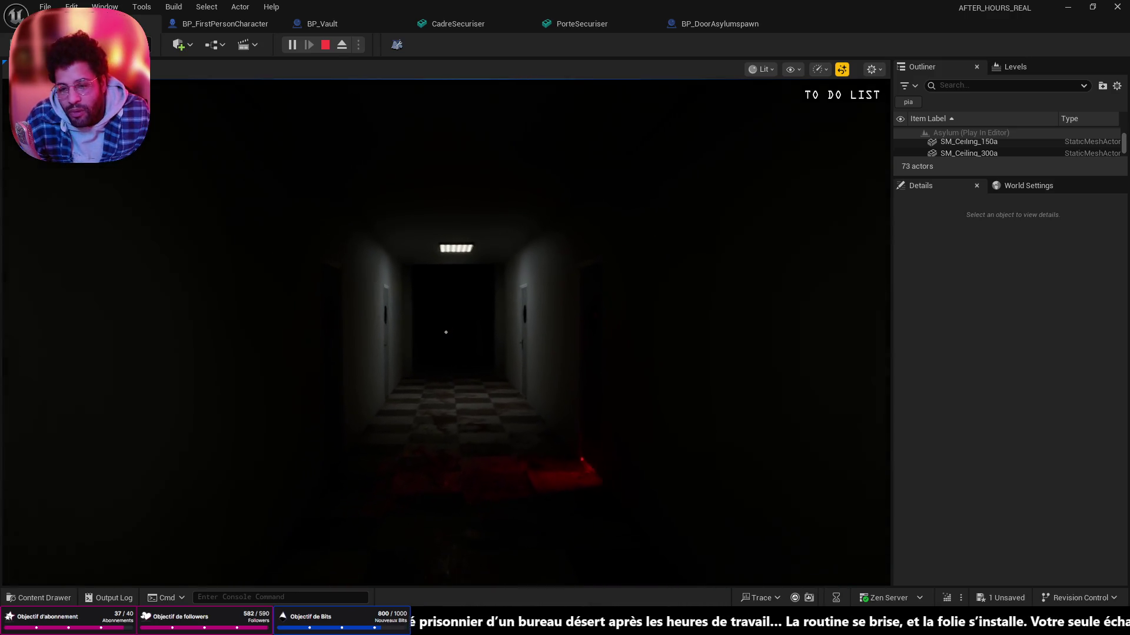
key("s")
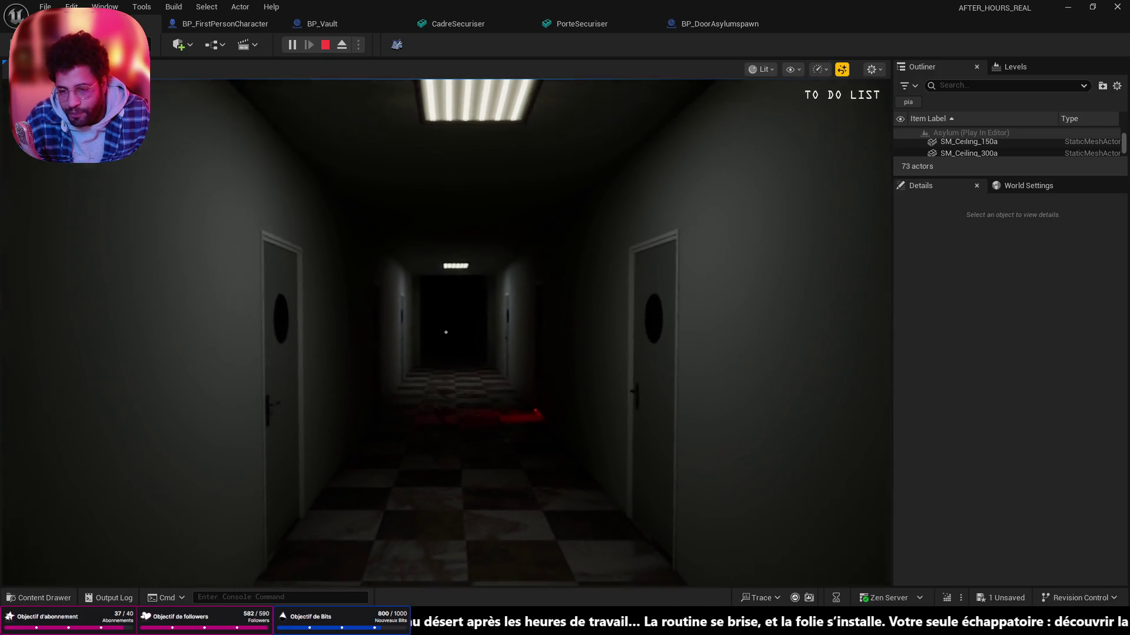
key("s")
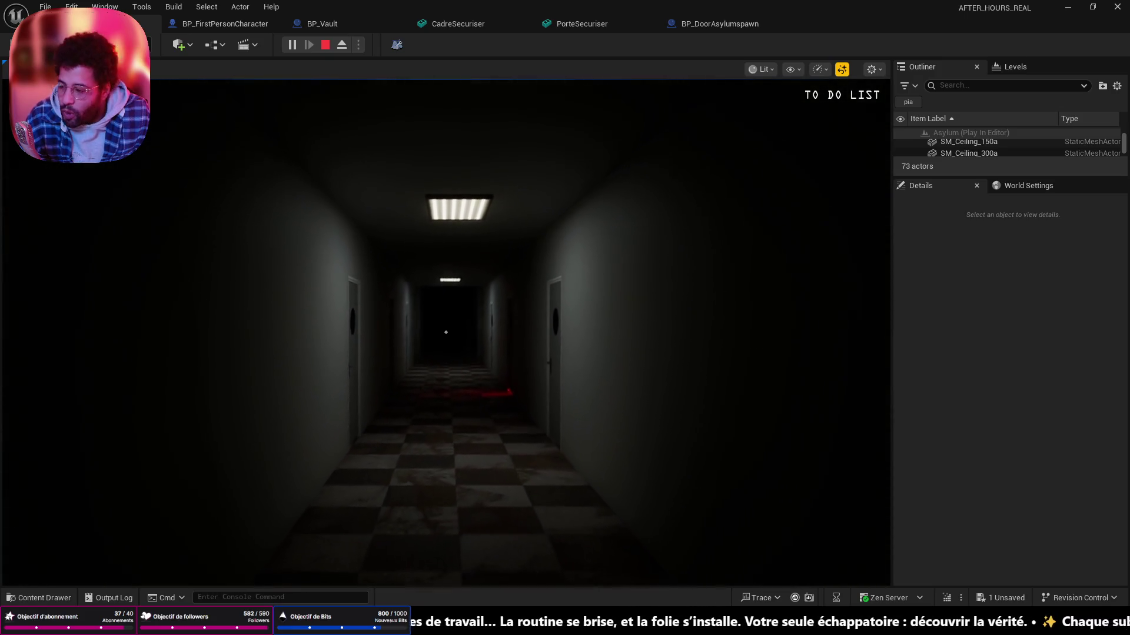
key("w")
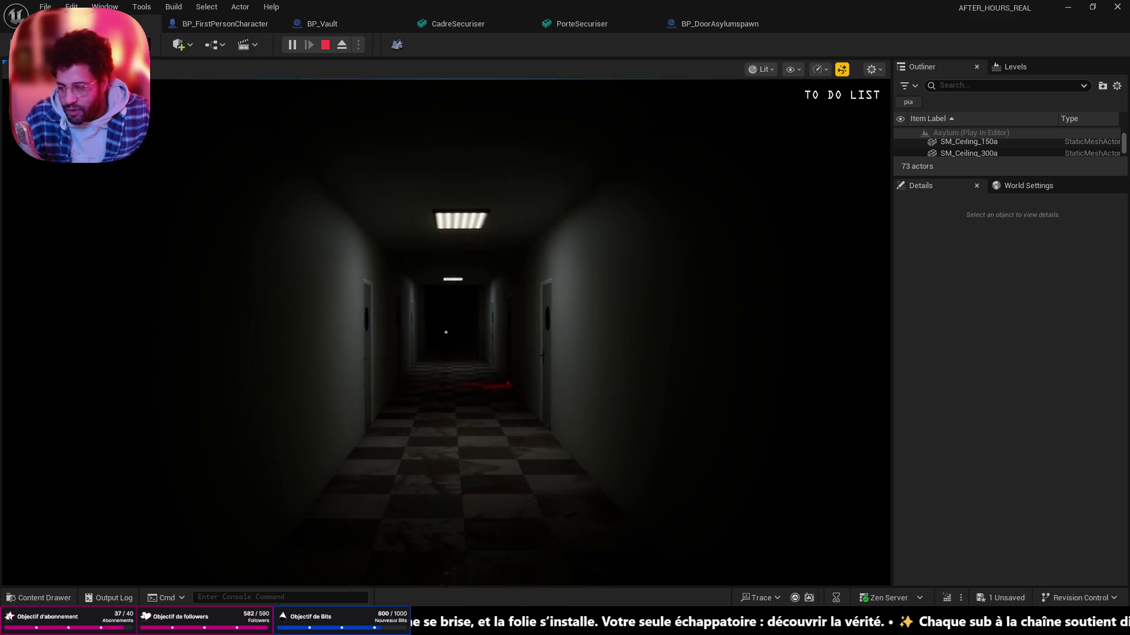
- Shine the flashlight on the door windows and side wall, then continue down the hallway
key("f")
key("d")
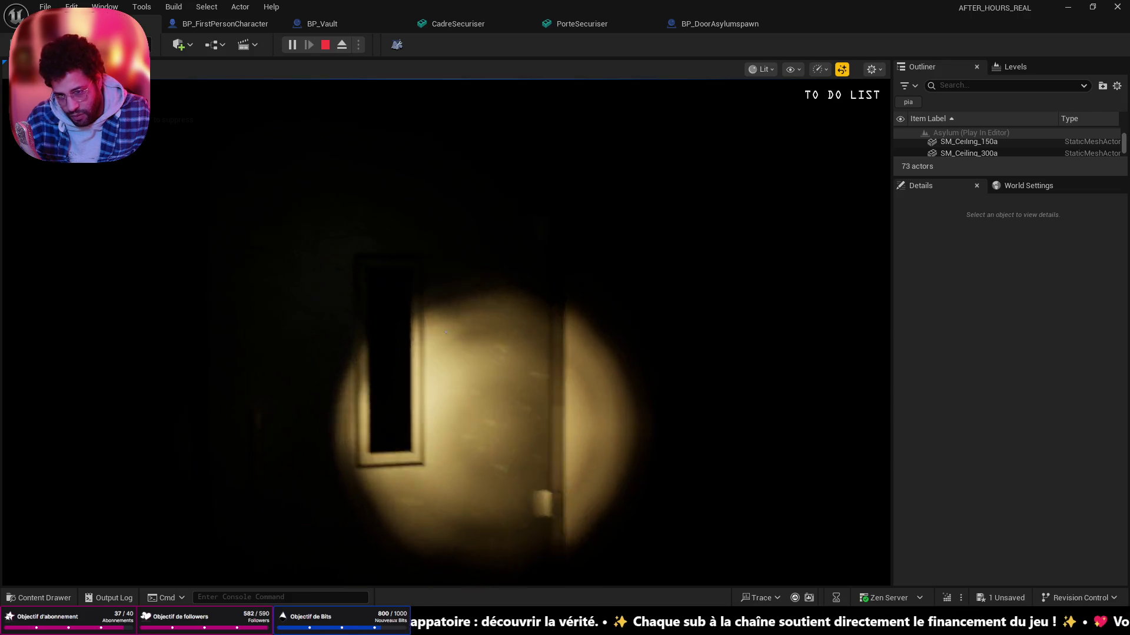
key("f")
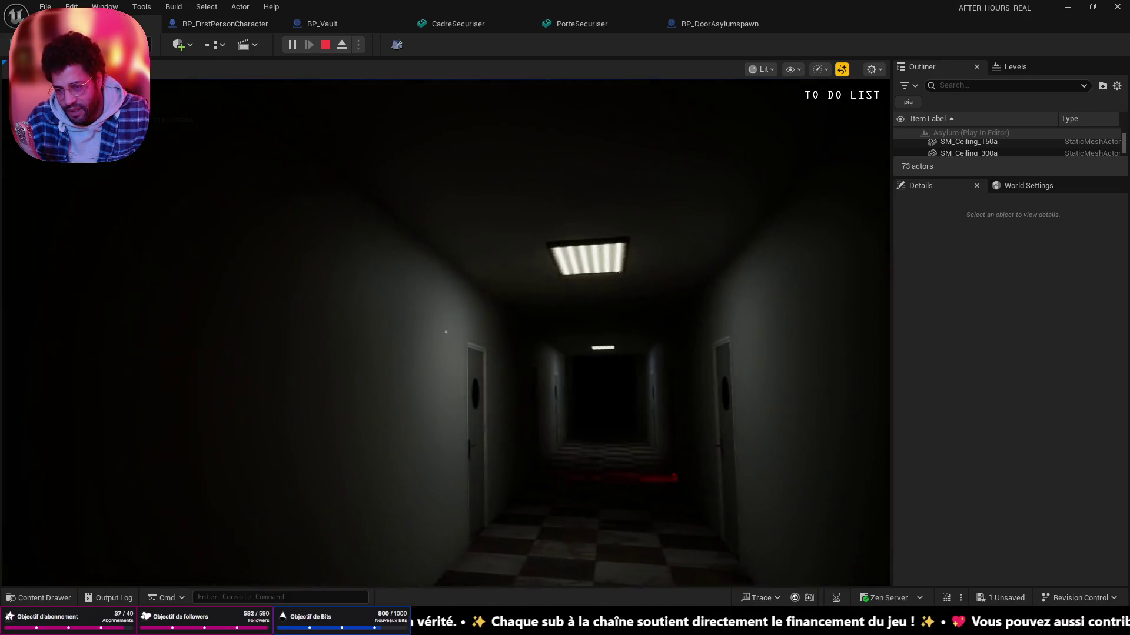
key("f")
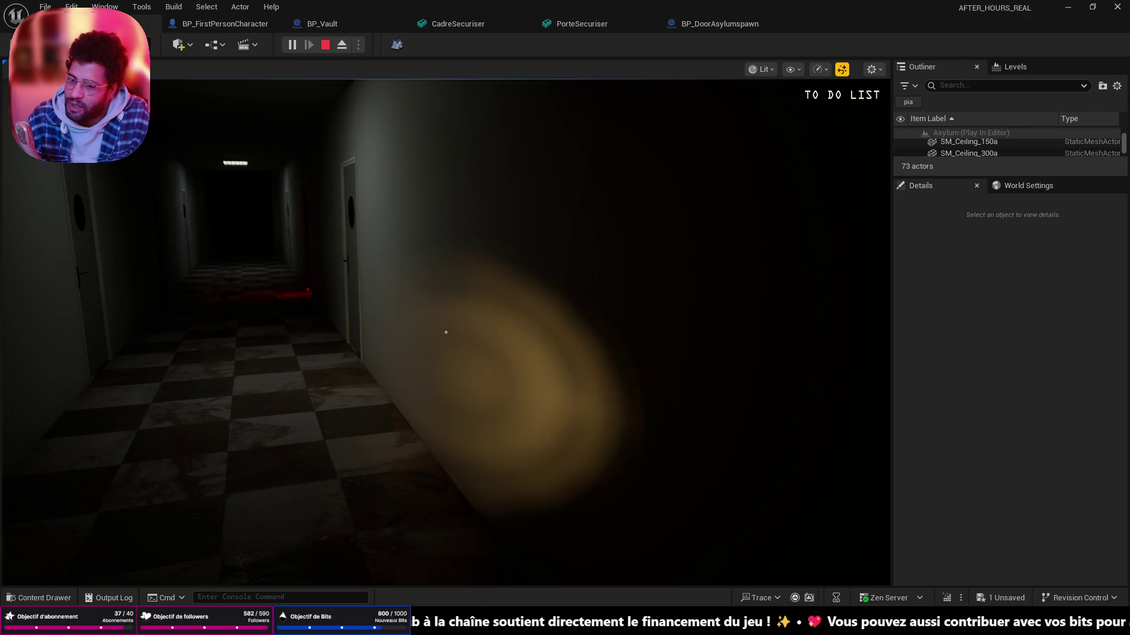
key("f")
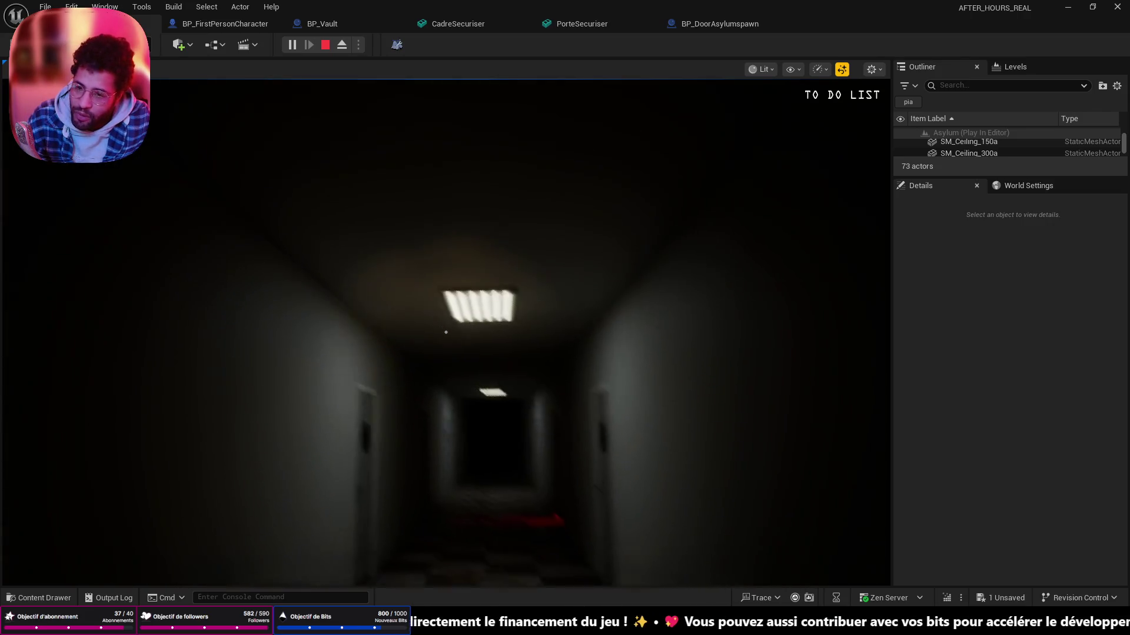
key("w")
key("w")
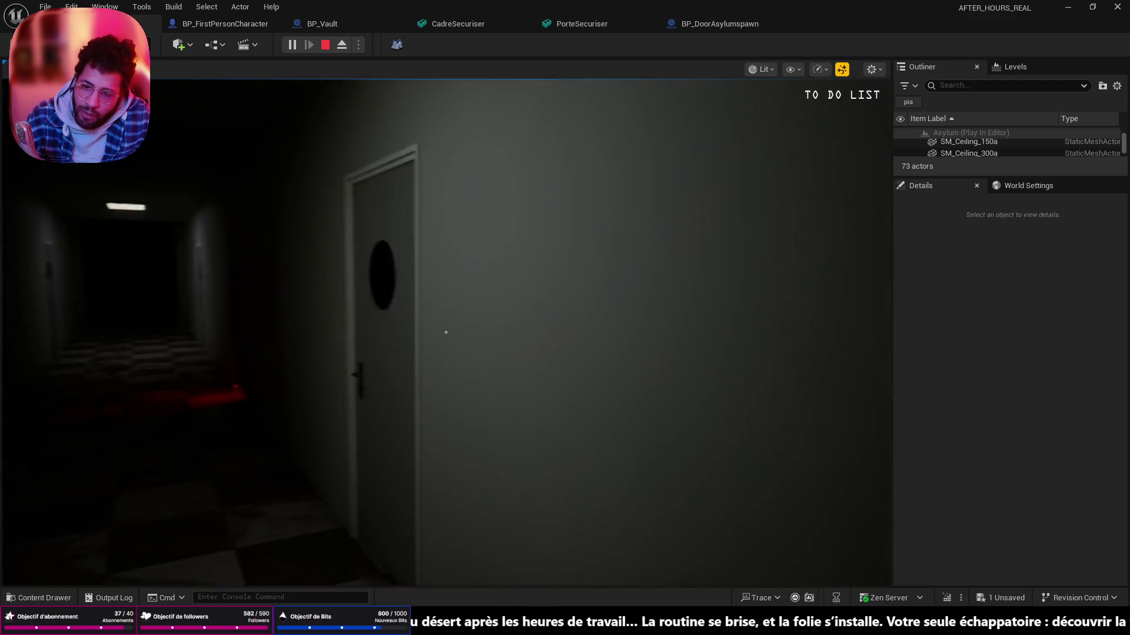
- Reach the red-lit floor area, examine it, look back up the hallway and end the playtest
key("a")
key("d")
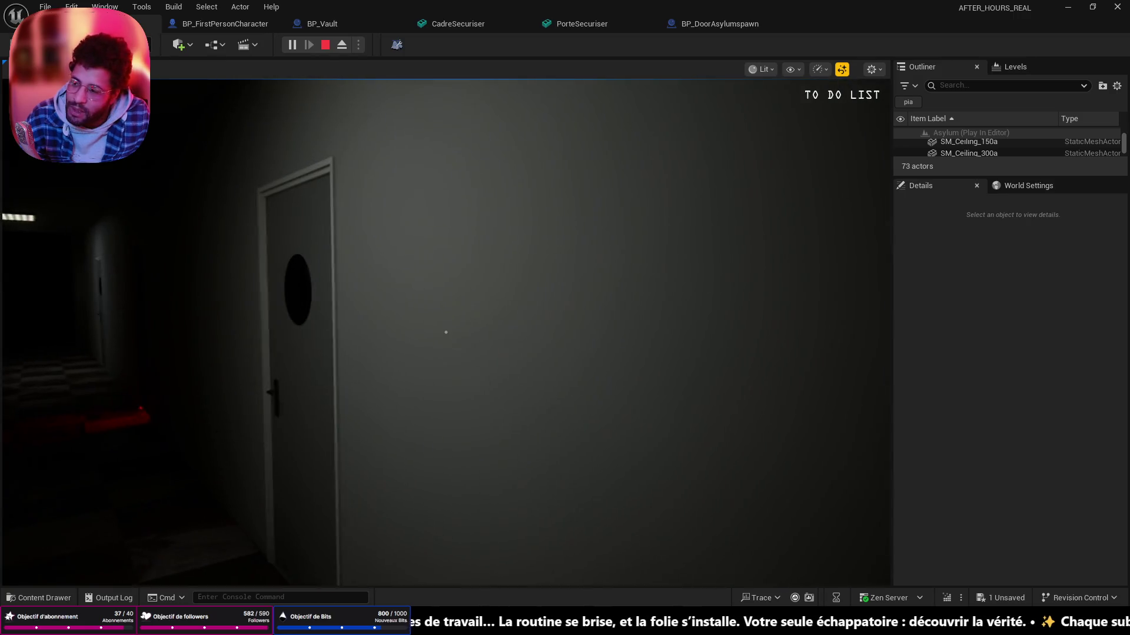
key("a")
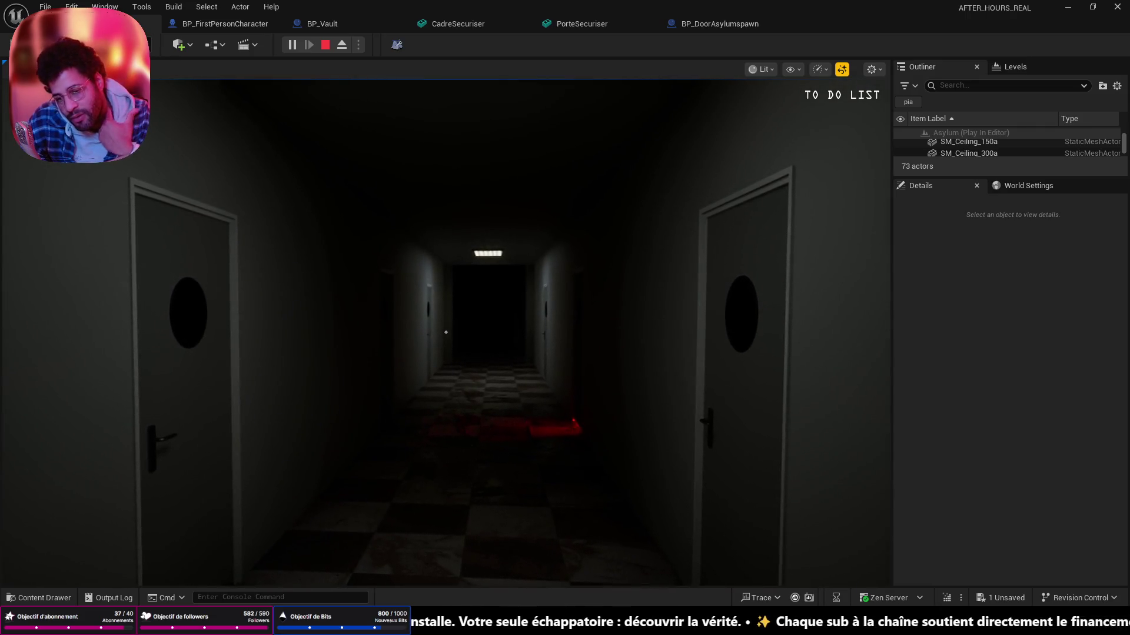
key("w")
key("w")
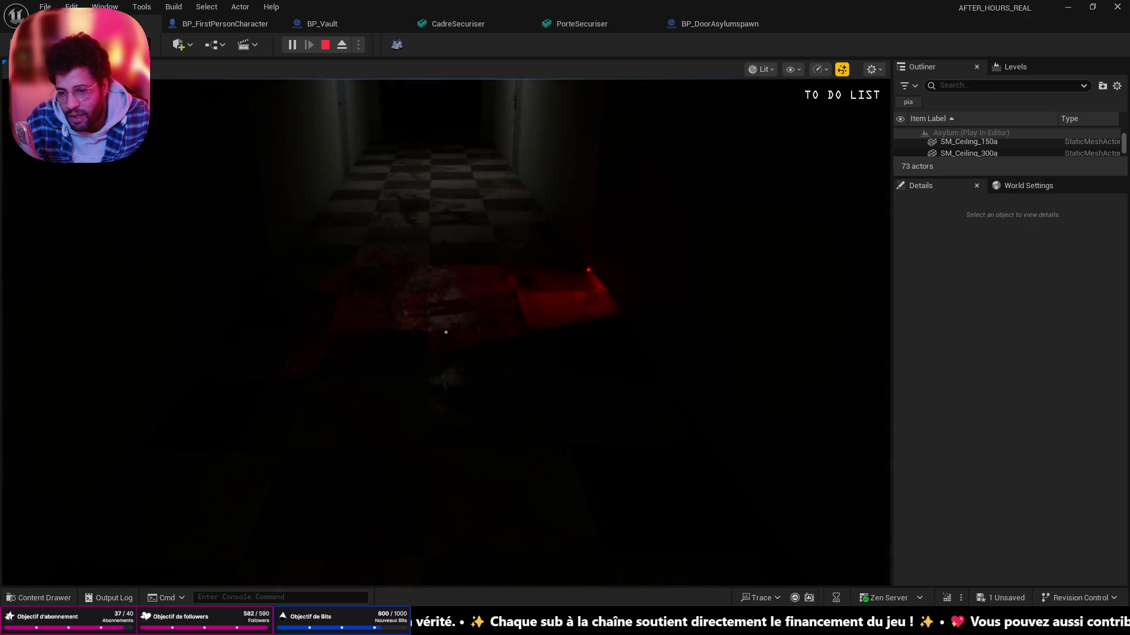
key("w")
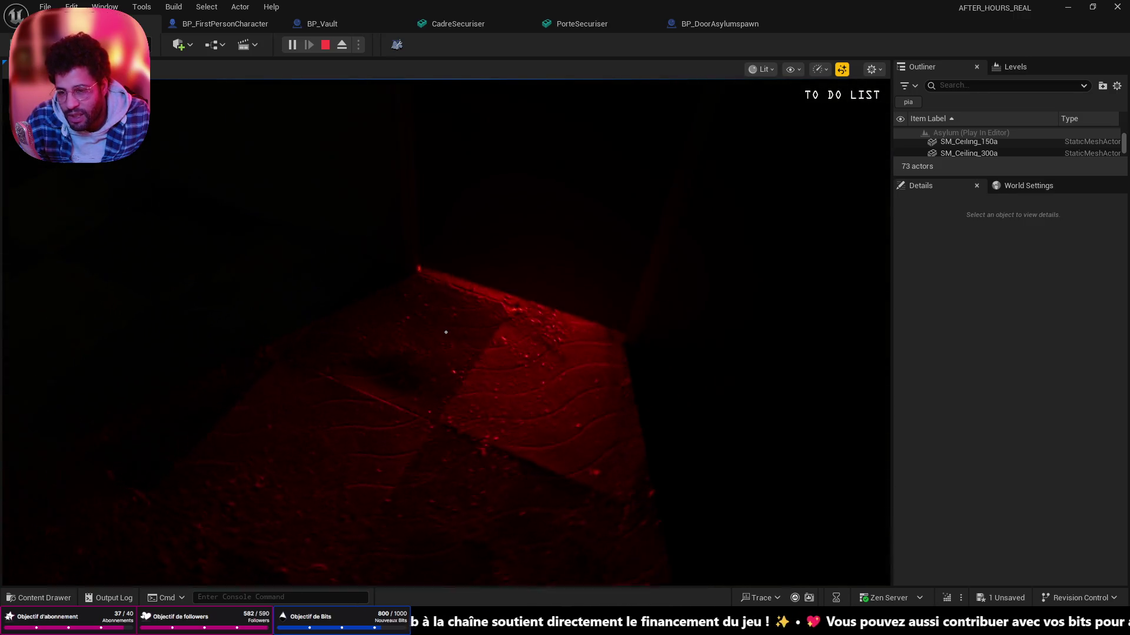
key("w")
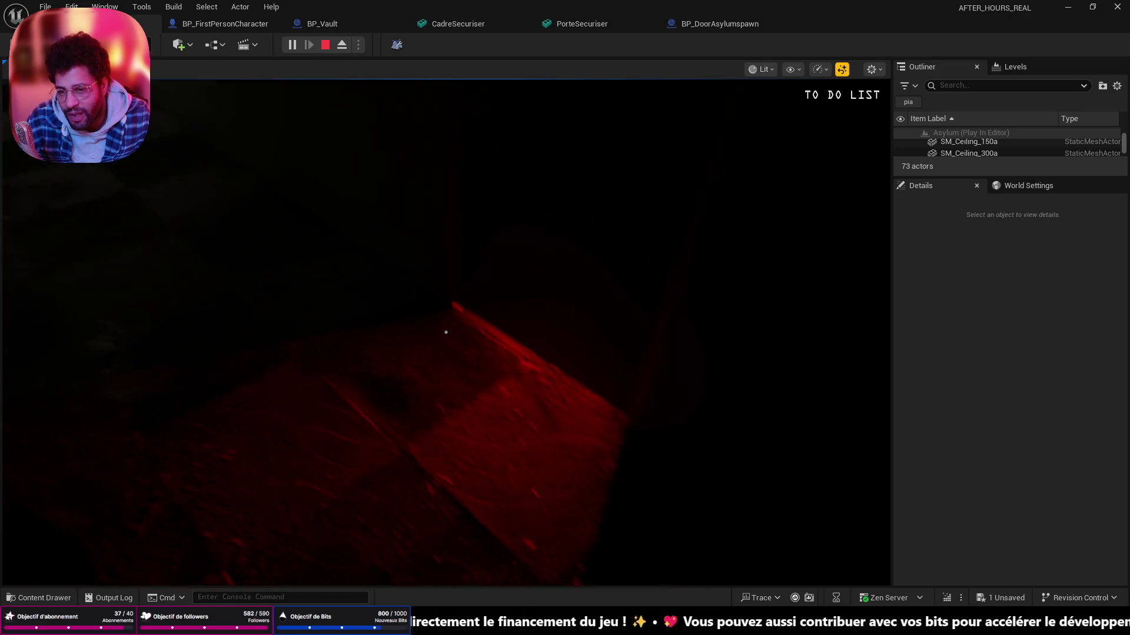
key("w")
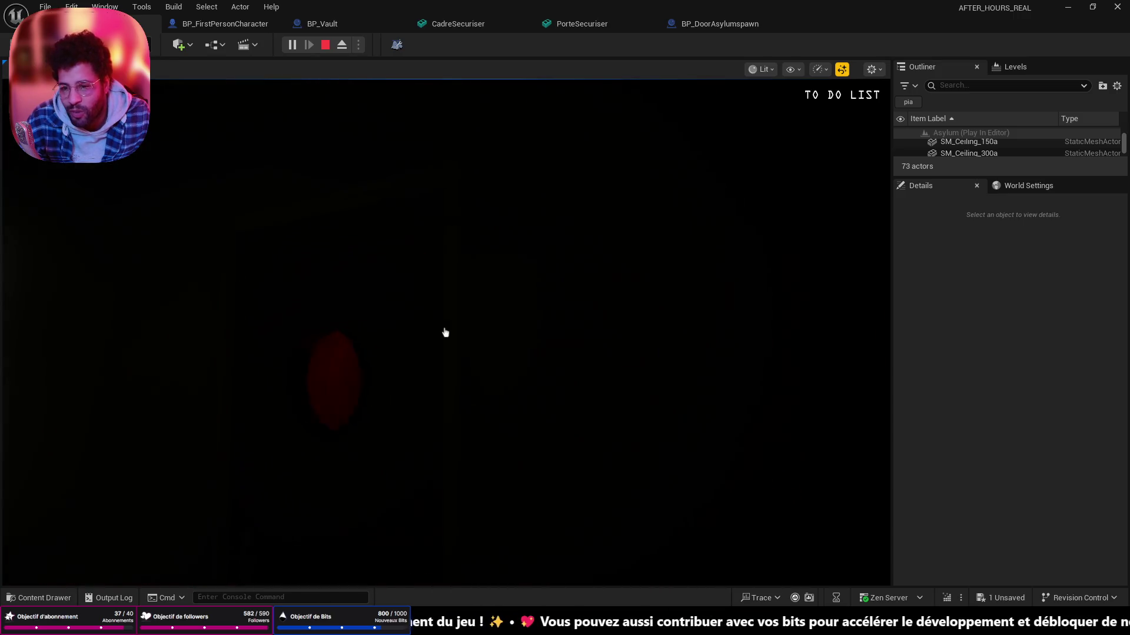
key("w")
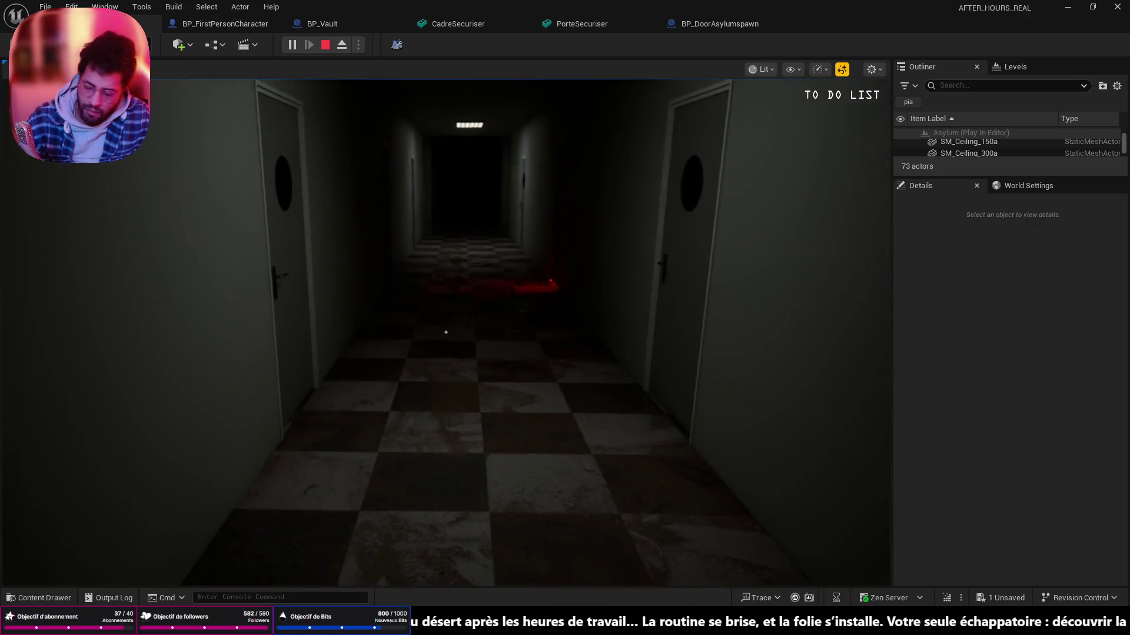
key("Escape")
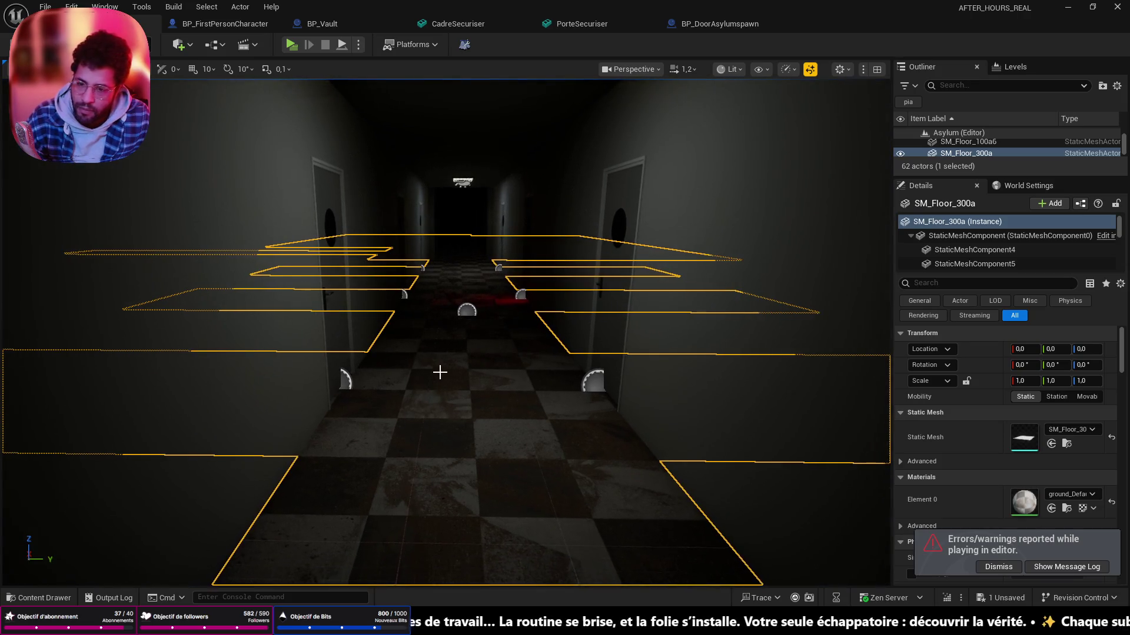
scroll(442, 335, "up", 5)
left_click_drag(441, 353, 441, 221)
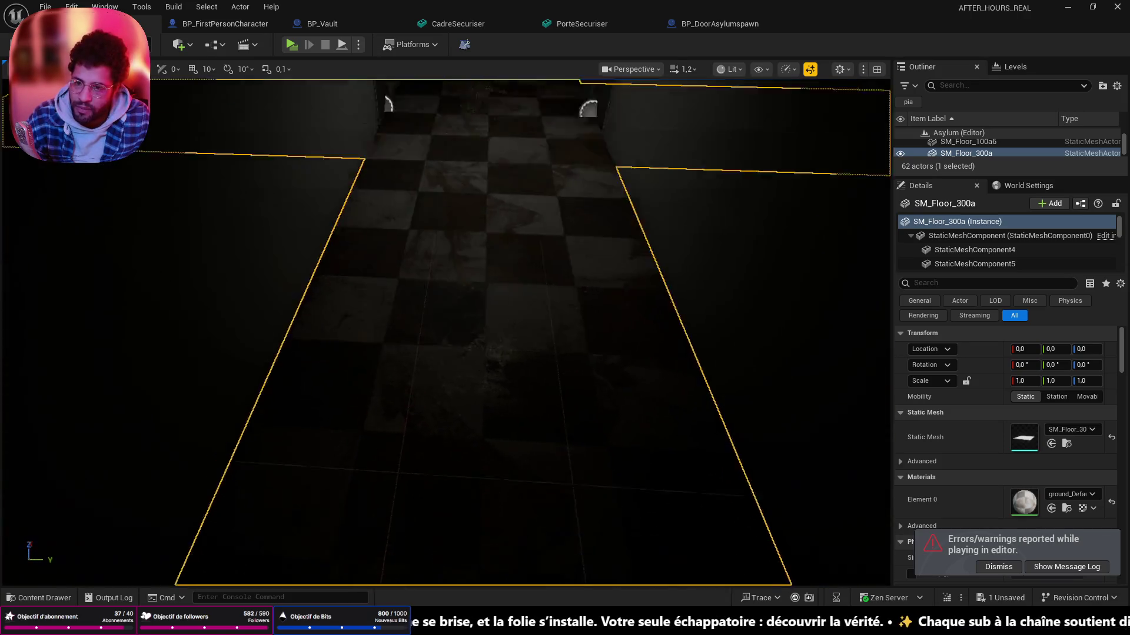
scroll(438, 362, "up", 5)
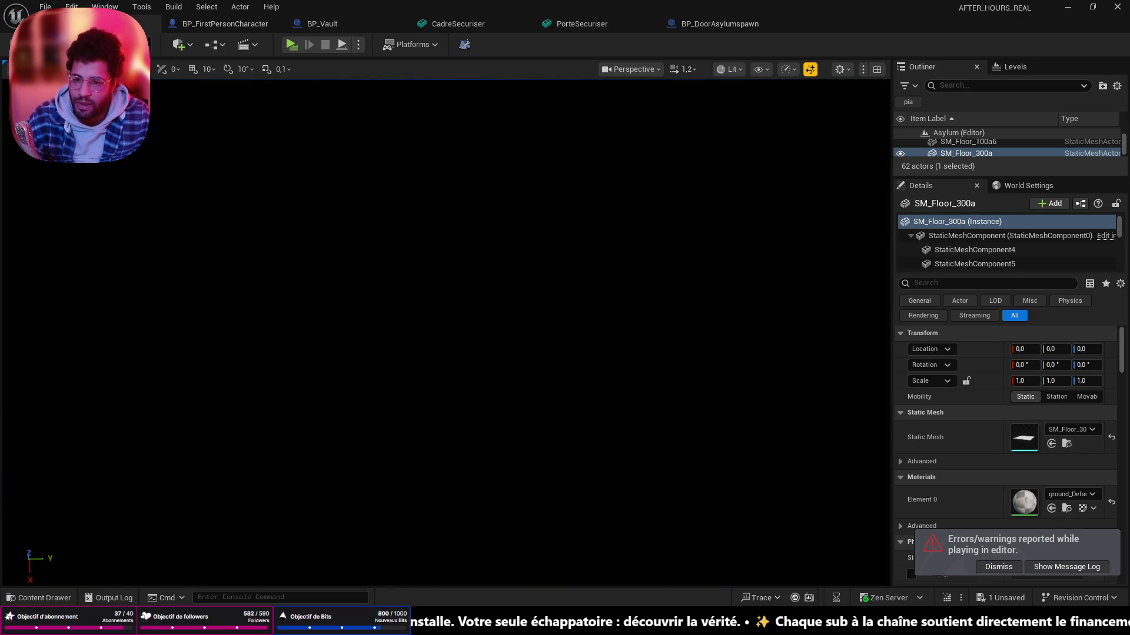
left_click_drag(530, 481, 731, 530)
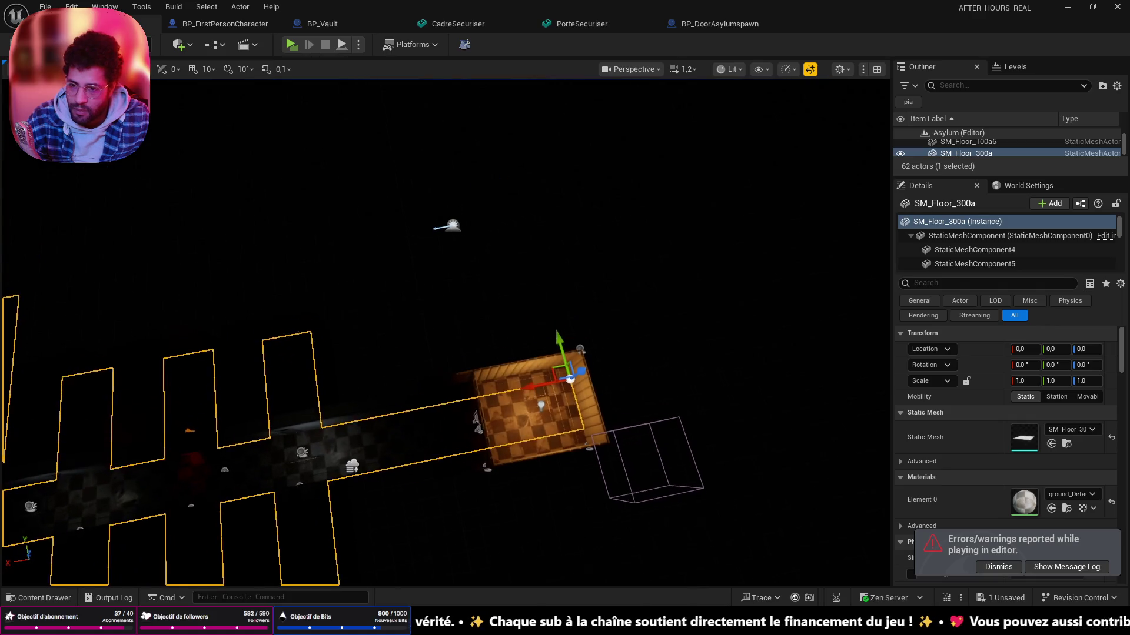
left_click_drag(441, 354, 529, 264)
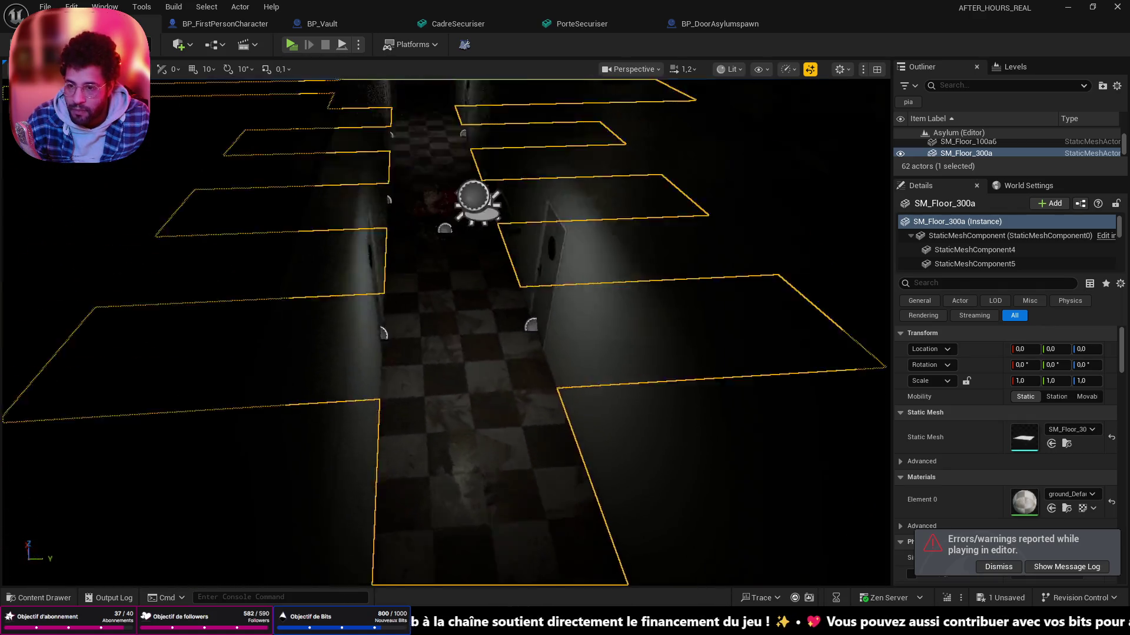
scroll(486, 397, "down", 2)
scroll(485, 397, "down", 2)
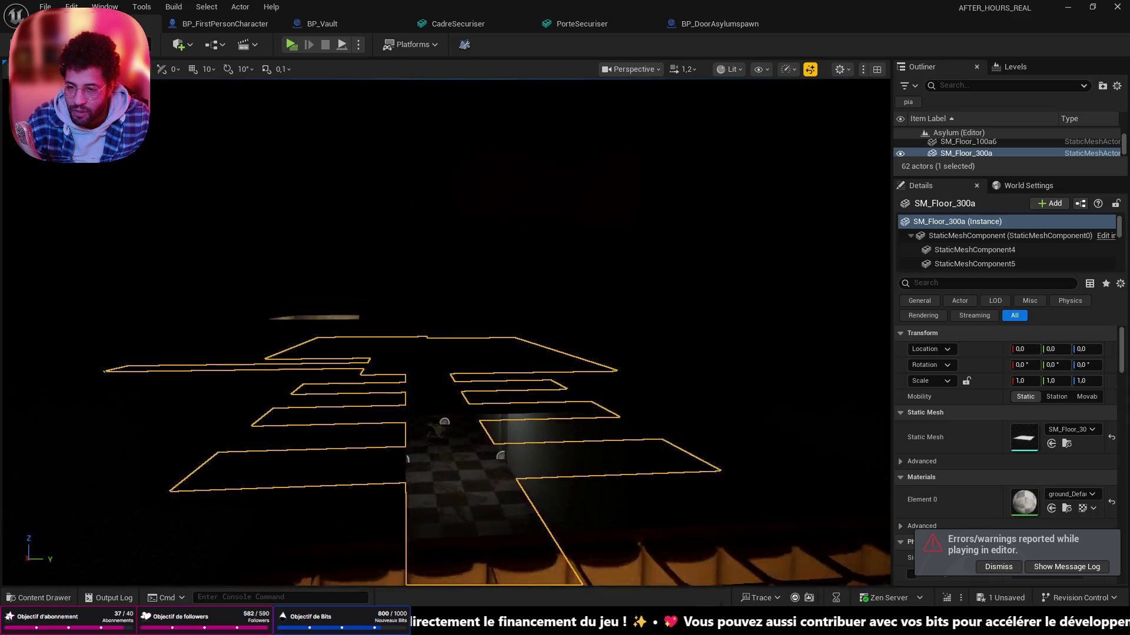
scroll(485, 398, "up", 2)
left_click(494, 419)
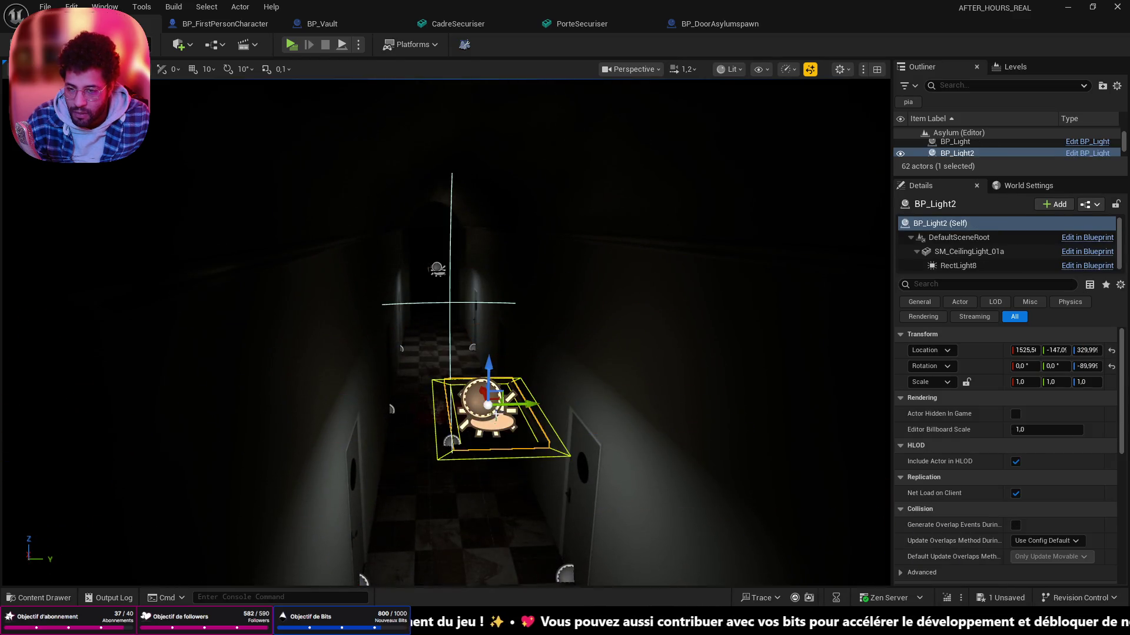
scroll(494, 418, "up", 3)
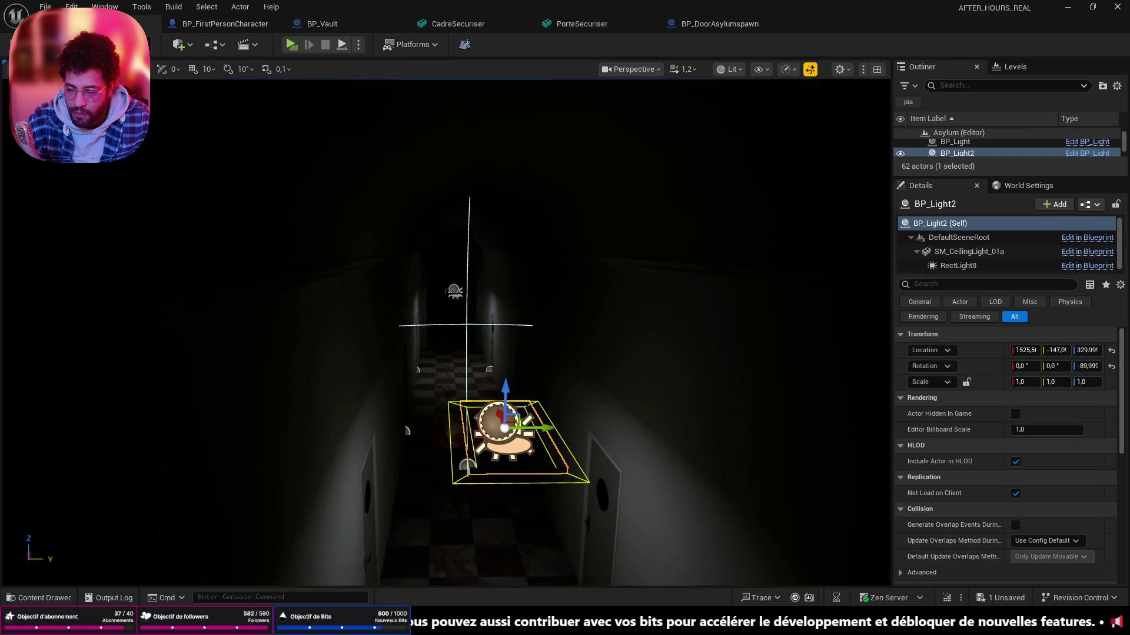
scroll(486, 397, "up", 4)
scroll(486, 397, "up", 3)
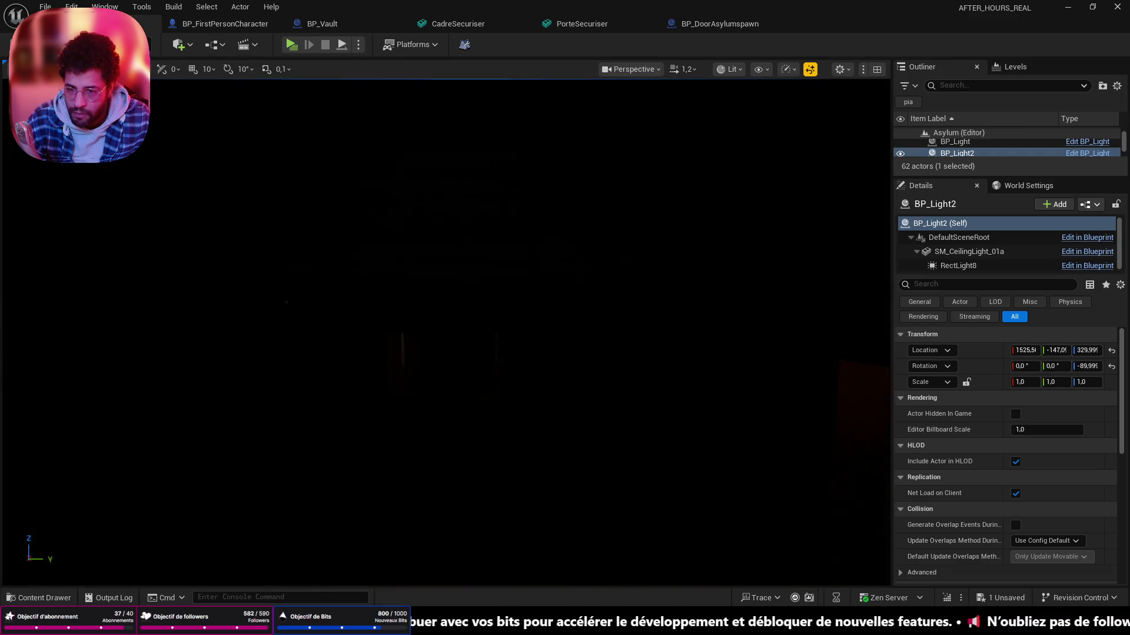
scroll(485, 397, "down", 4)
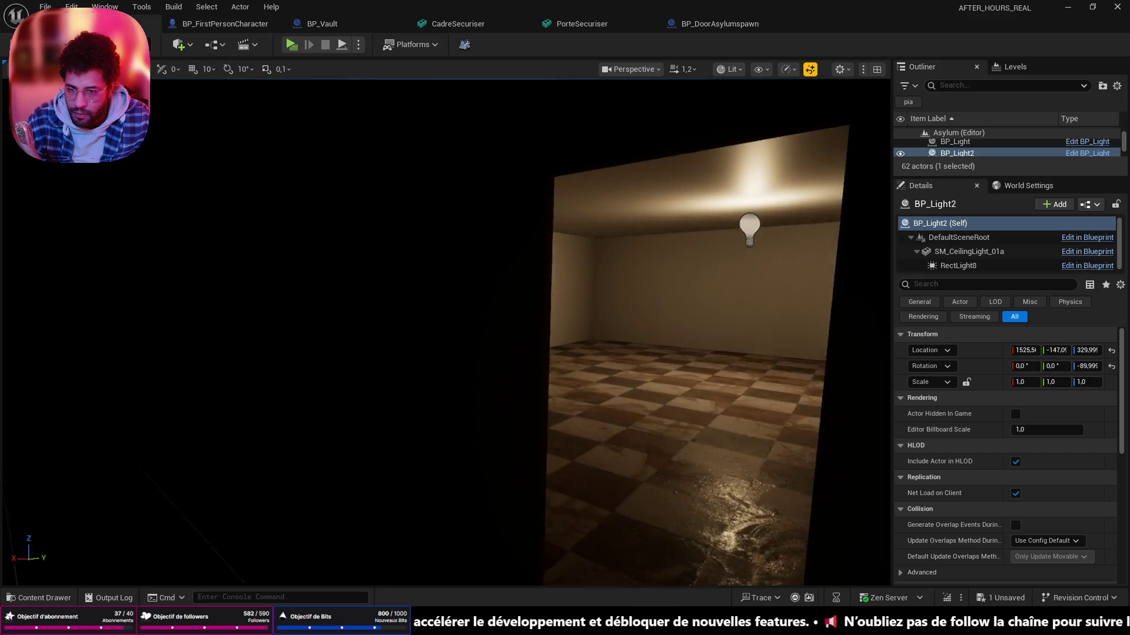
left_click_drag(485, 397, 495, 389)
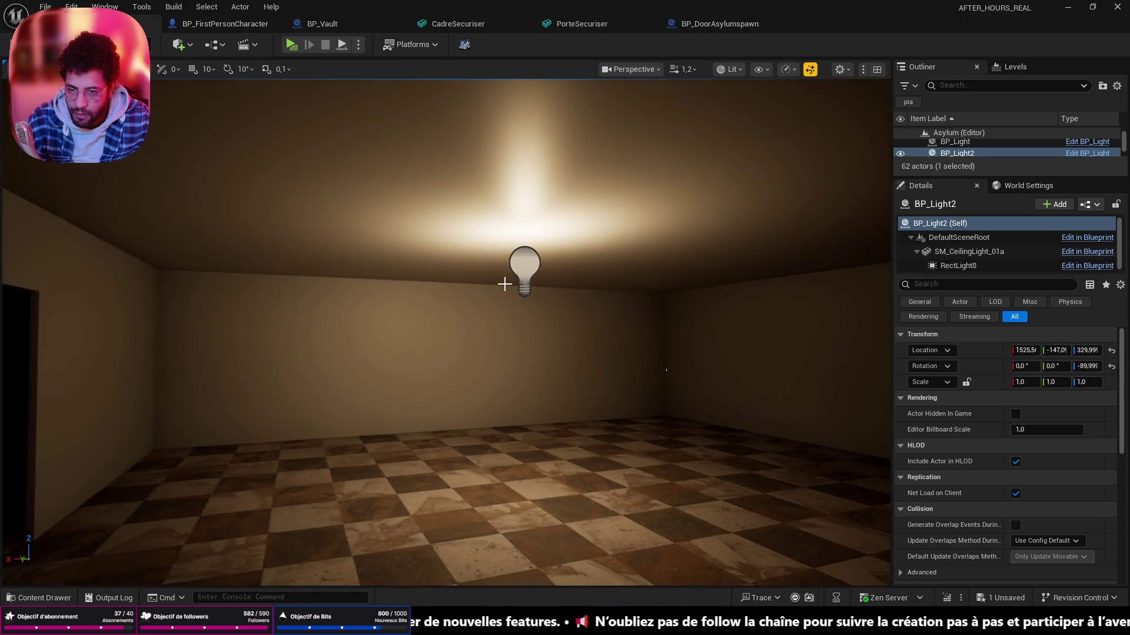
left_click(512, 270)
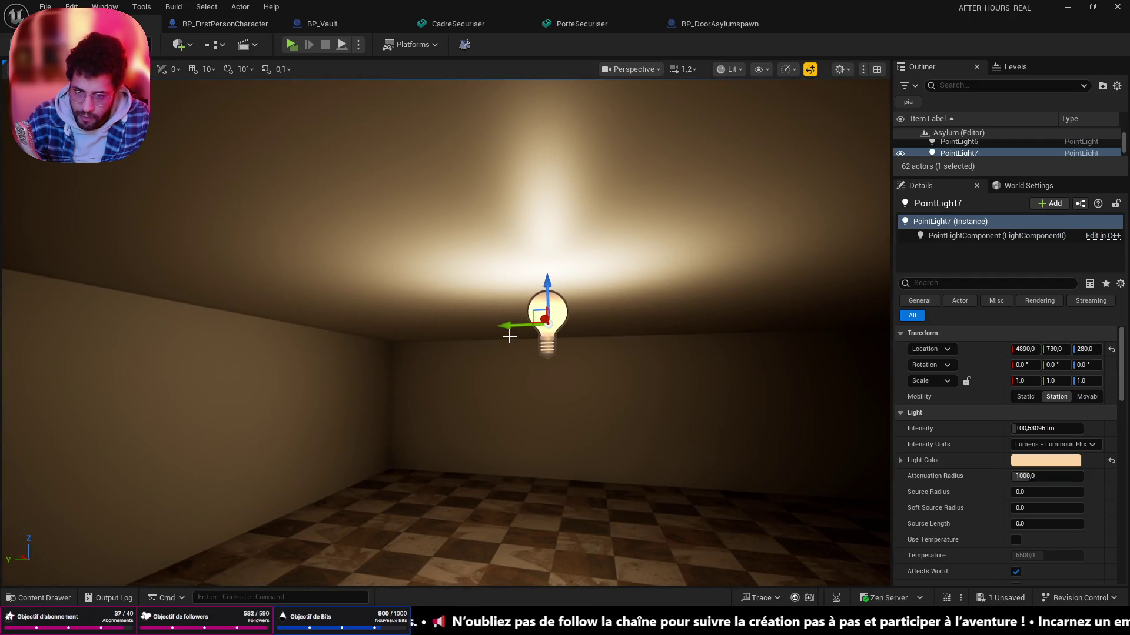
mouse_move(509, 334)
left_mouse_down("alt")
mouse_move(562, 310)
mouse_move(548, 326)
left_mouse_up("alt")
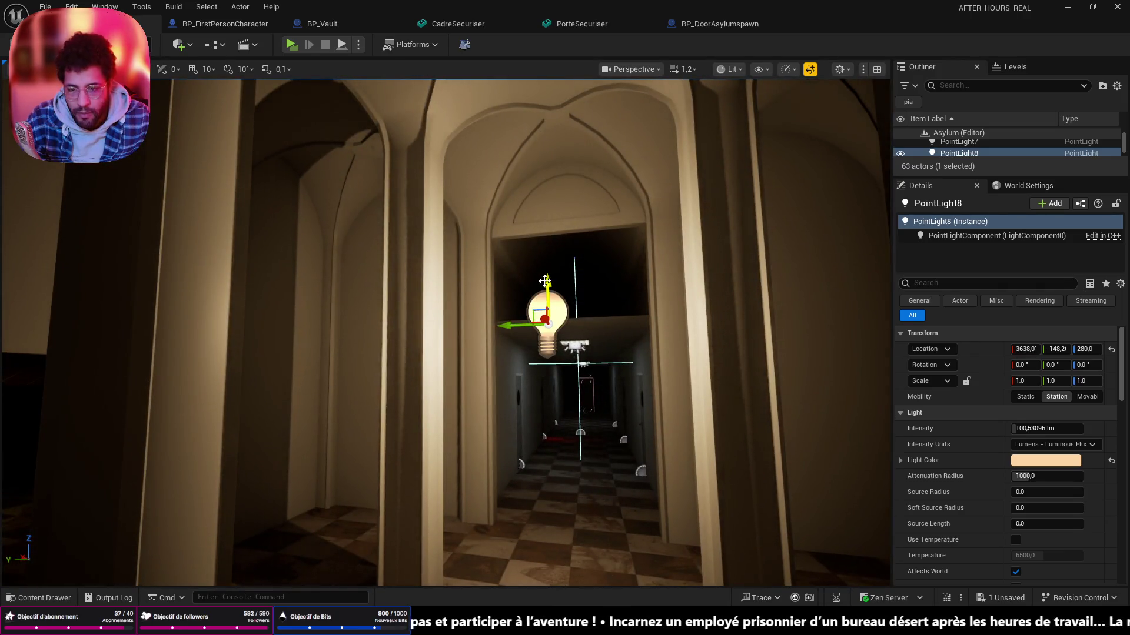
left_click_drag(545, 281, 569, 104)
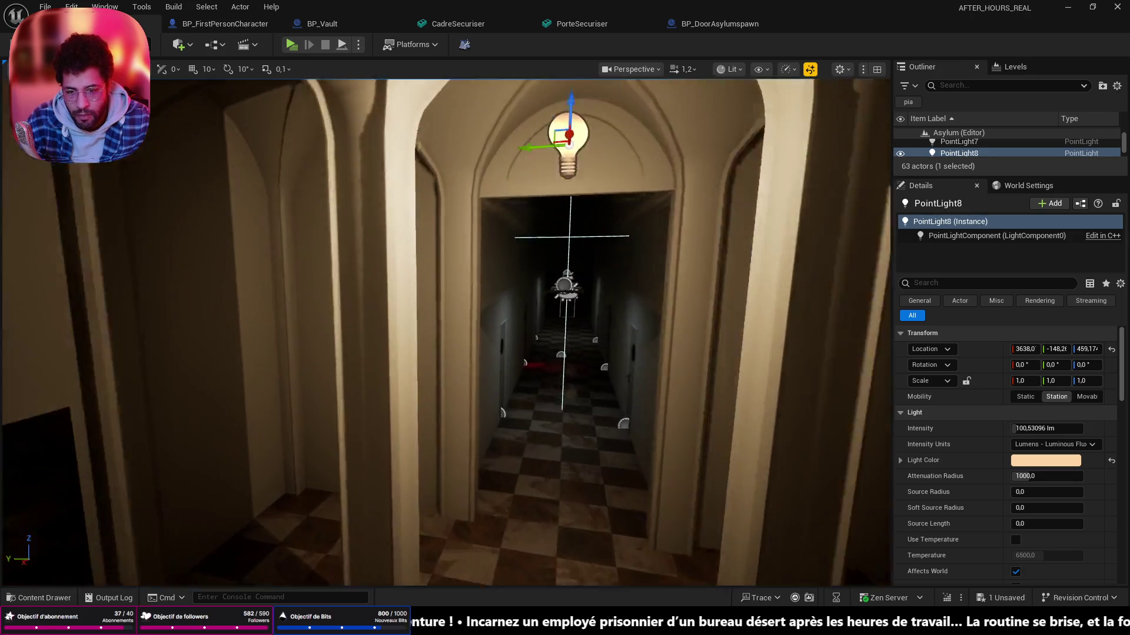
mouse_move(441, 353)
left_mouse_down()
mouse_move(459, 335)
mouse_move(432, 326)
left_mouse_up()
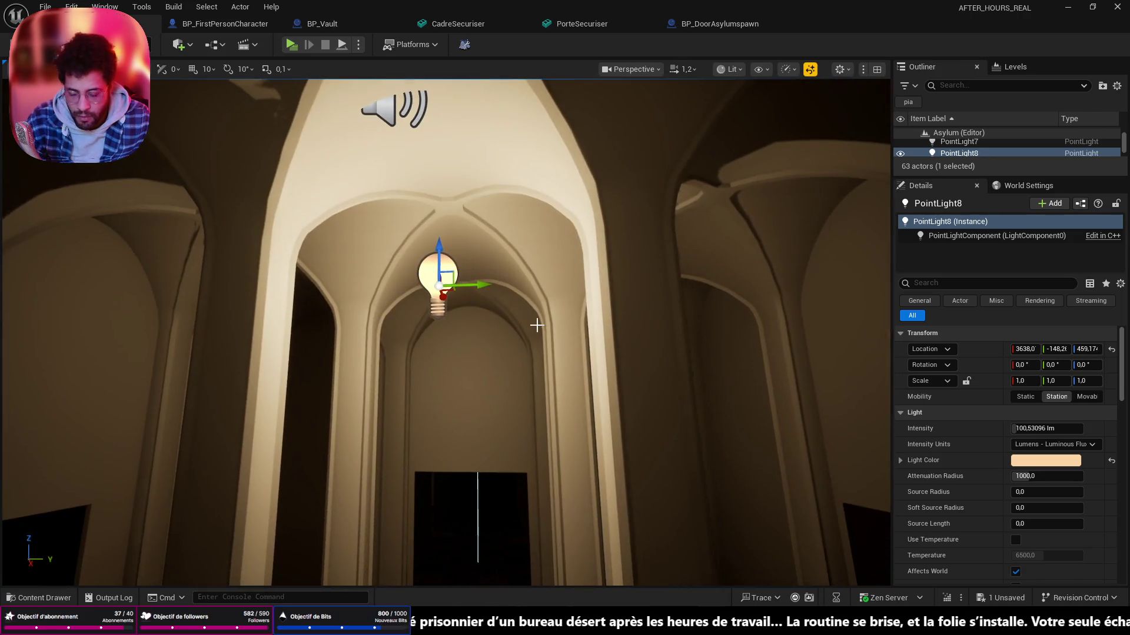
key("Delete")
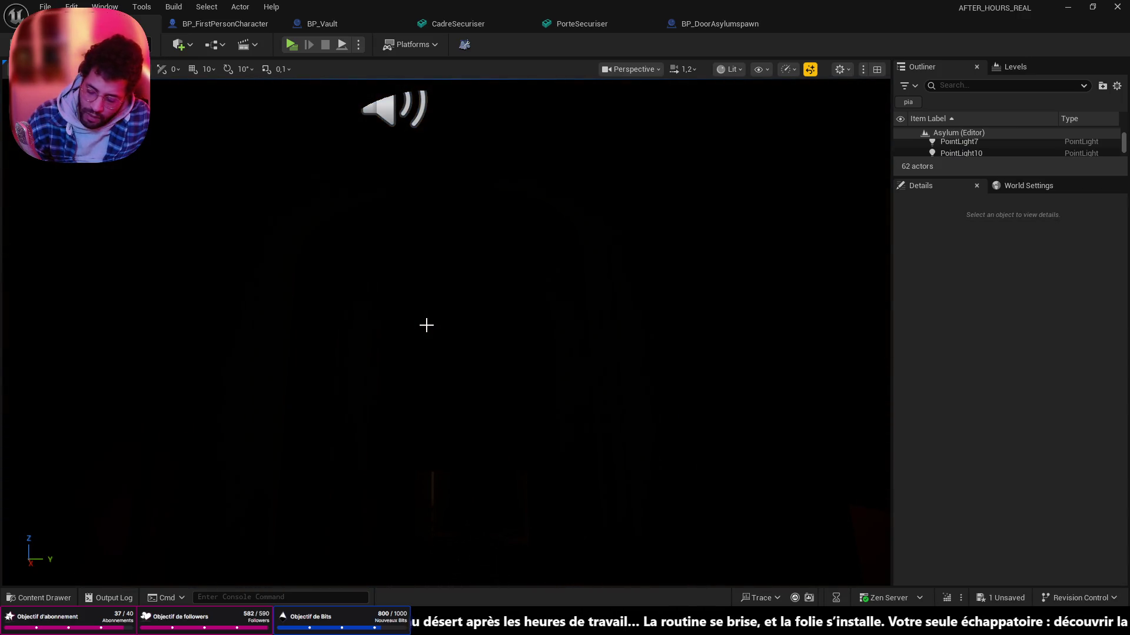
left_click(179, 47)
mouse_move(208, 168)
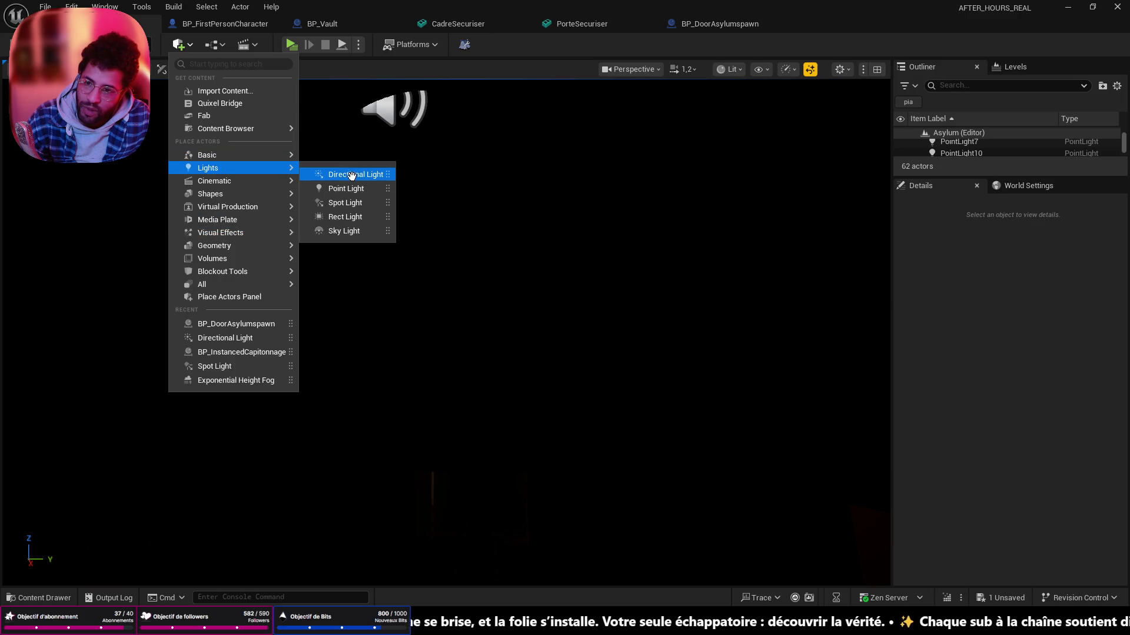
- Add a new spot light and raise it high above the corridor
left_click(345, 203)
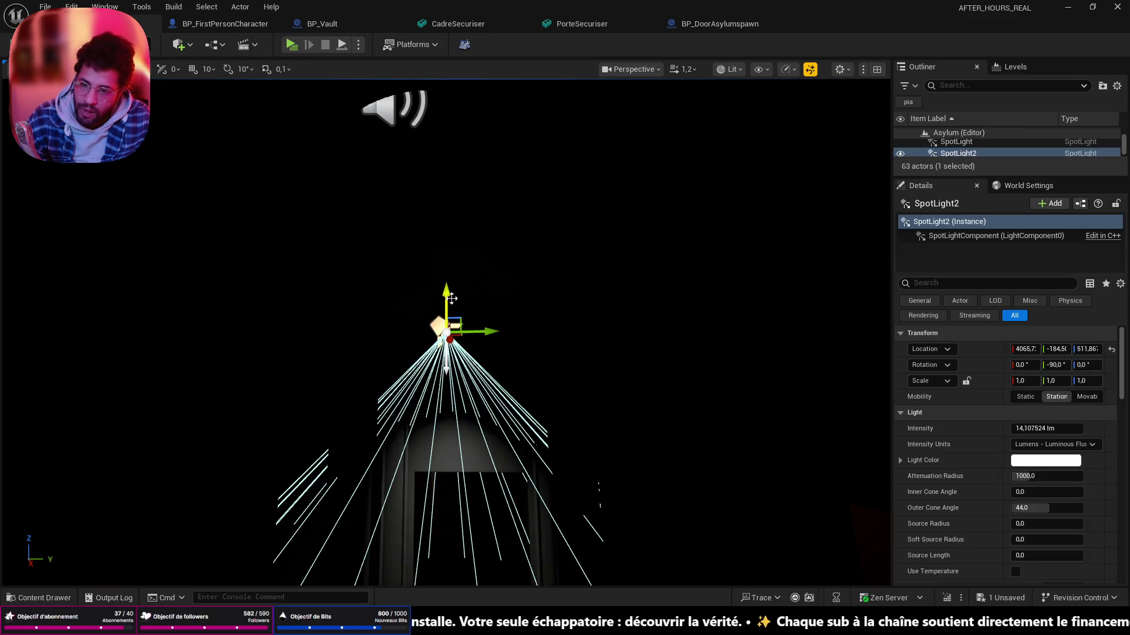
scroll(560, 252, "up", 3)
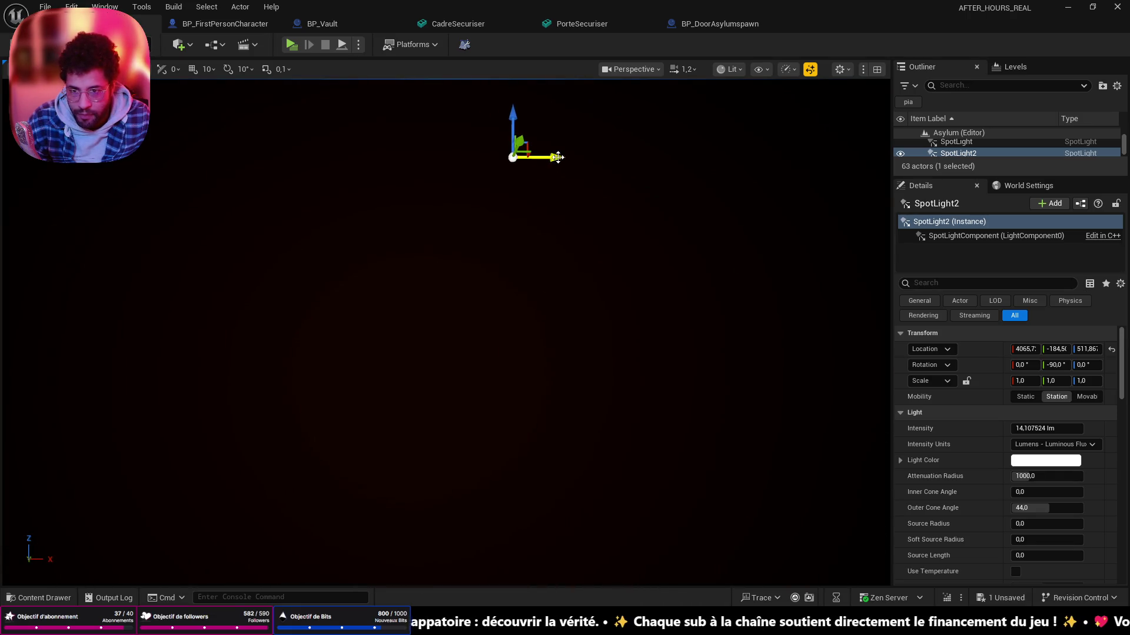
left_click_drag(310, 159, 653, 212)
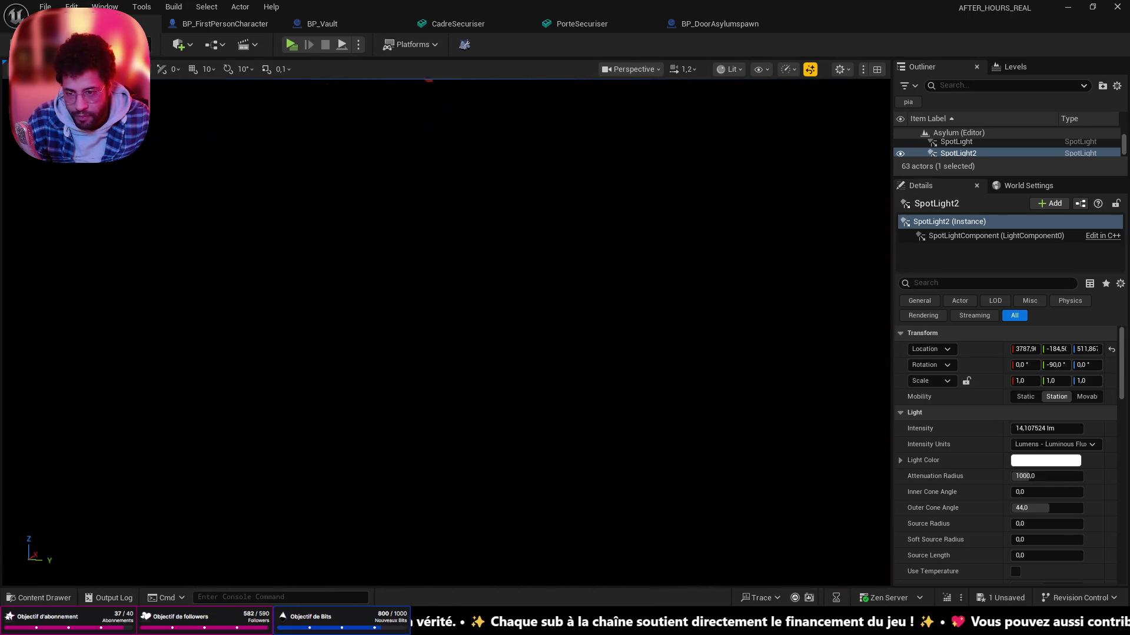
mouse_move(486, 252)
left_mouse_down()
mouse_move(269, 170)
mouse_move(322, 173)
left_mouse_up()
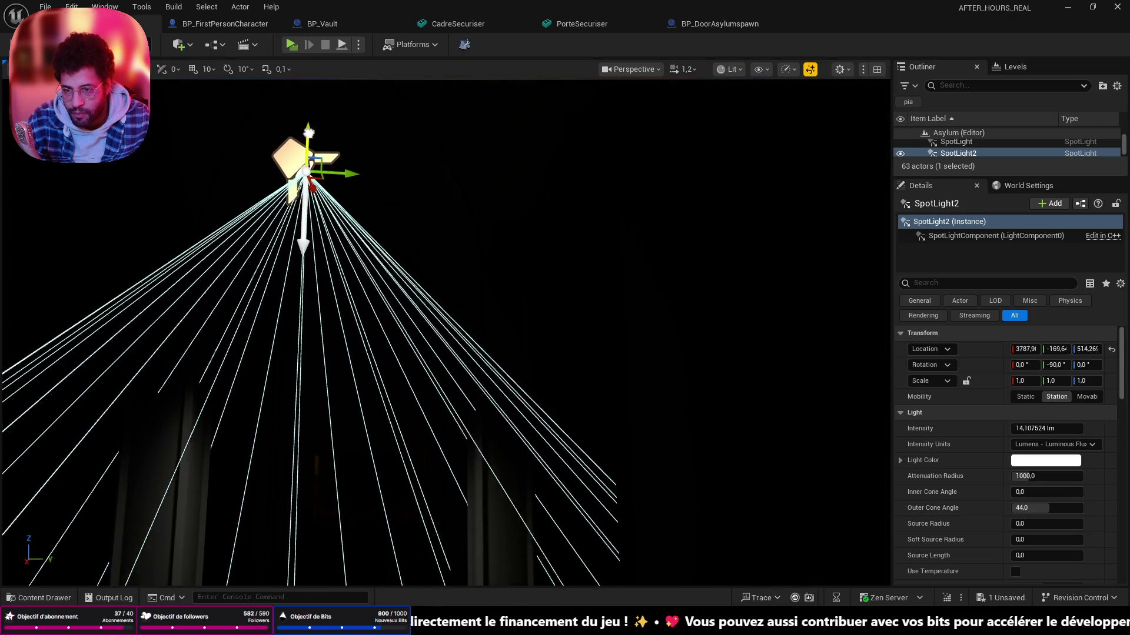
left_click_drag(442, 265, 852, 296)
key("f")
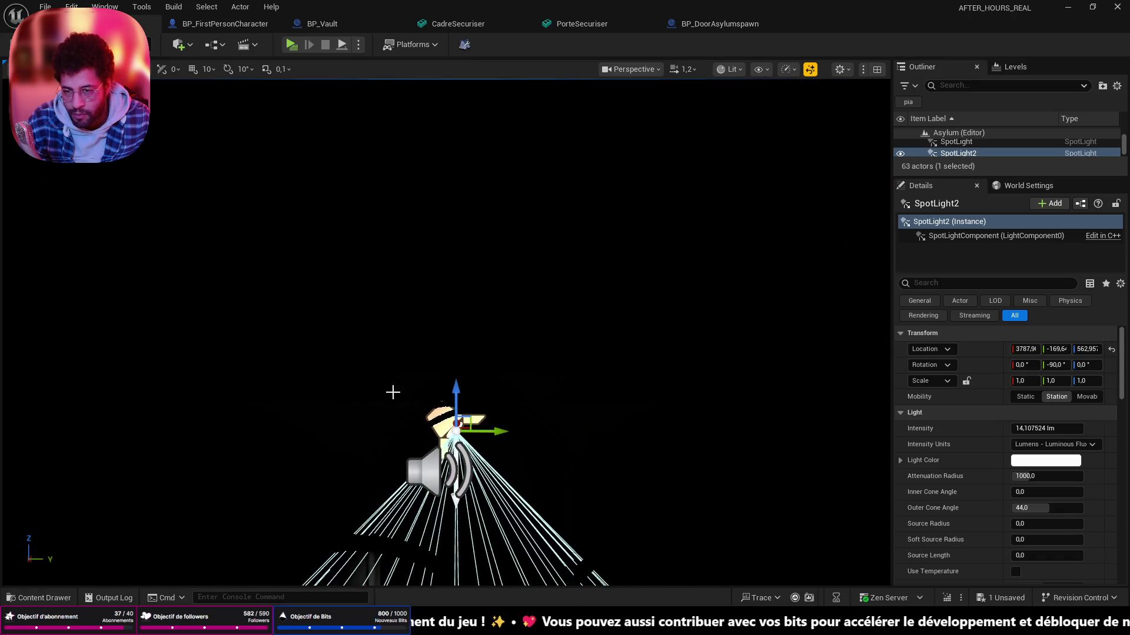
left_click_drag(459, 389, 459, 177)
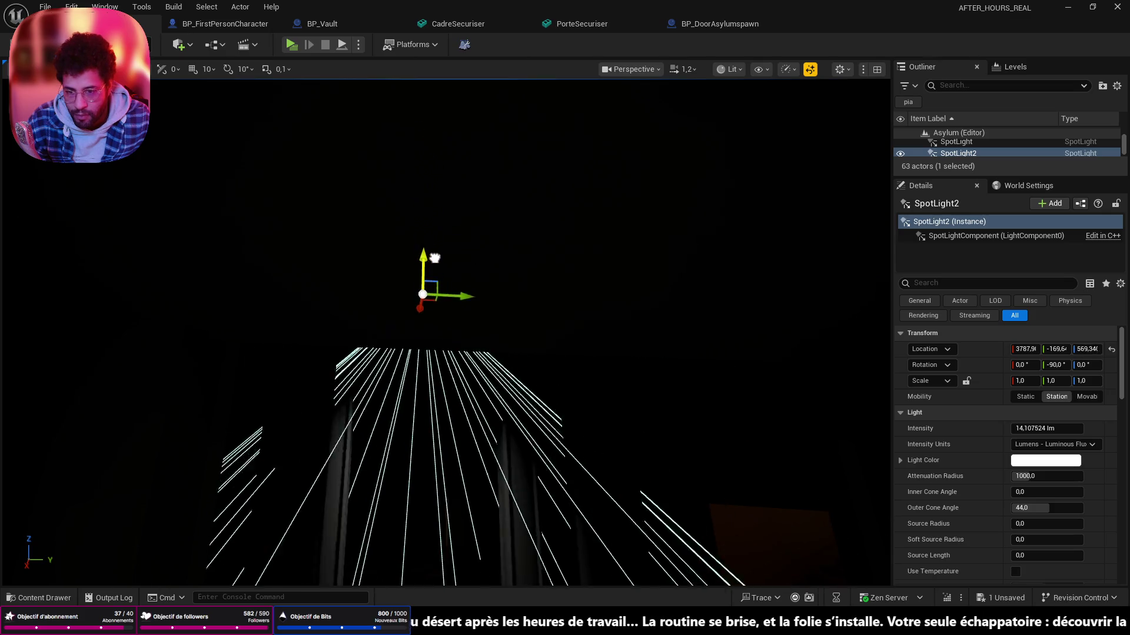
left_click_drag(433, 256, 459, 177)
- Tint the spot light orange-red and start a playtest
left_click(1045, 460)
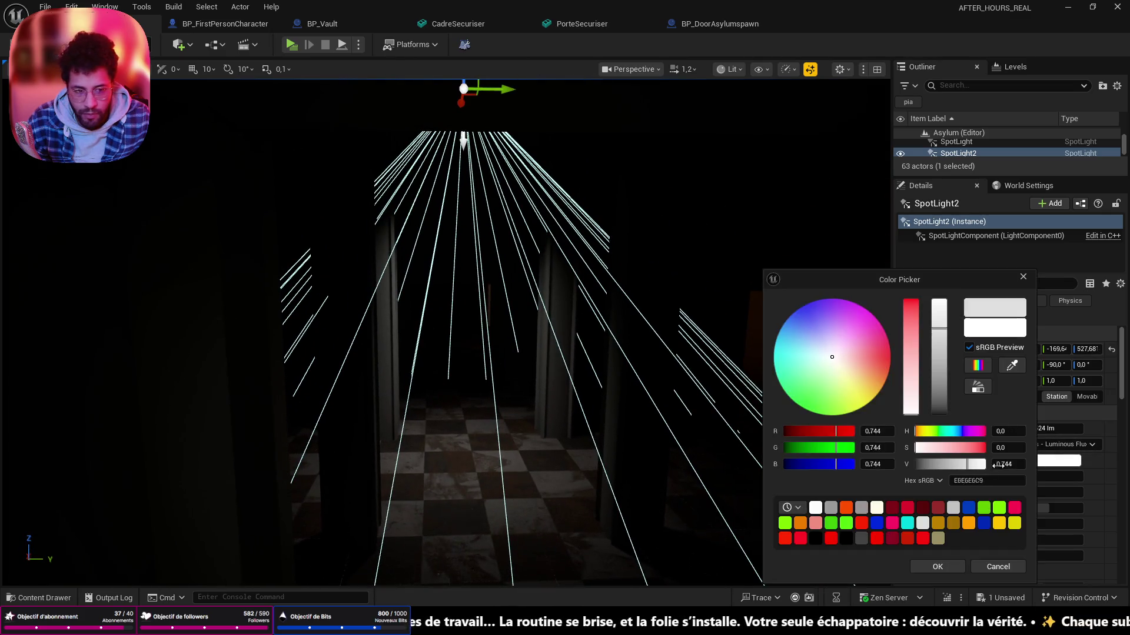
left_click(888, 364)
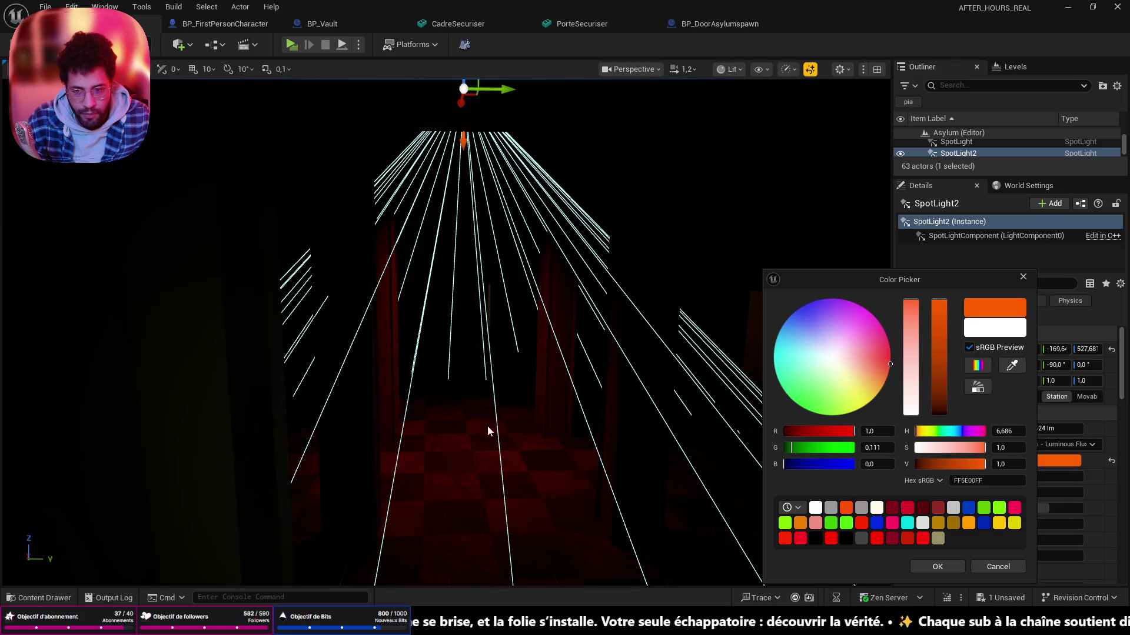
left_click_drag(488, 425, 467, 517)
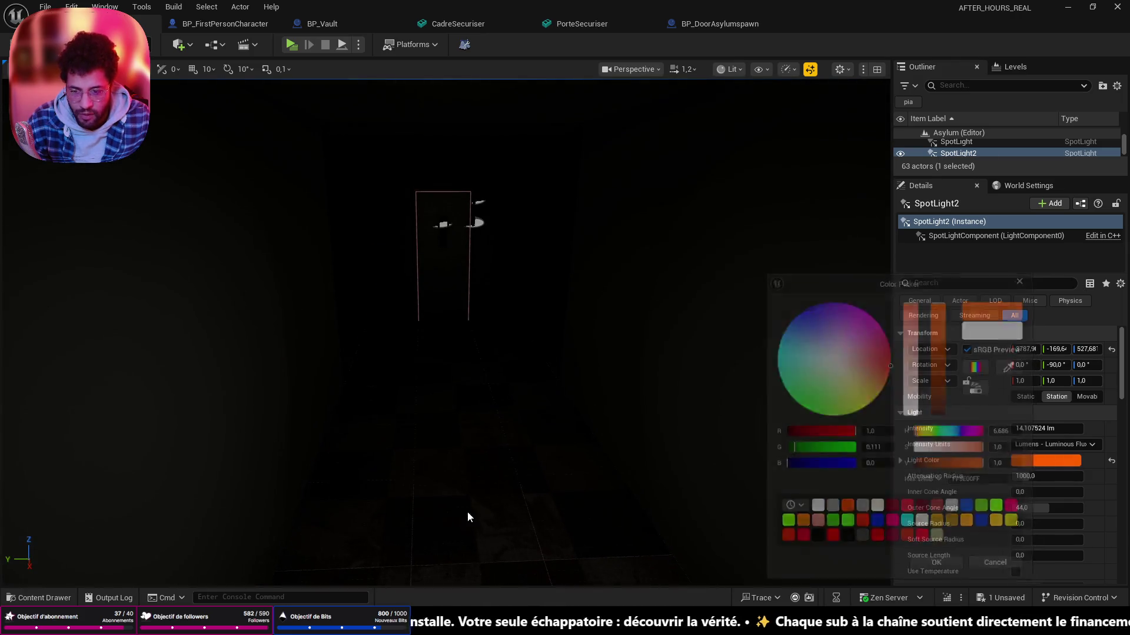
key("alt+p")
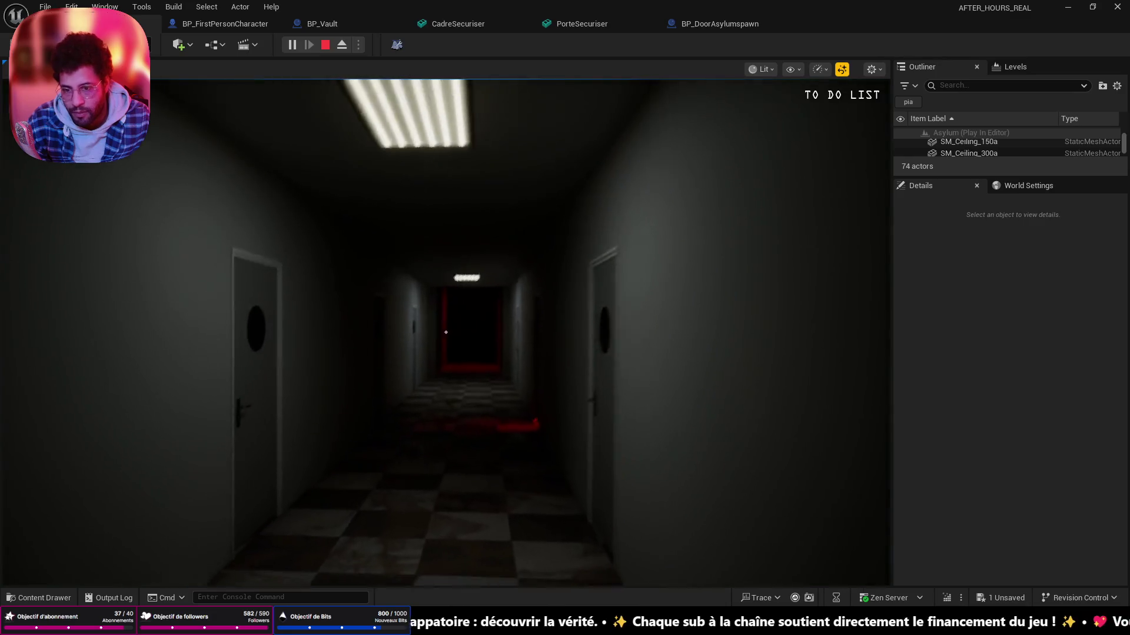
- Walk the corridor to the red-curtained end and stop the playtest
key("w")
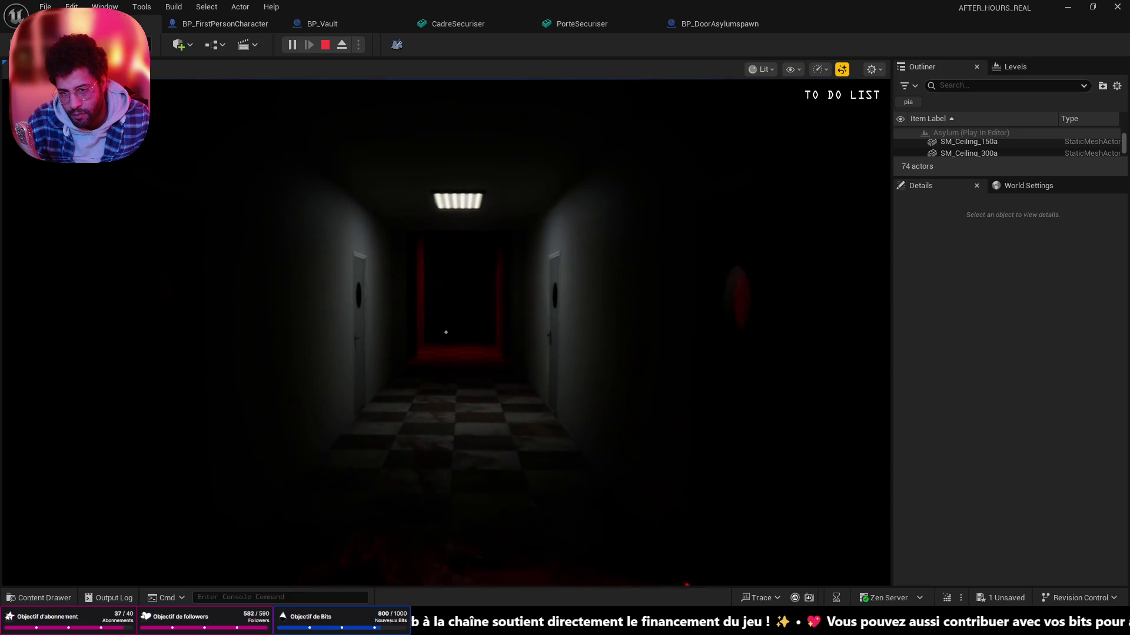
key("w")
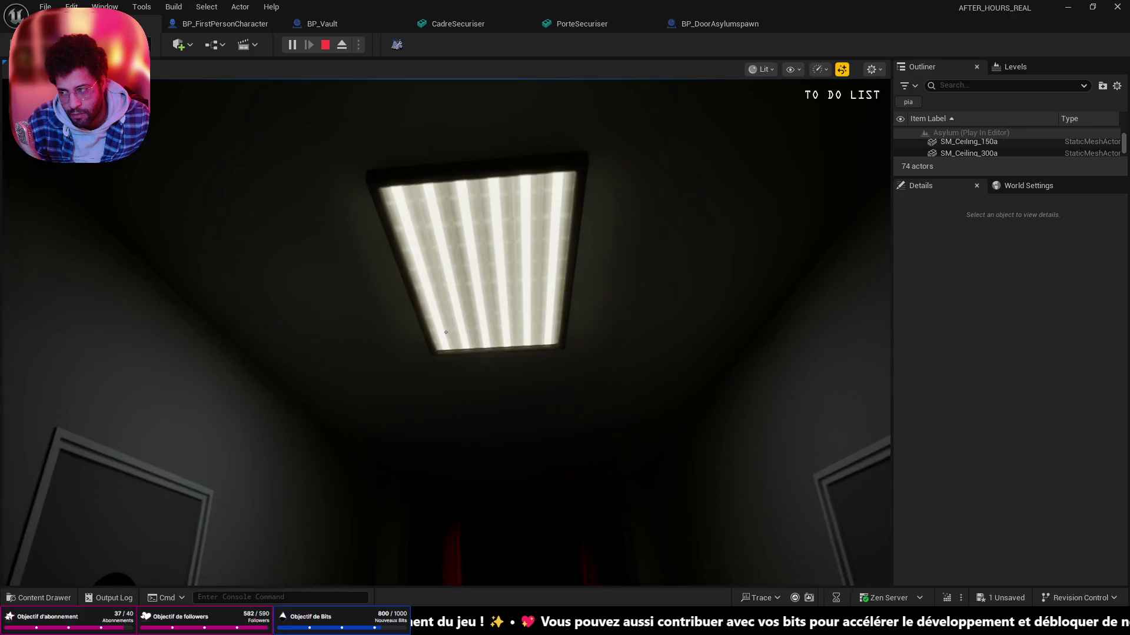
key("w")
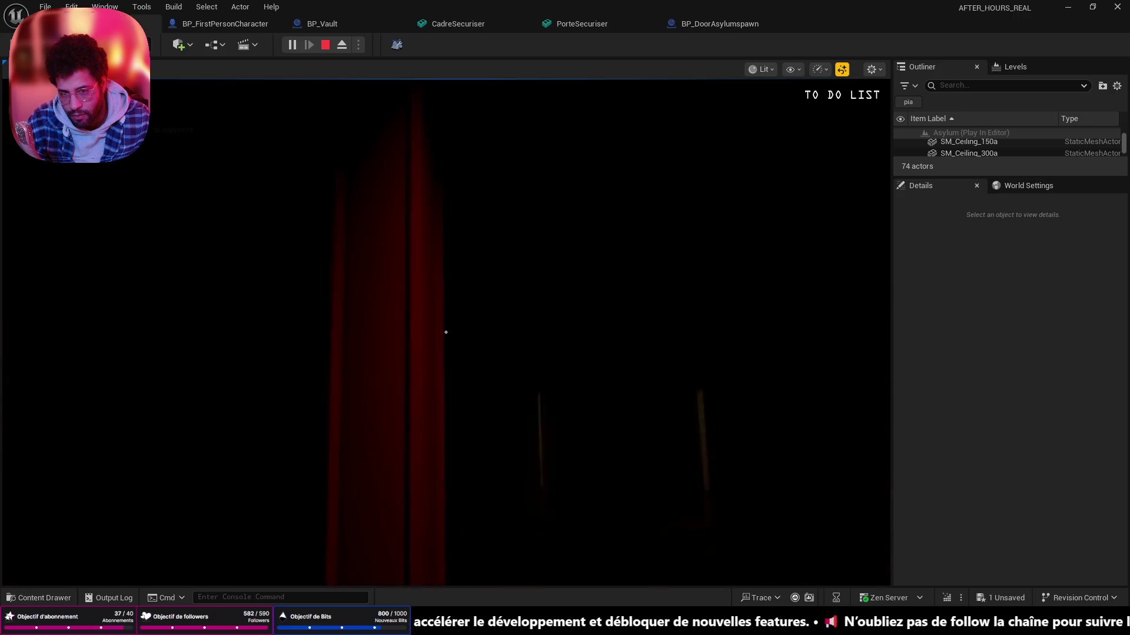
key("w")
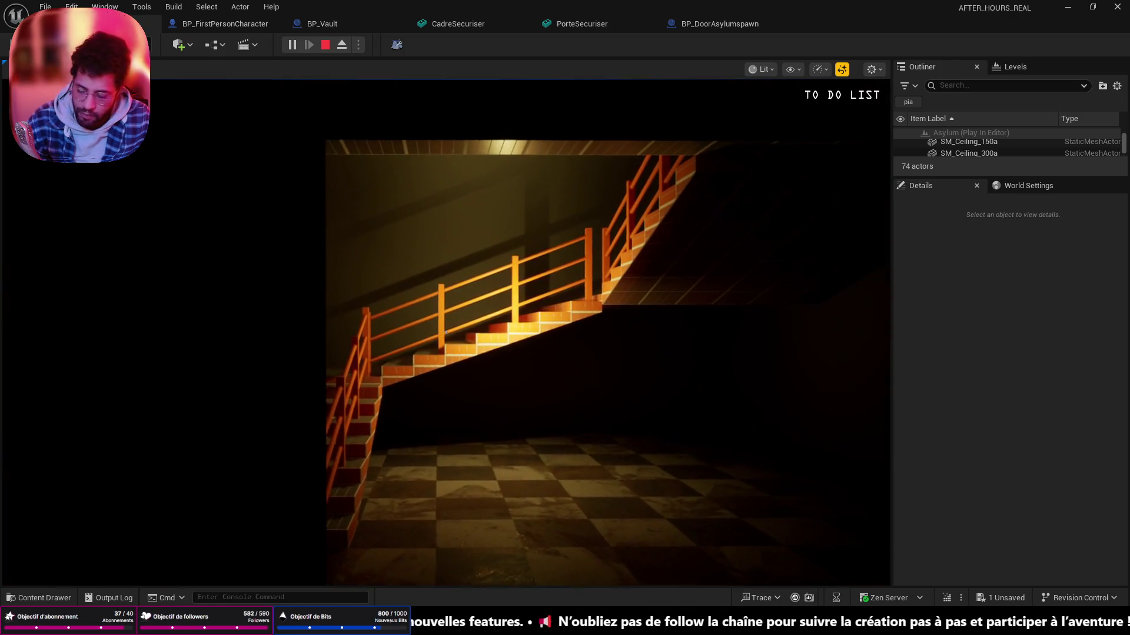
key("Escape")
- Delete PointLight10 and start another playtest from the corridor floor
key("Delete")
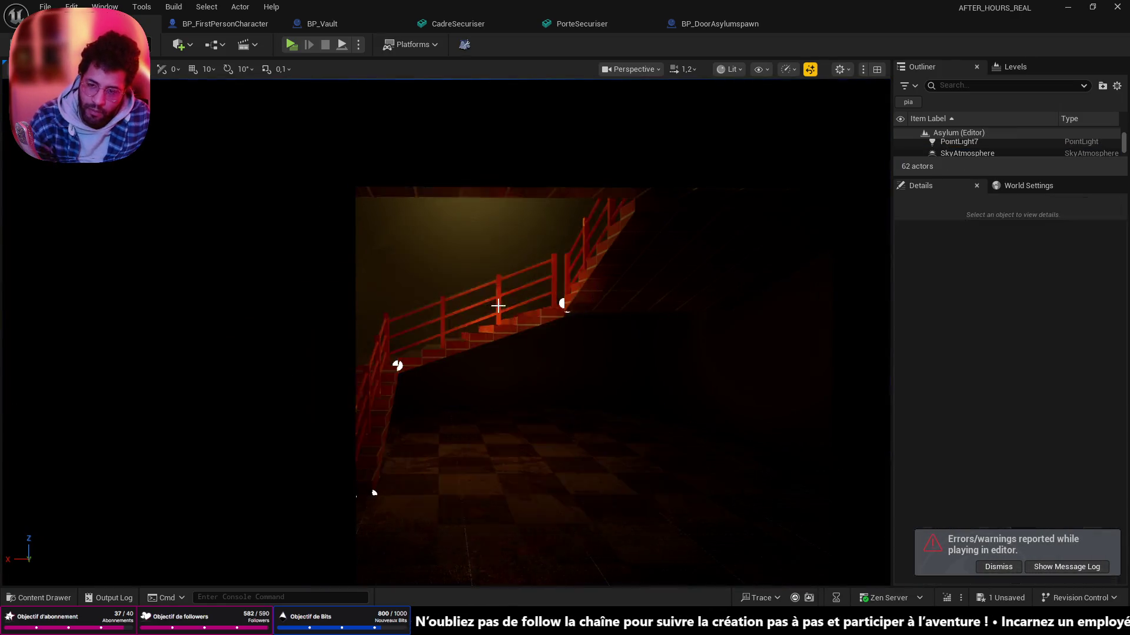
key("w")
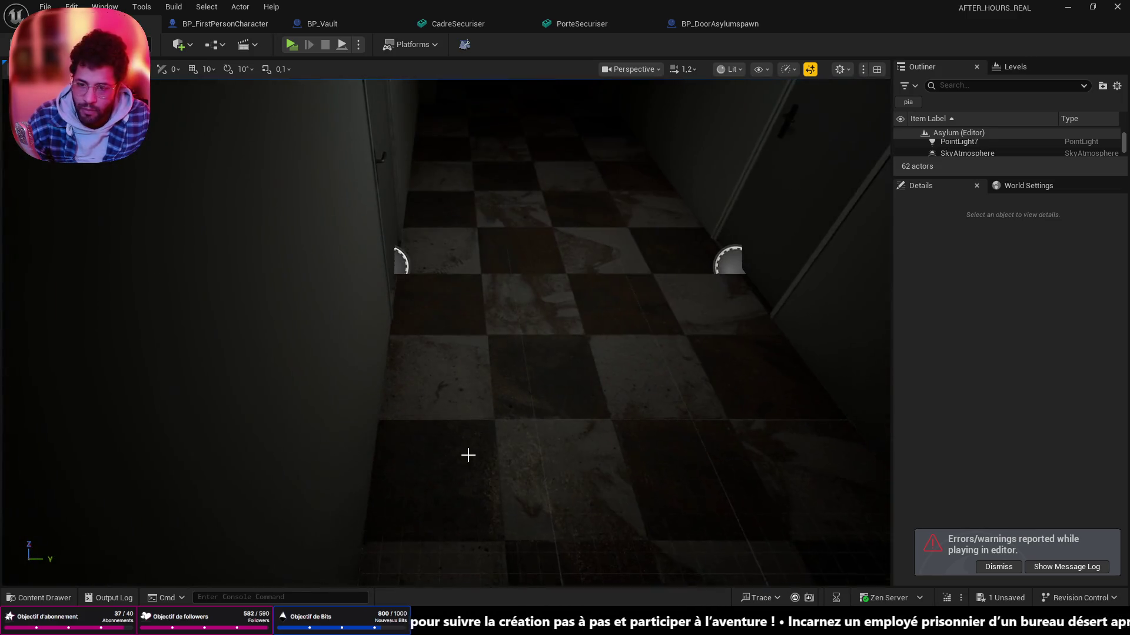
right_click(540, 518)
left_click(594, 505)
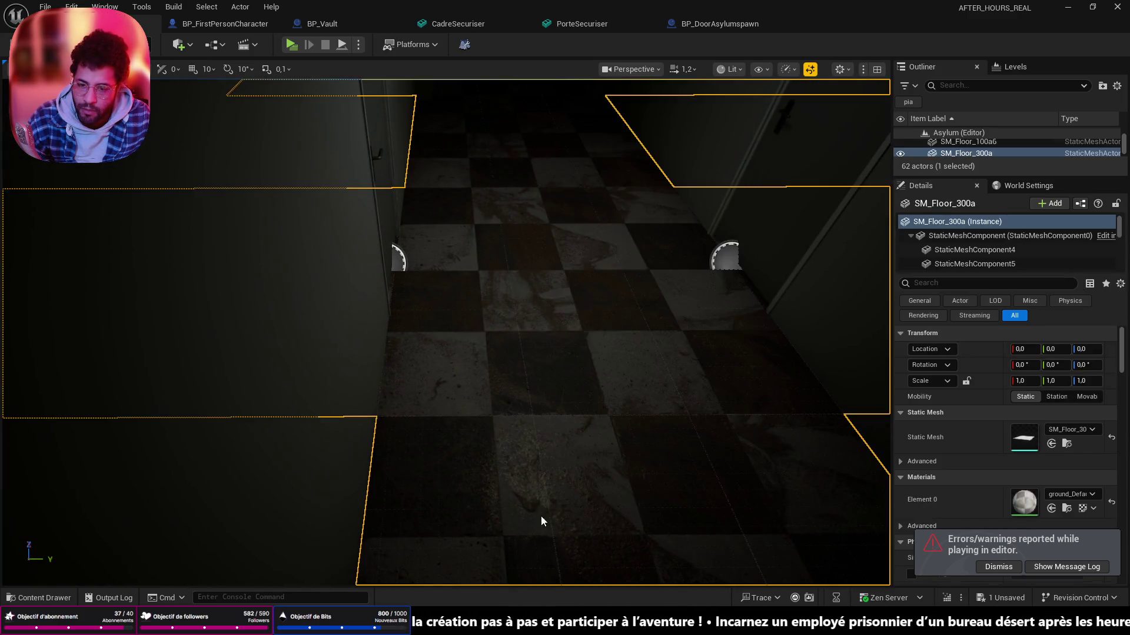
- Playtest down the dark corridor to the staircase doorway and back under the ceiling light
key("w")
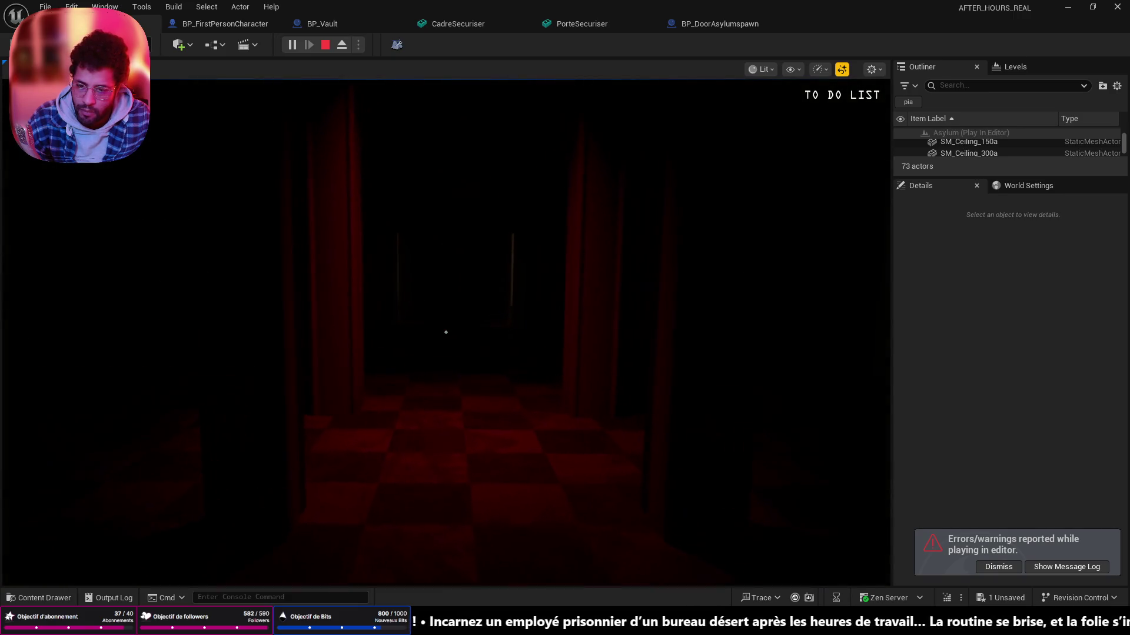
key("w")
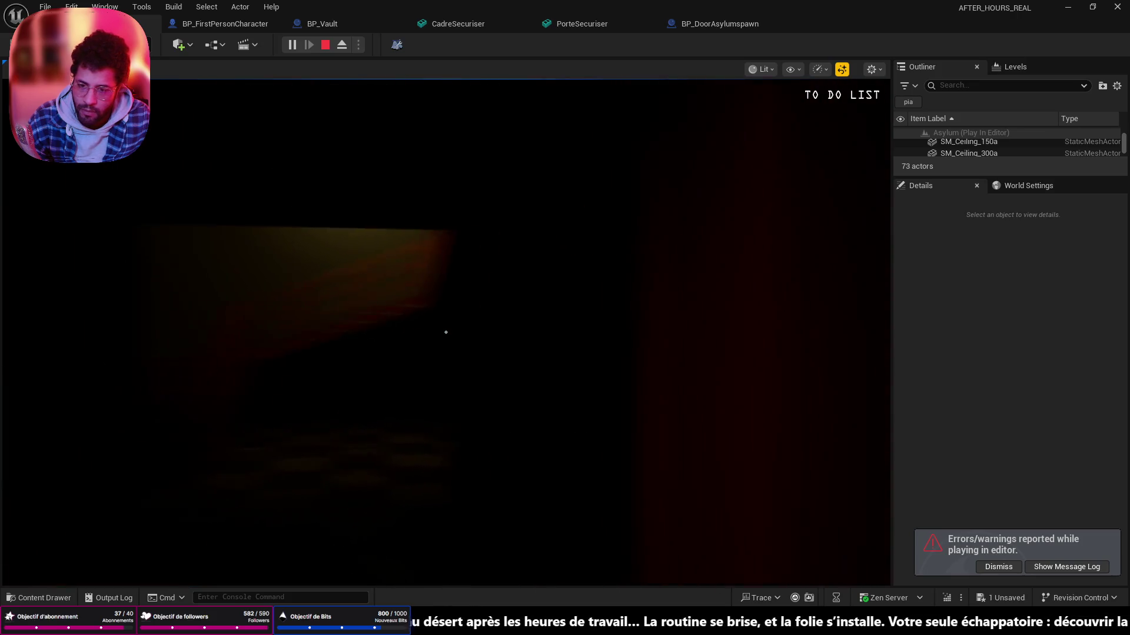
key("w")
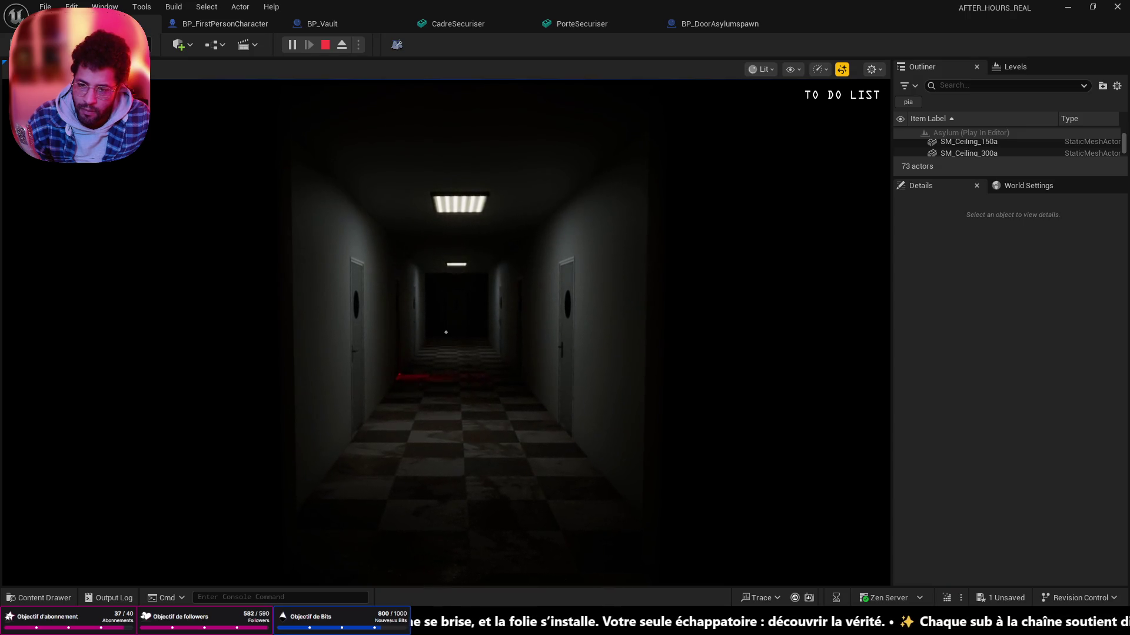
key("w")
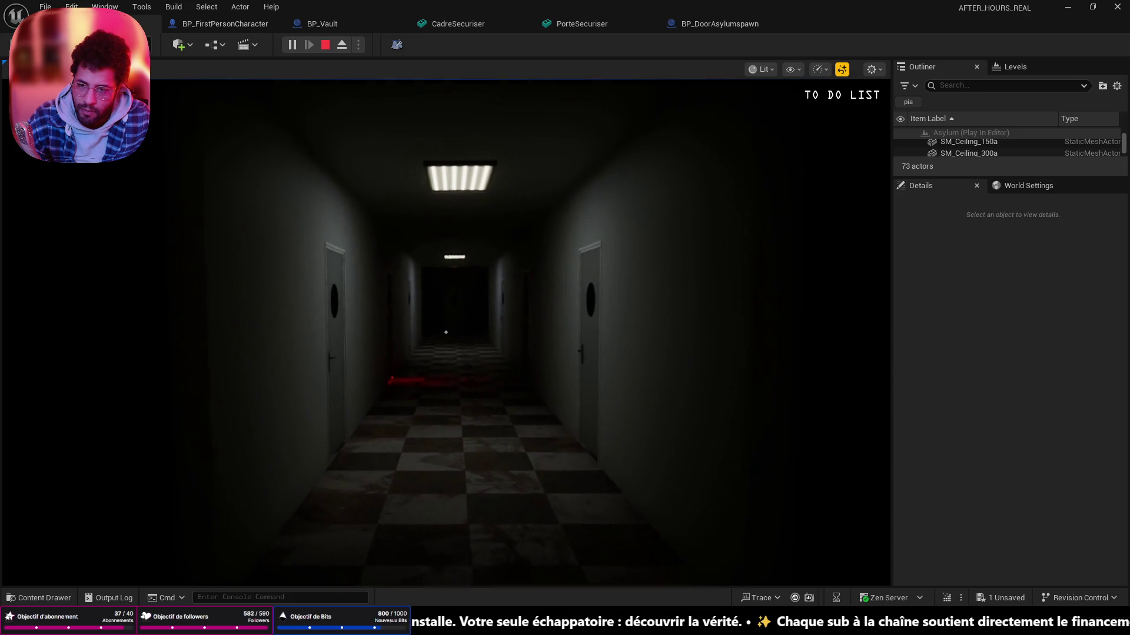
key("w")
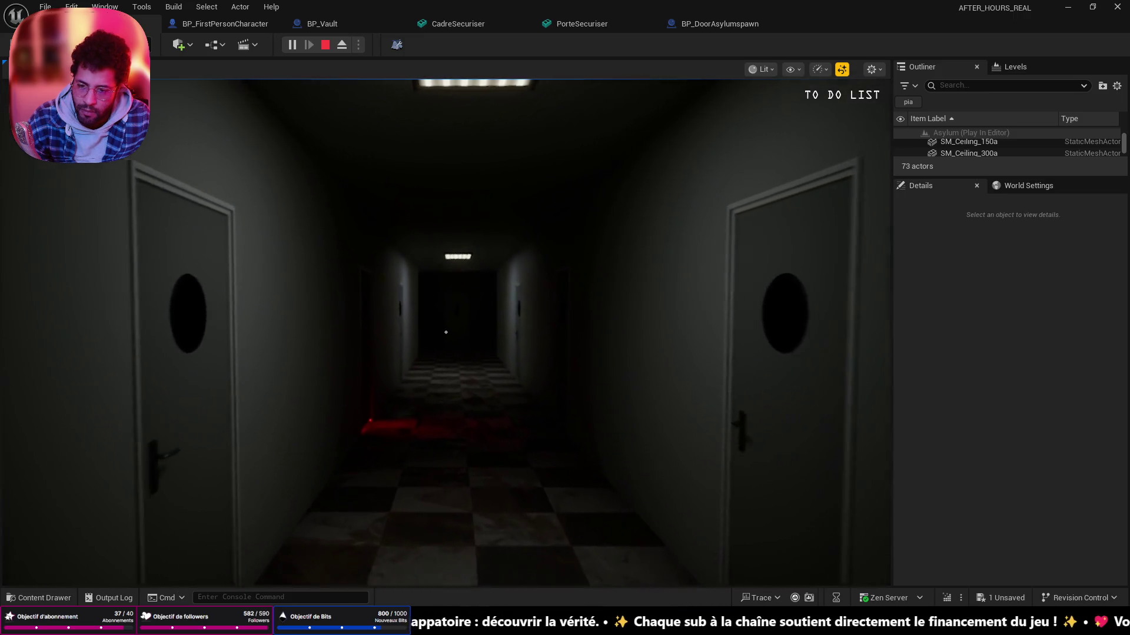
key("w")
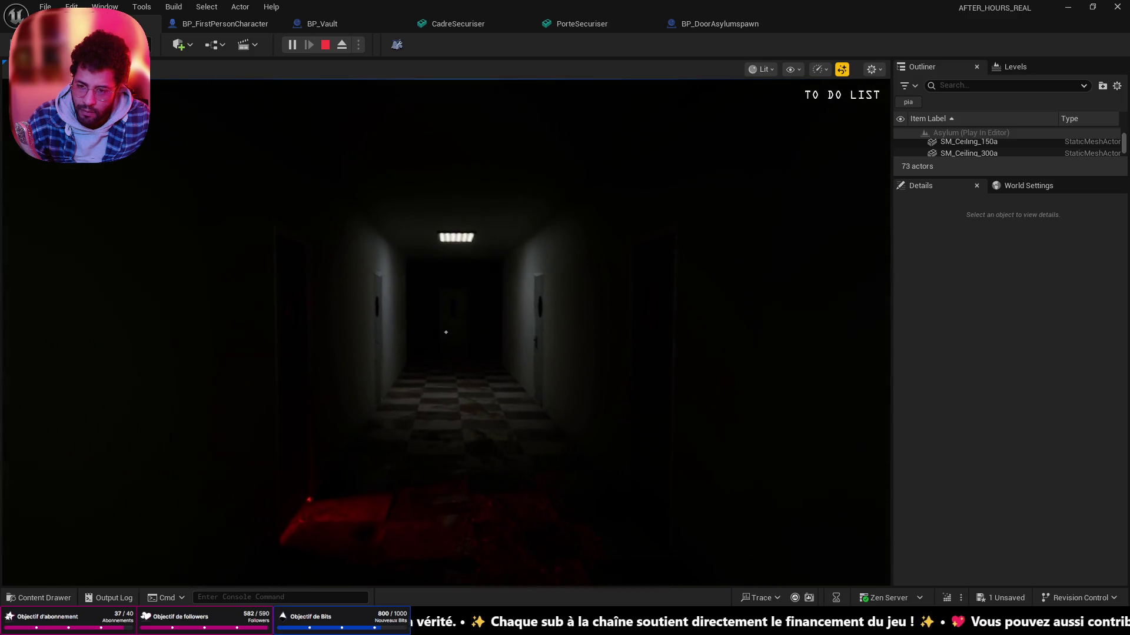
- Walk to the lit door at the corridor end, enter the padded room and stop the playtest
key("w")
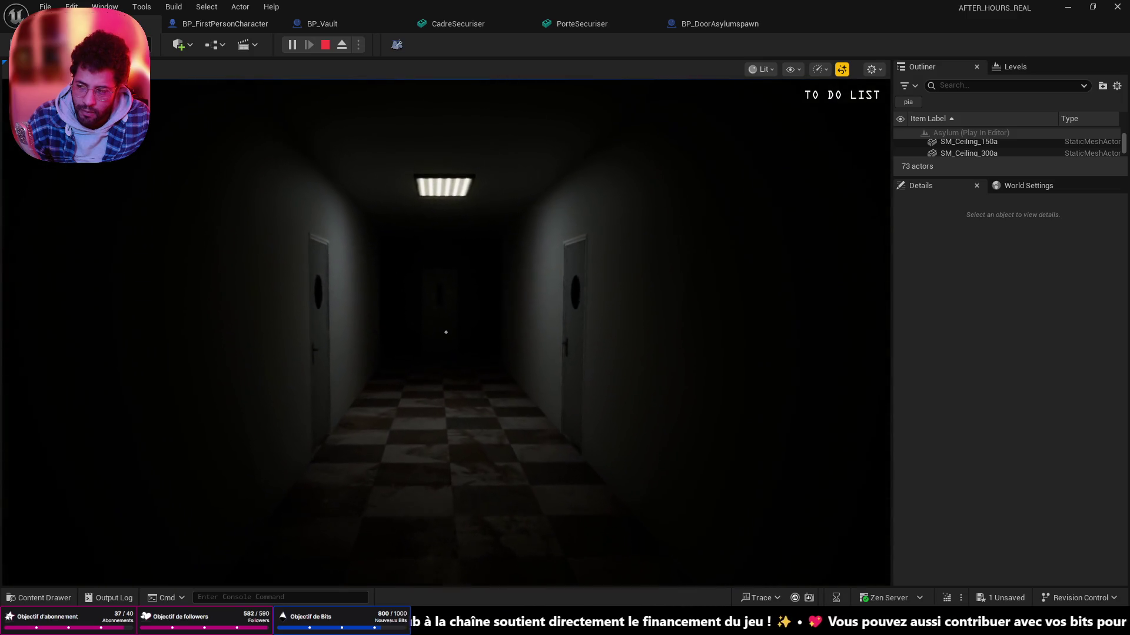
key("w")
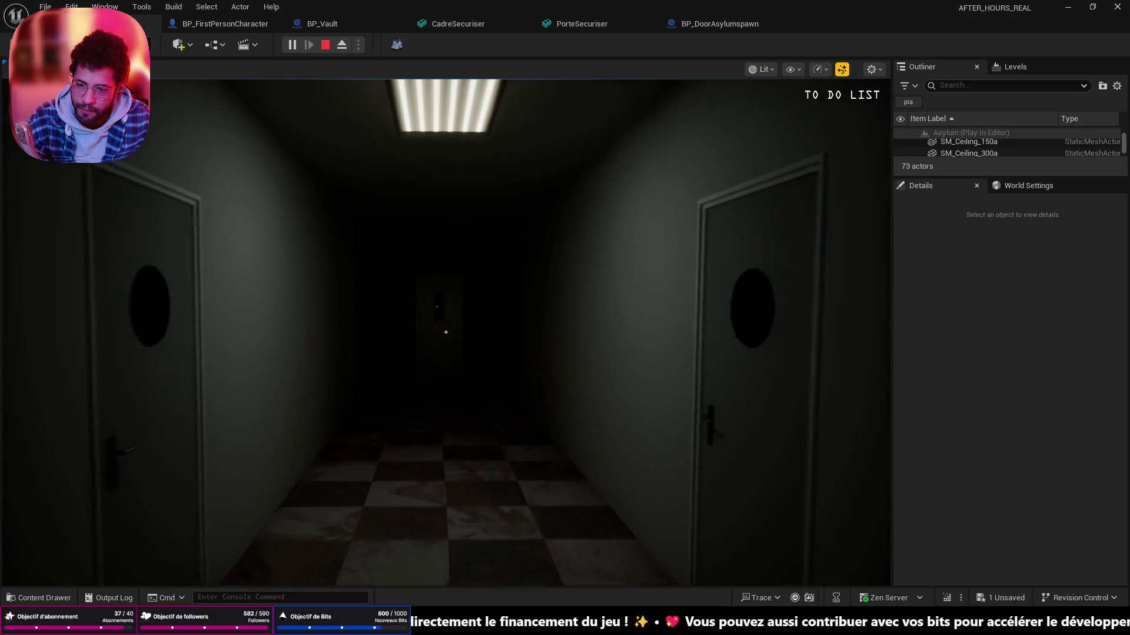
key("w")
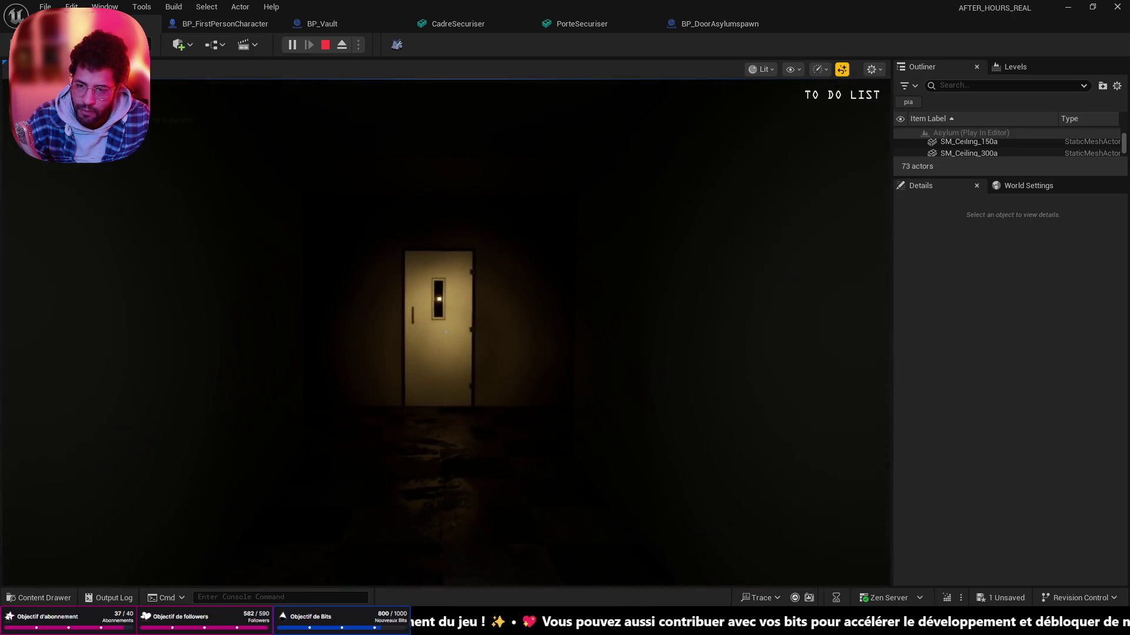
key("w")
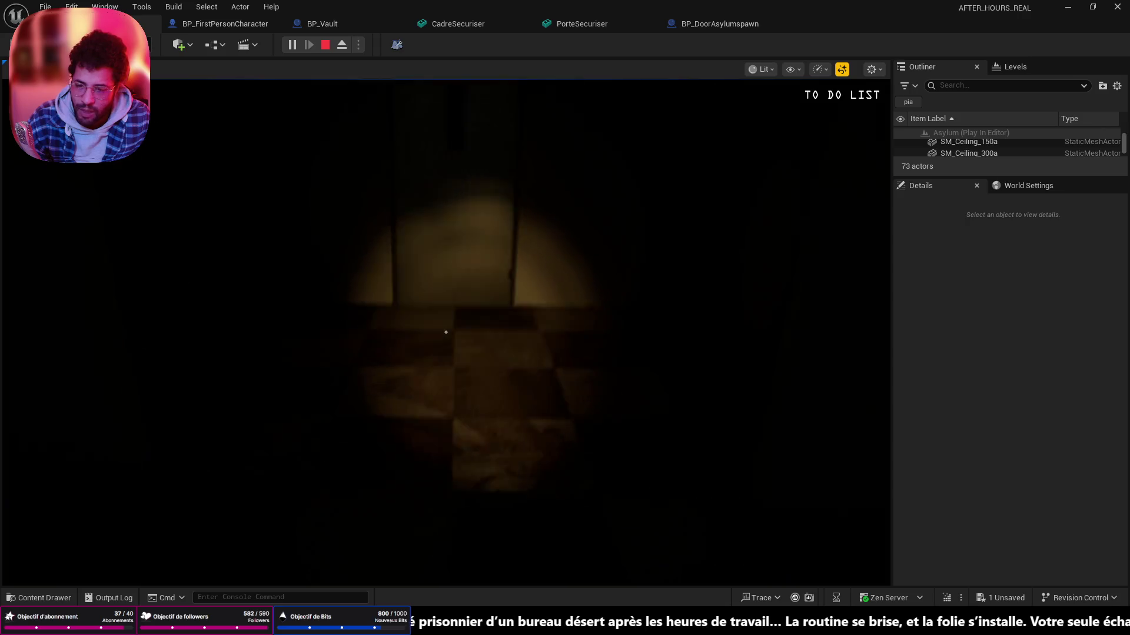
key("w")
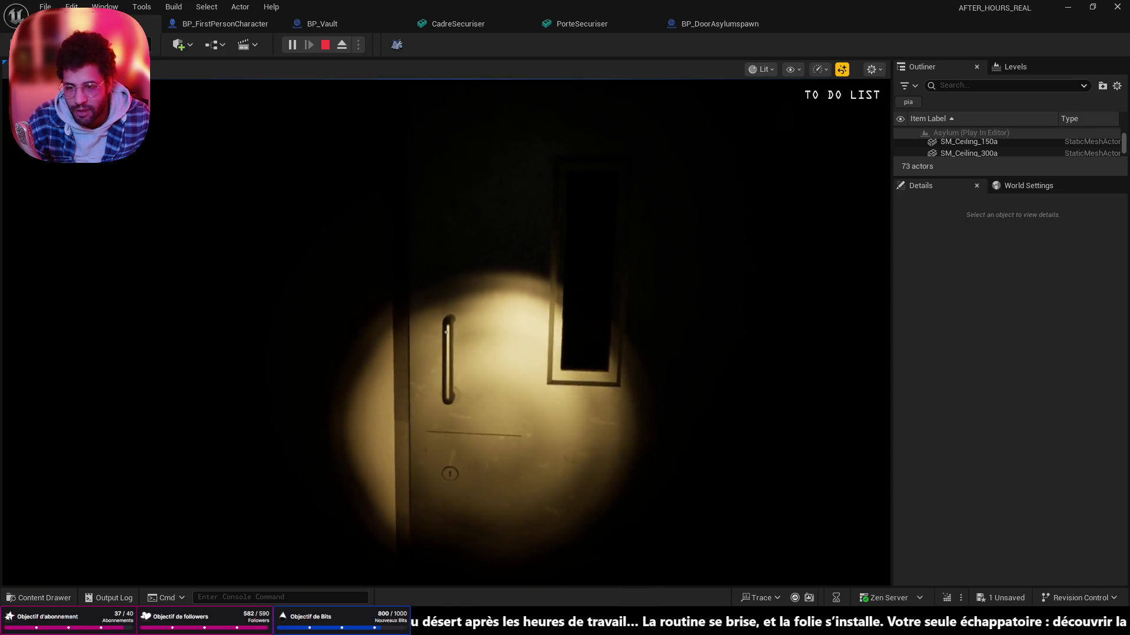
key("w")
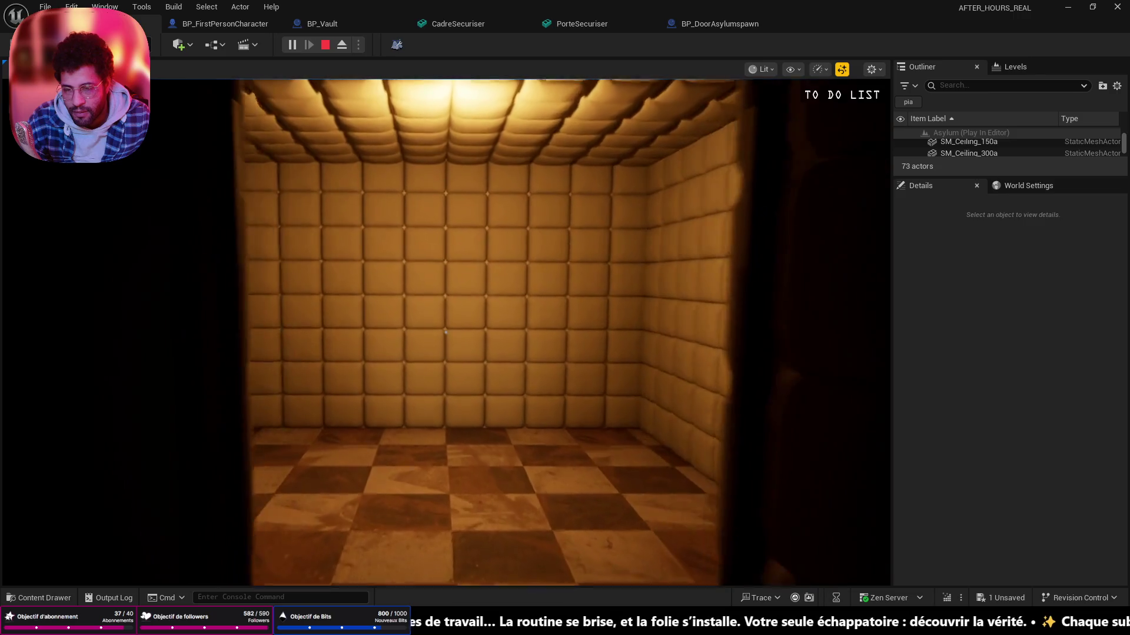
key("Escape")
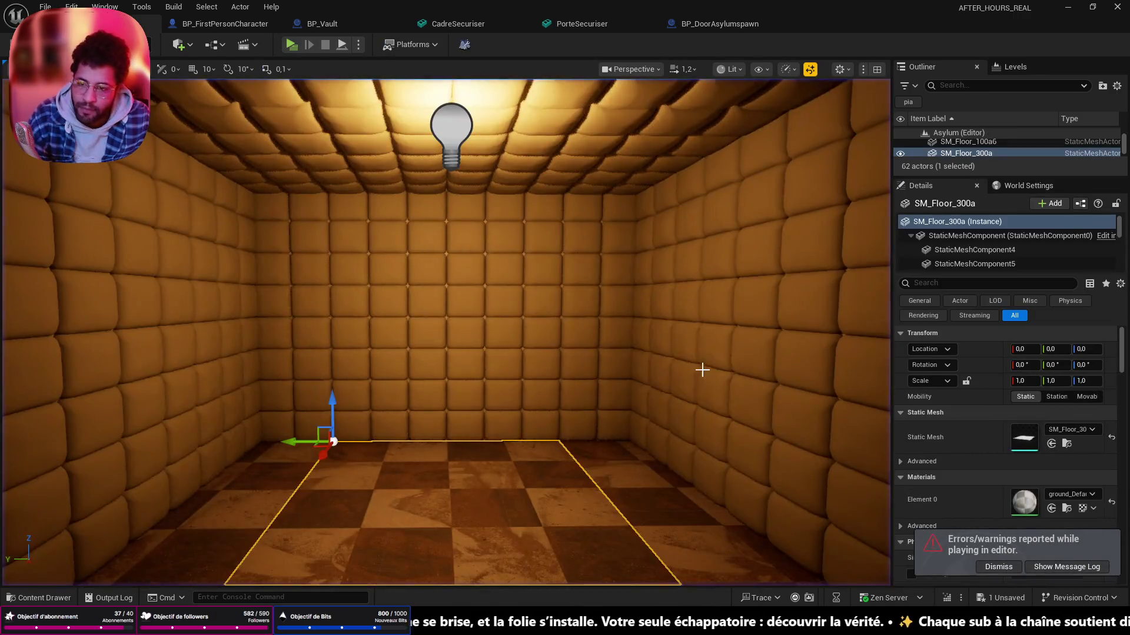
- Lower the padded cell's ceiling point light intensity from 25 to 15 lm
left_click(470, 296)
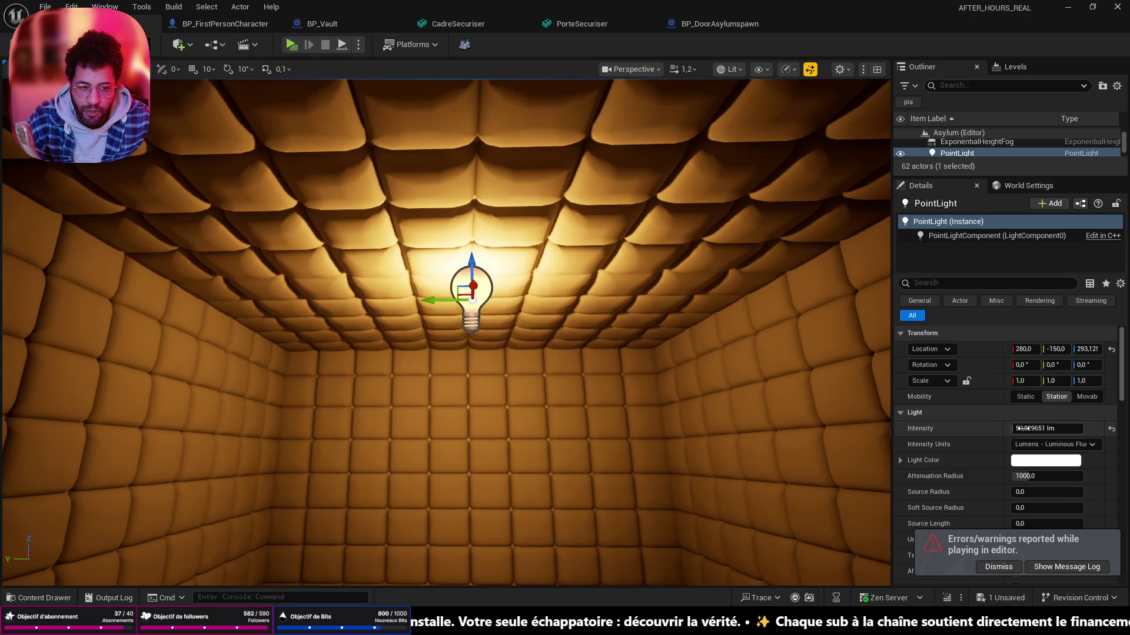
type("25")
key("Return")
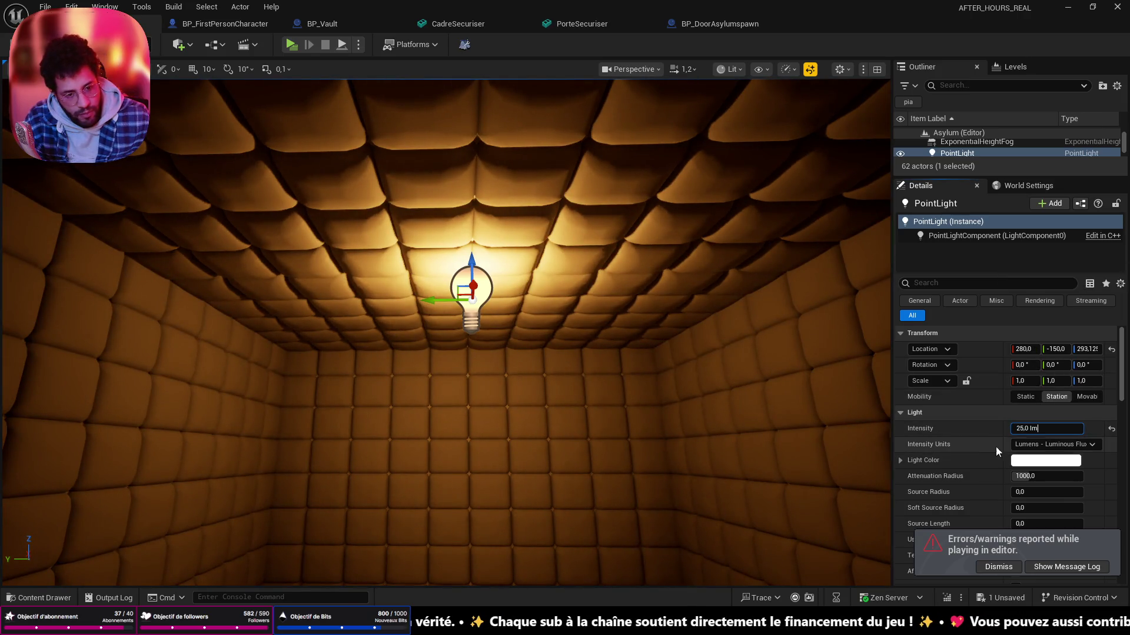
type("15")
key("Return")
- Dim the point light further to 10 lm and view the darker room
mouse_move(441, 336)
left_mouse_down()
mouse_move(458, 353)
mouse_move(582, 390)
left_mouse_up()
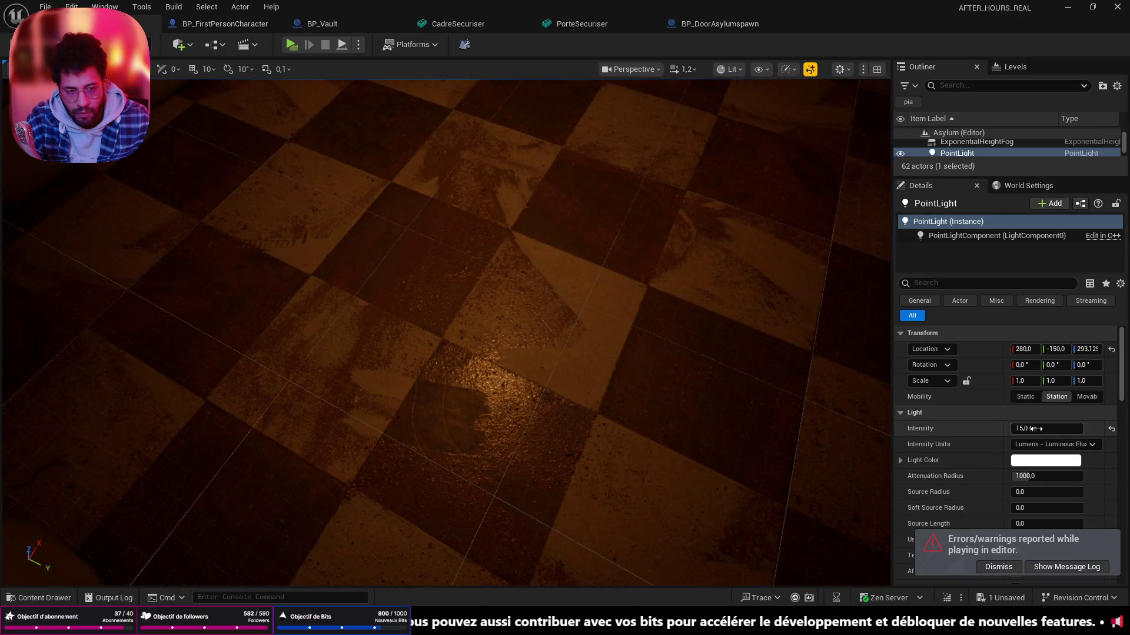
type("10")
key("Return")
mouse_move(442, 335)
left_mouse_down()
mouse_move(530, 264)
mouse_move(382, 439)
left_mouse_up()
right_click(433, 97)
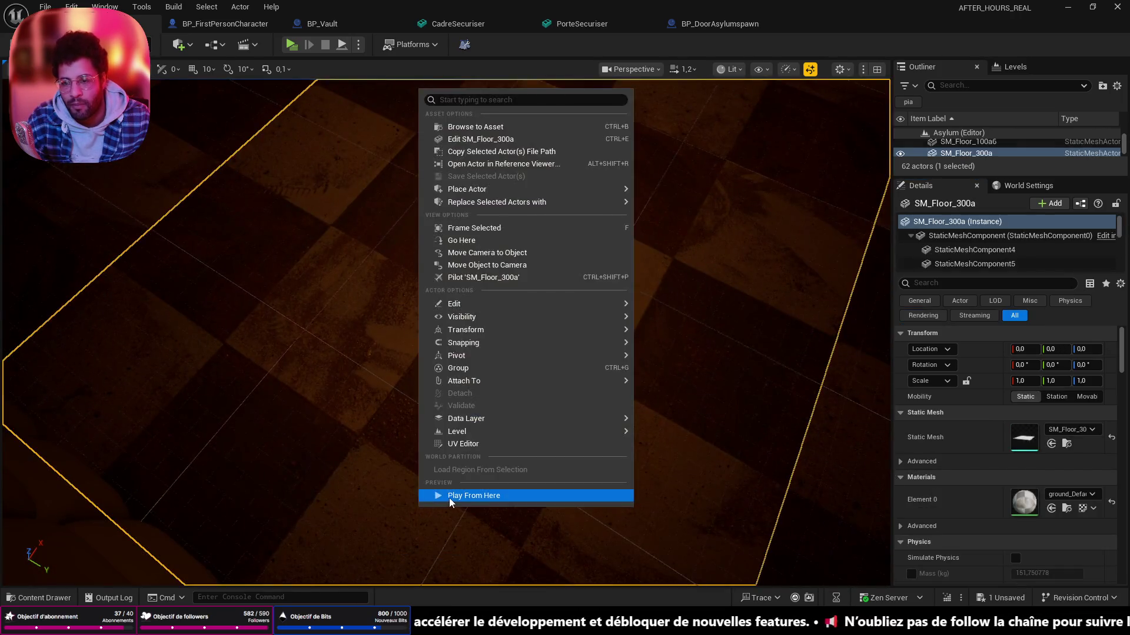
- Start Play From Here on the floor and walk up to the padded wall near the door slot
left_click(449, 498)
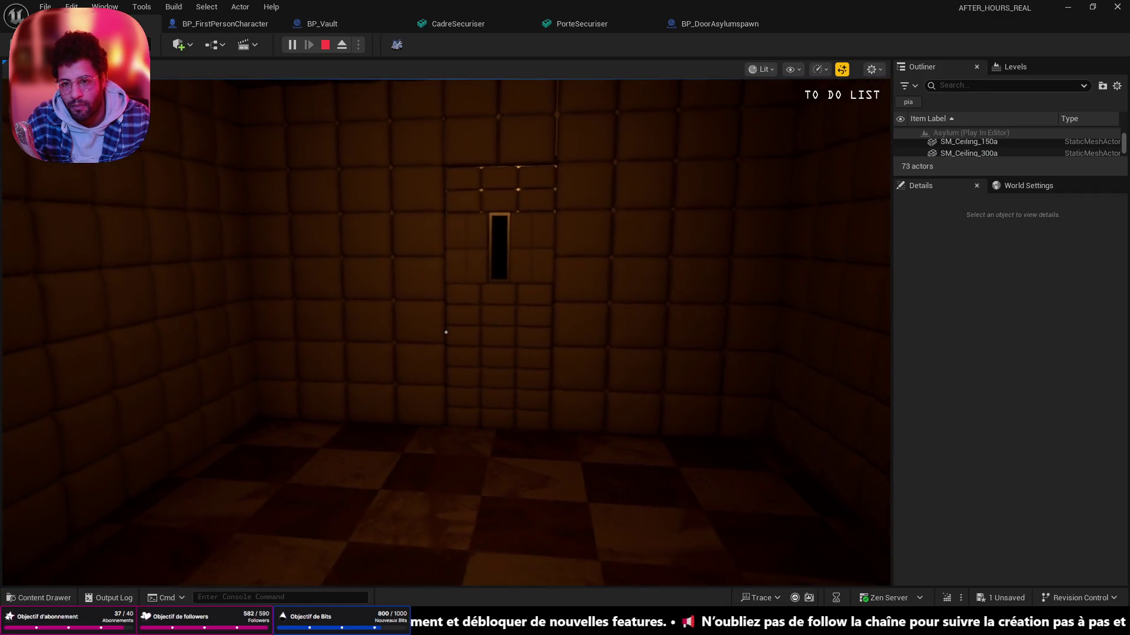
key("w")
left_click_drag(446, 332, 446, 333)
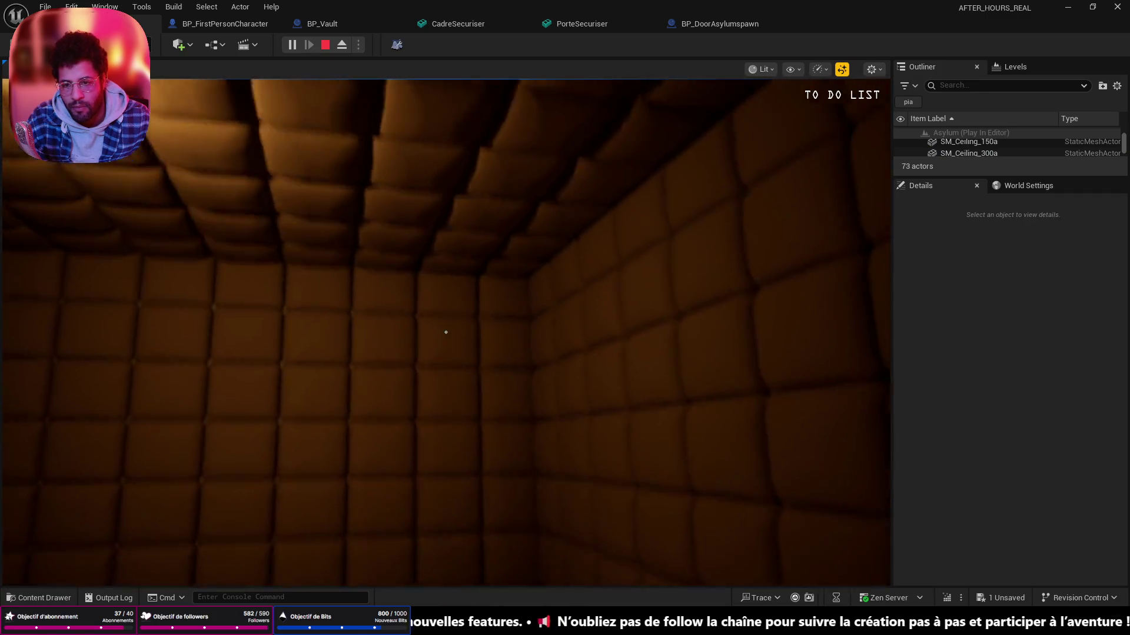
key("w")
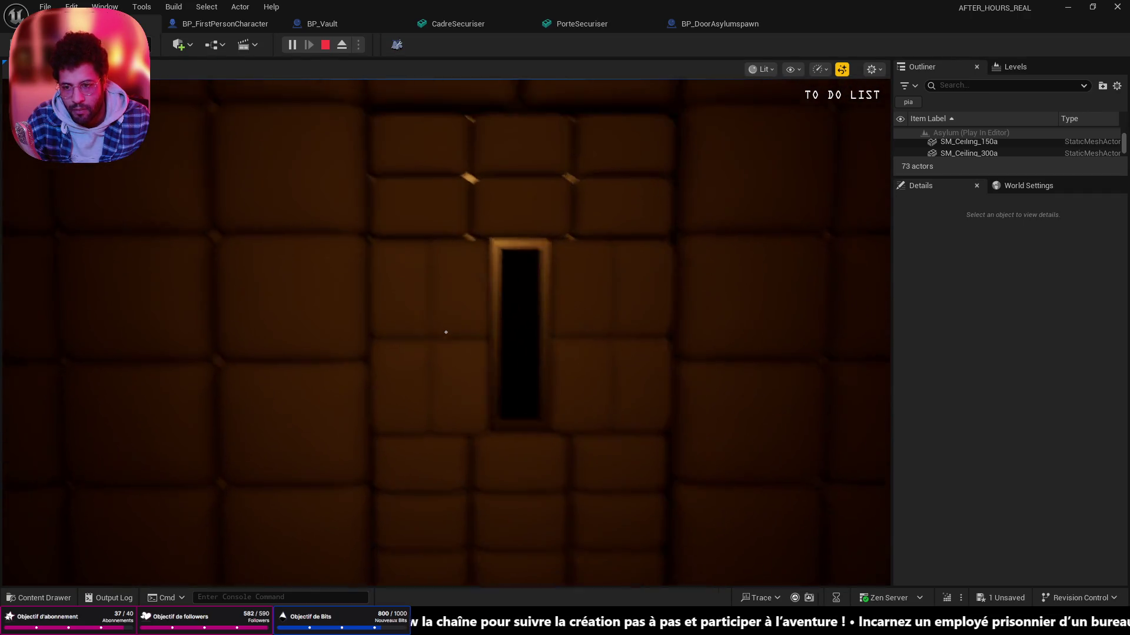
left_click_drag(446, 333, 446, 333)
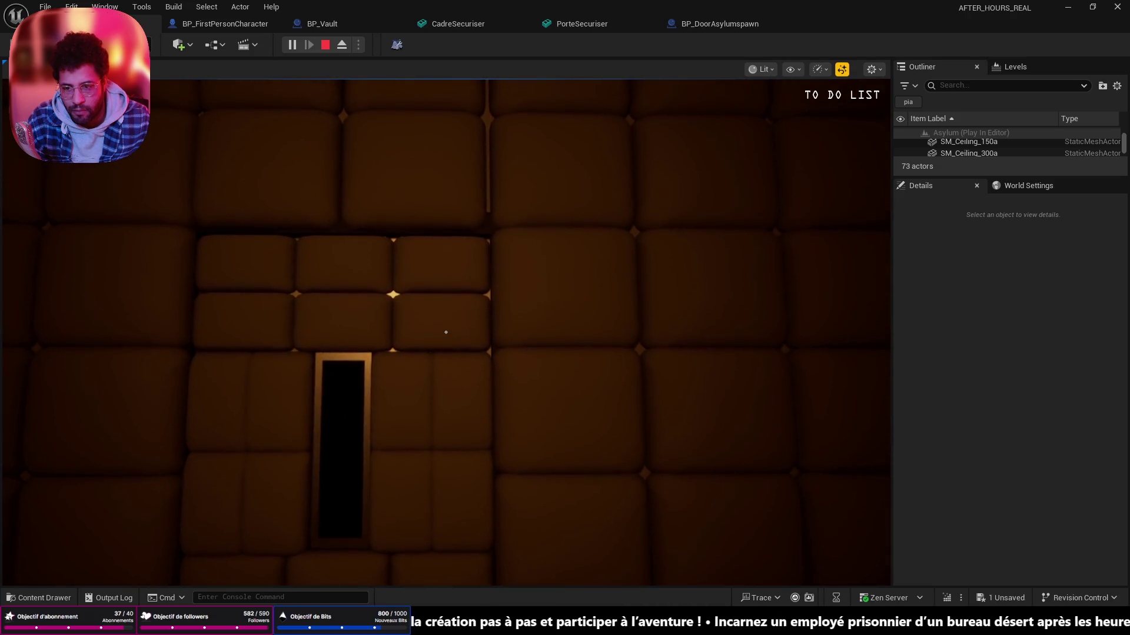
key("w")
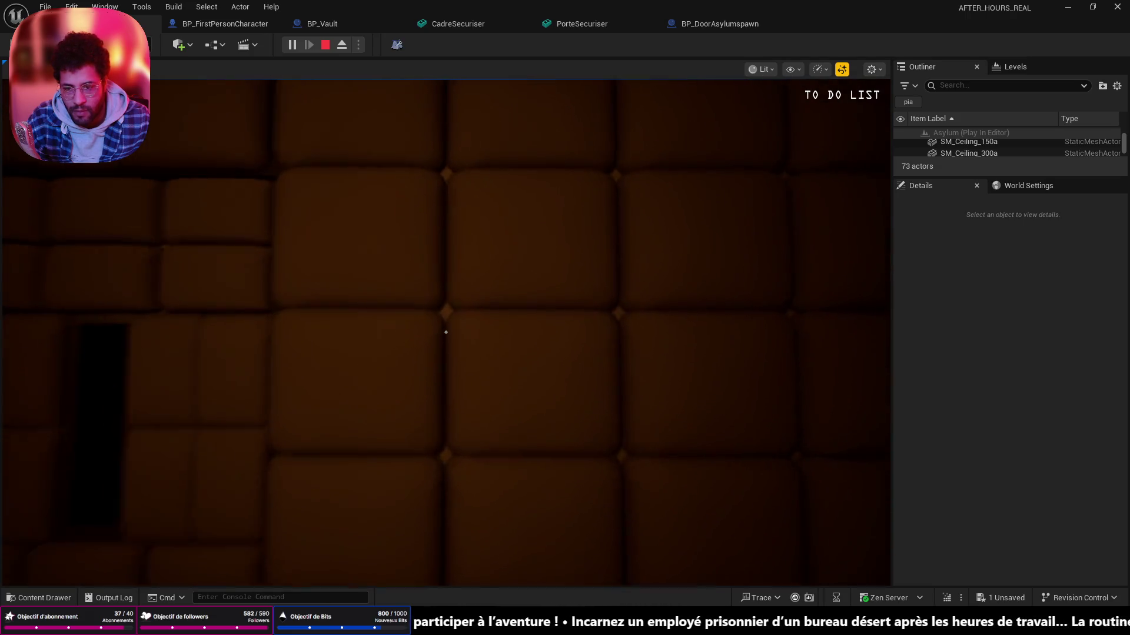
key("s")
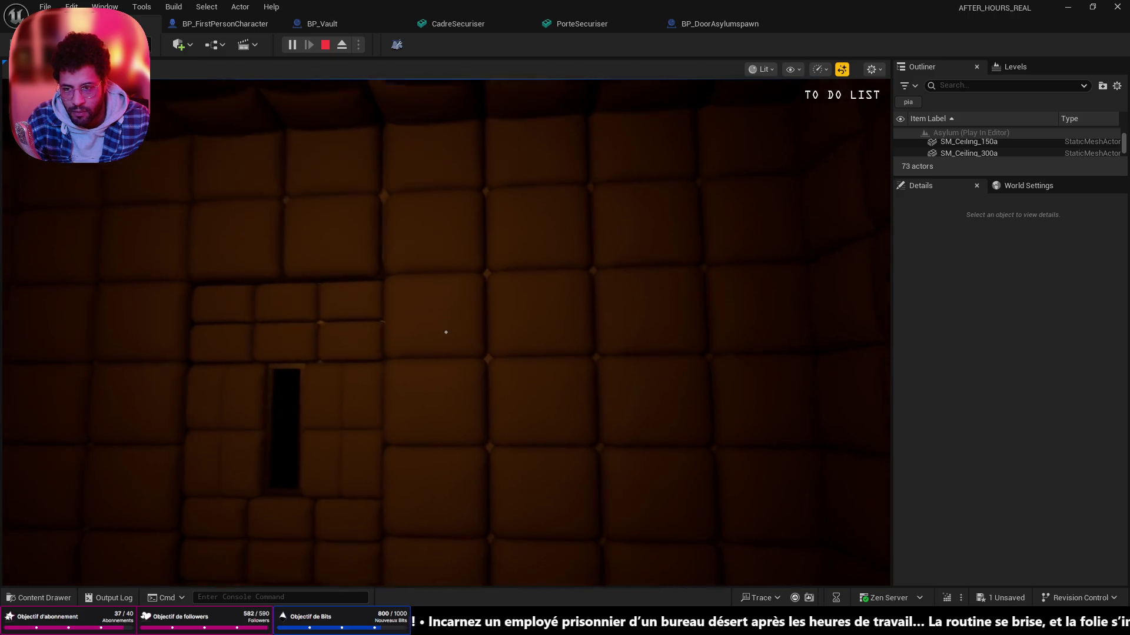
- Look around the padded cell's walls and ceiling, then walk out through the door slot into the corridor
left_click_drag(446, 333, 446, 333)
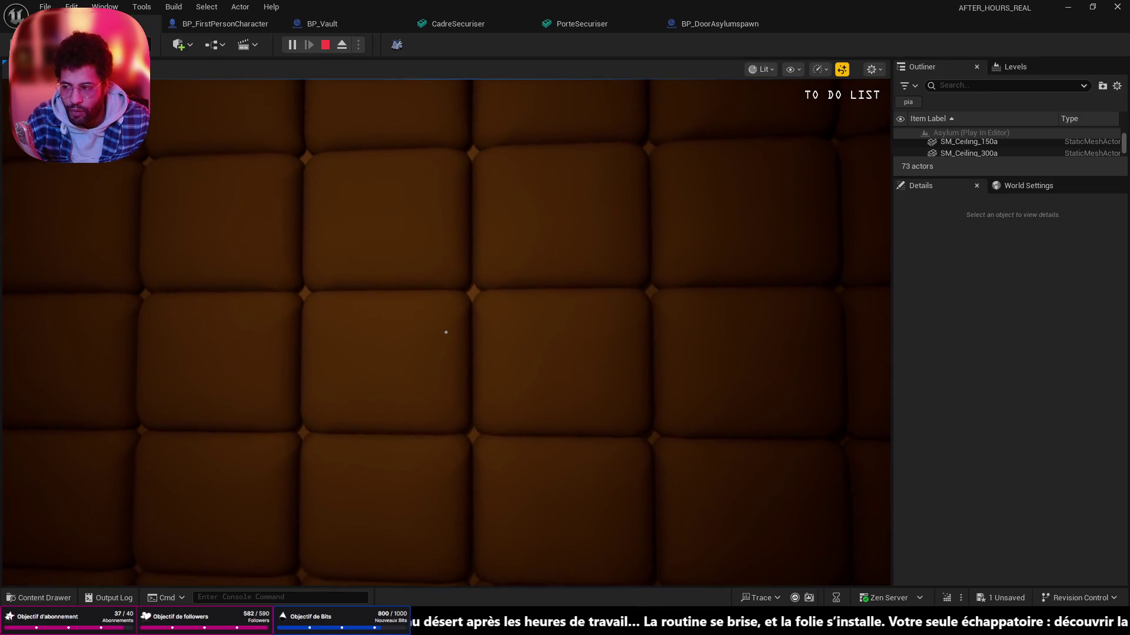
key("w")
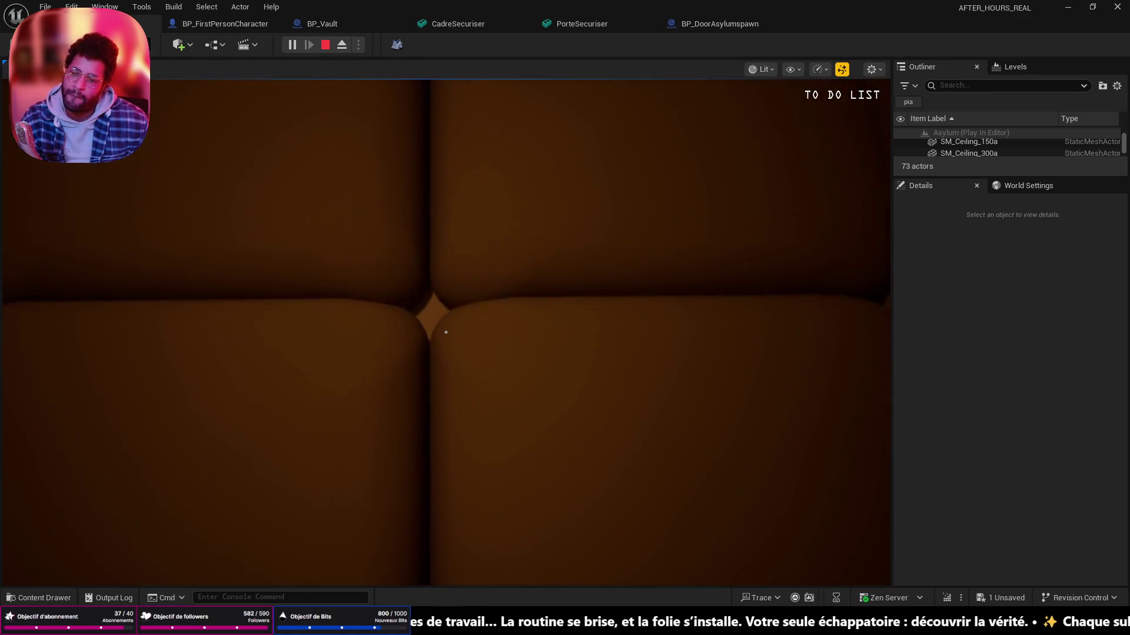
key("s")
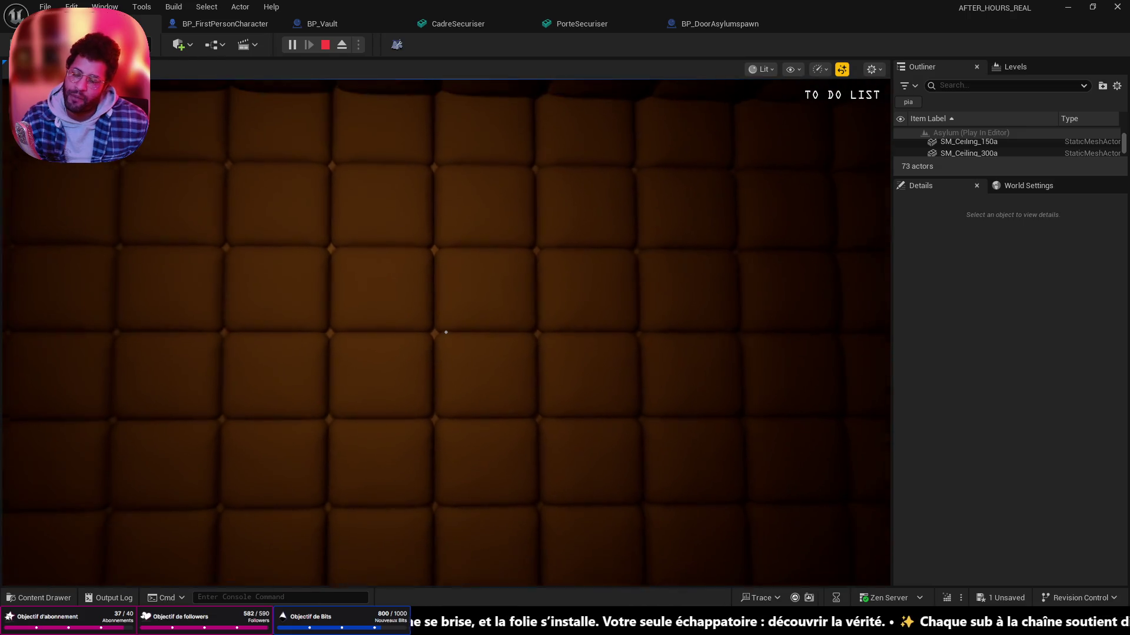
key("s")
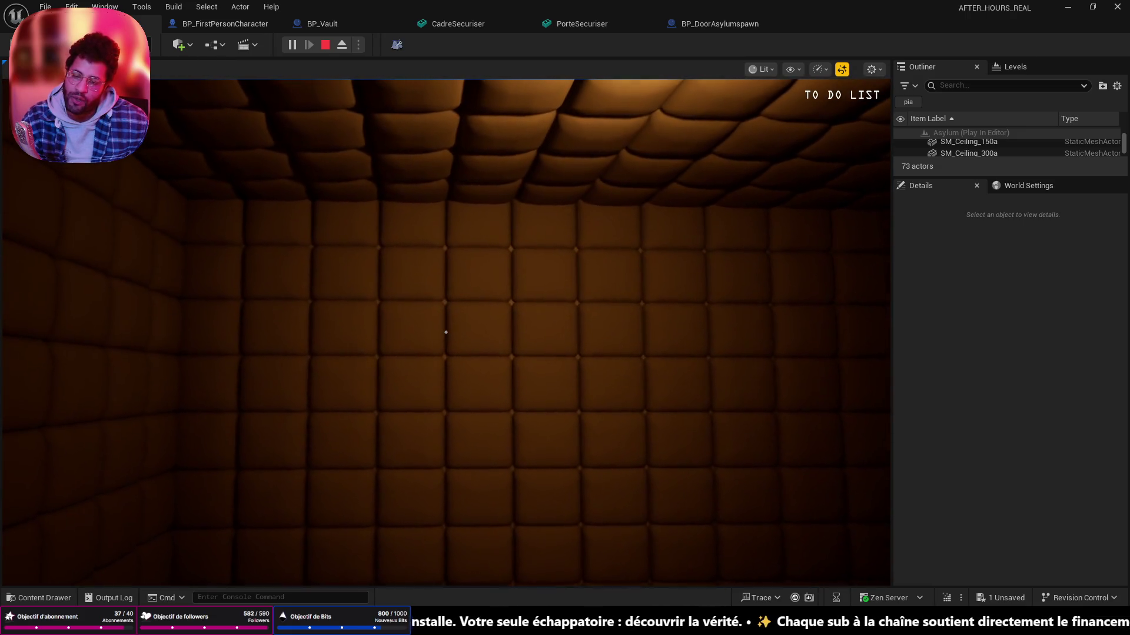
key("w")
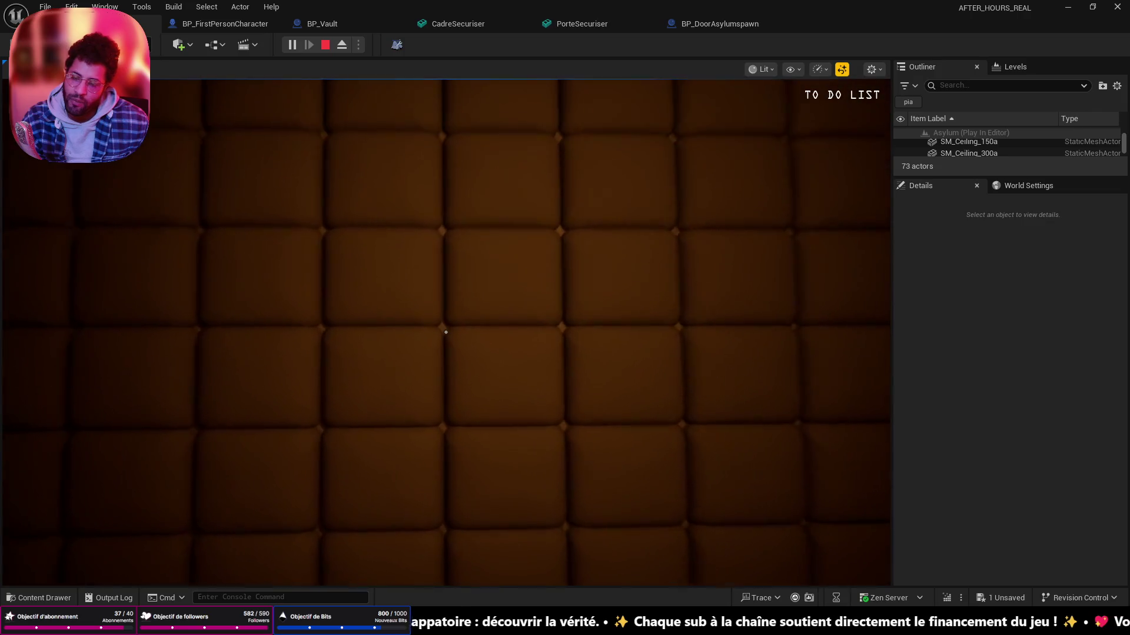
key("s")
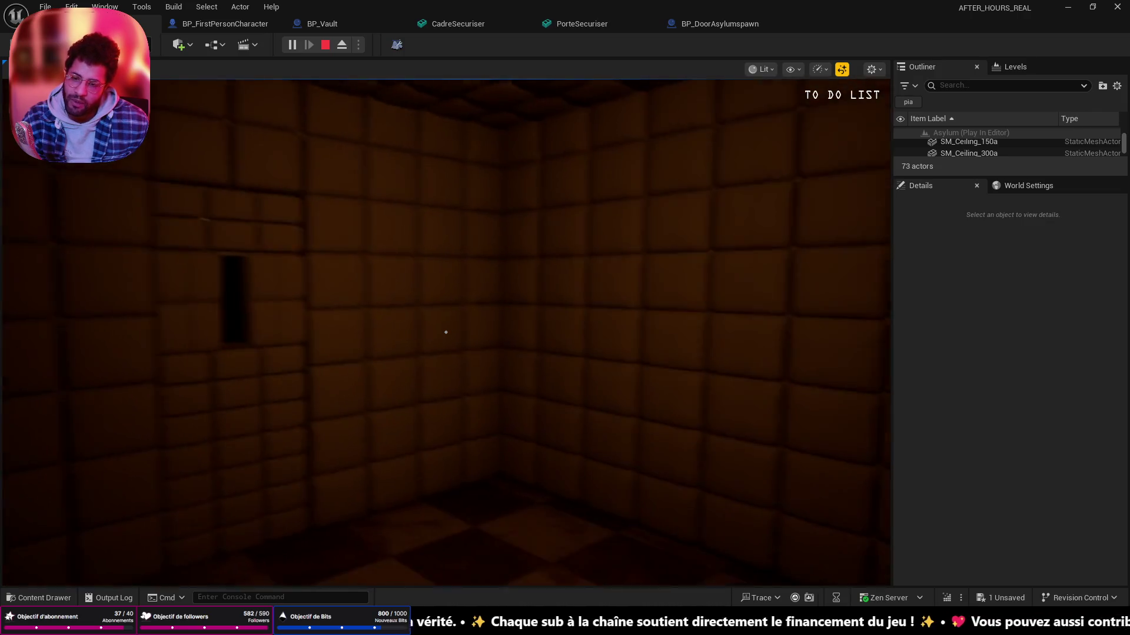
key("w")
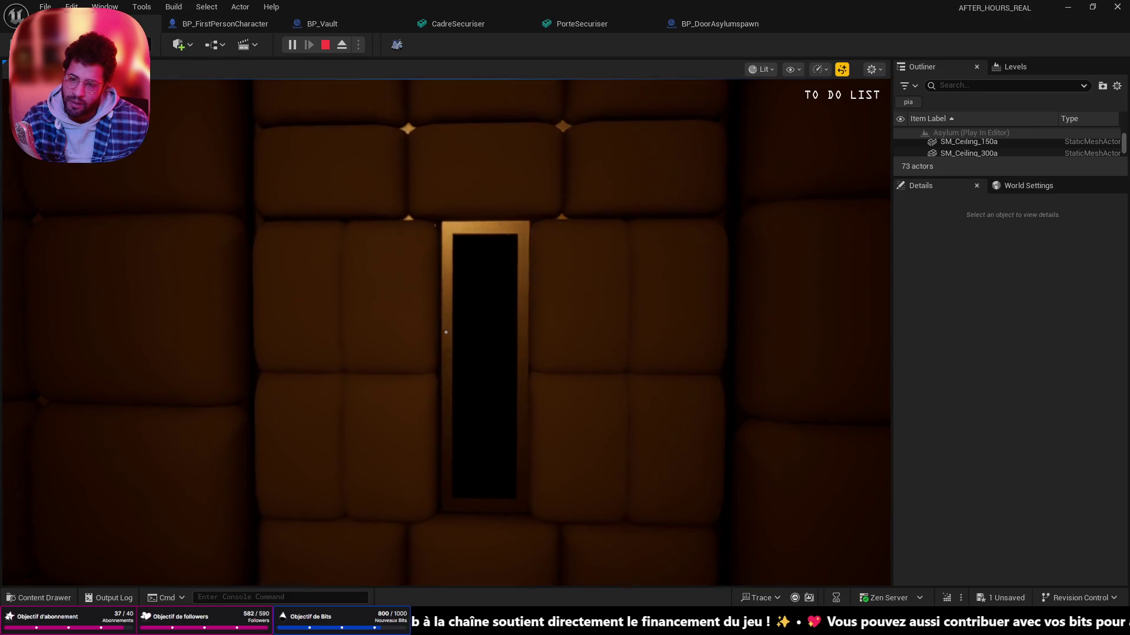
key("w")
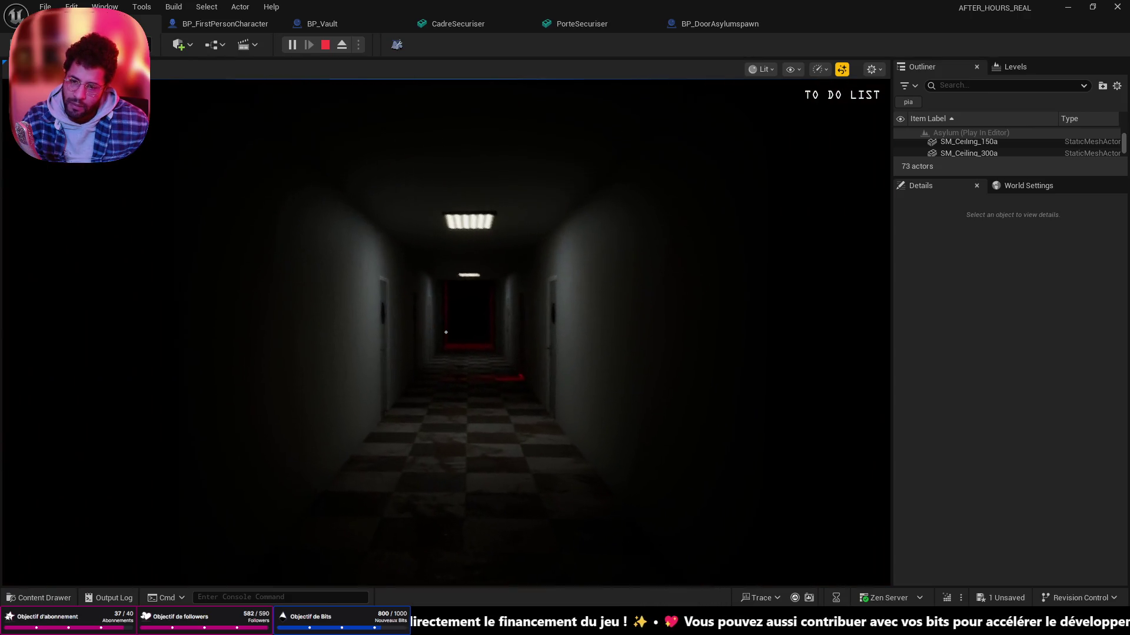
- Walk the player down the corridor past the side doors to the red-lit pillars
key("w")
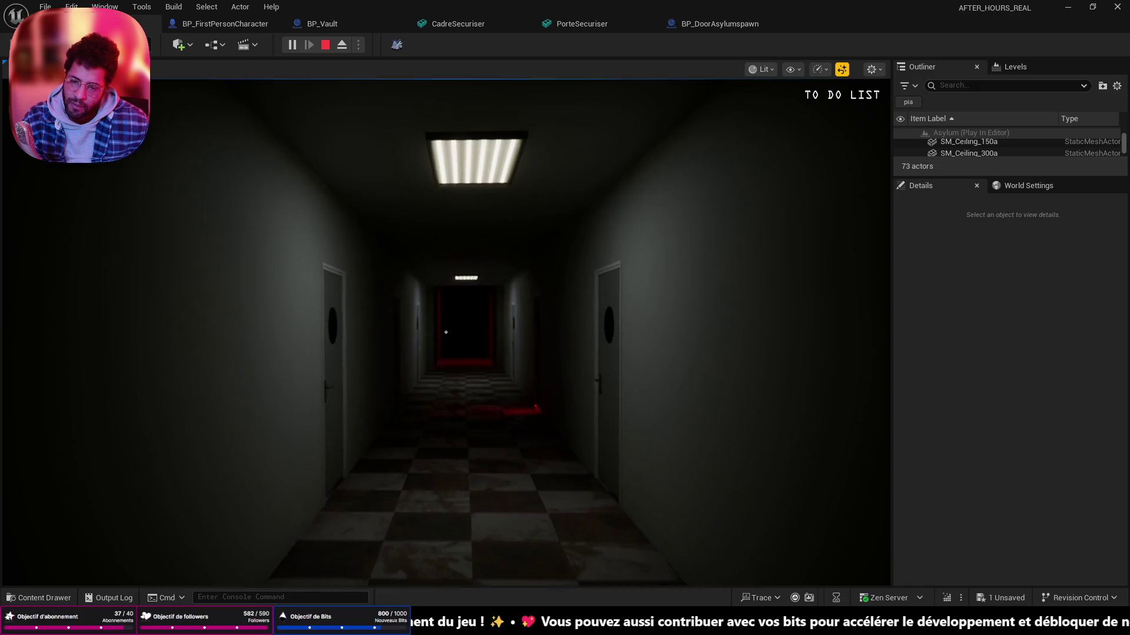
key("w")
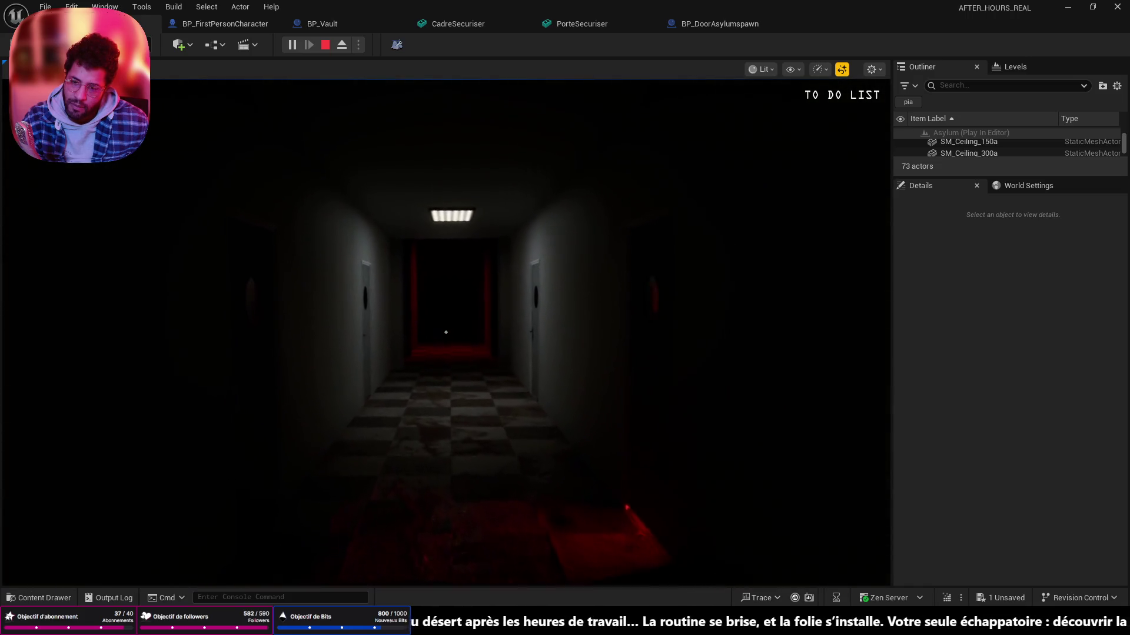
key("w")
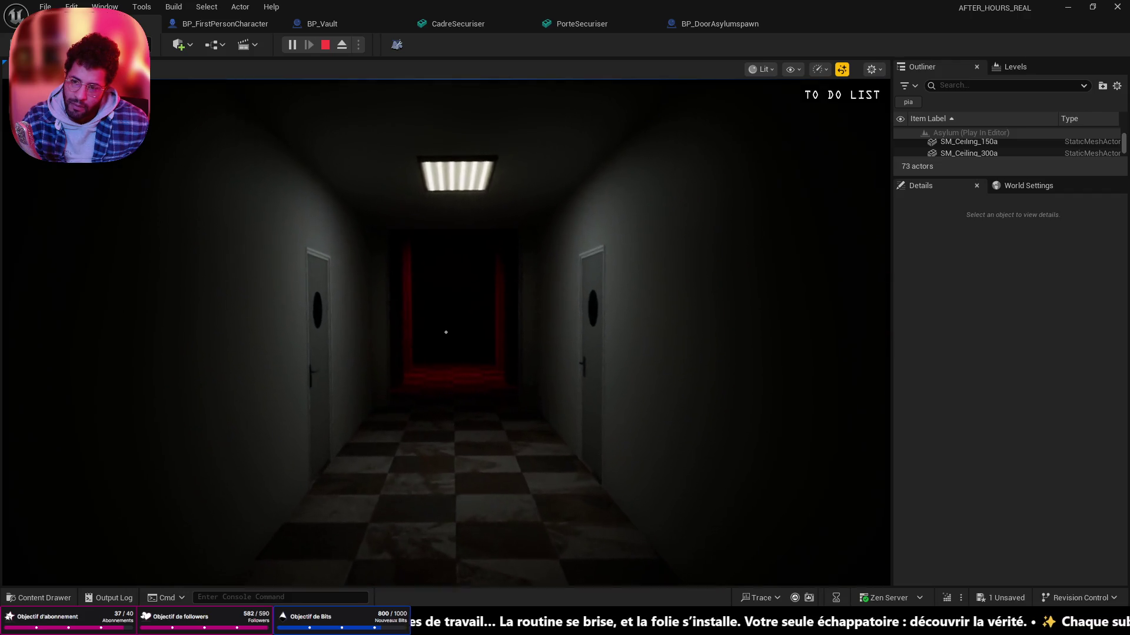
key("w")
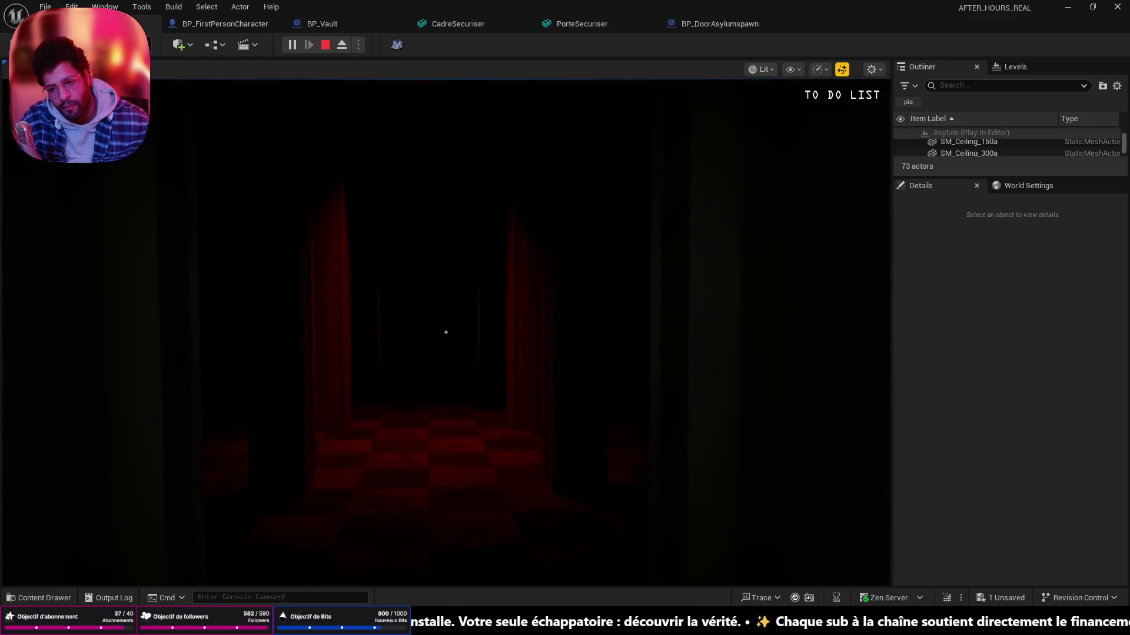
key("w")
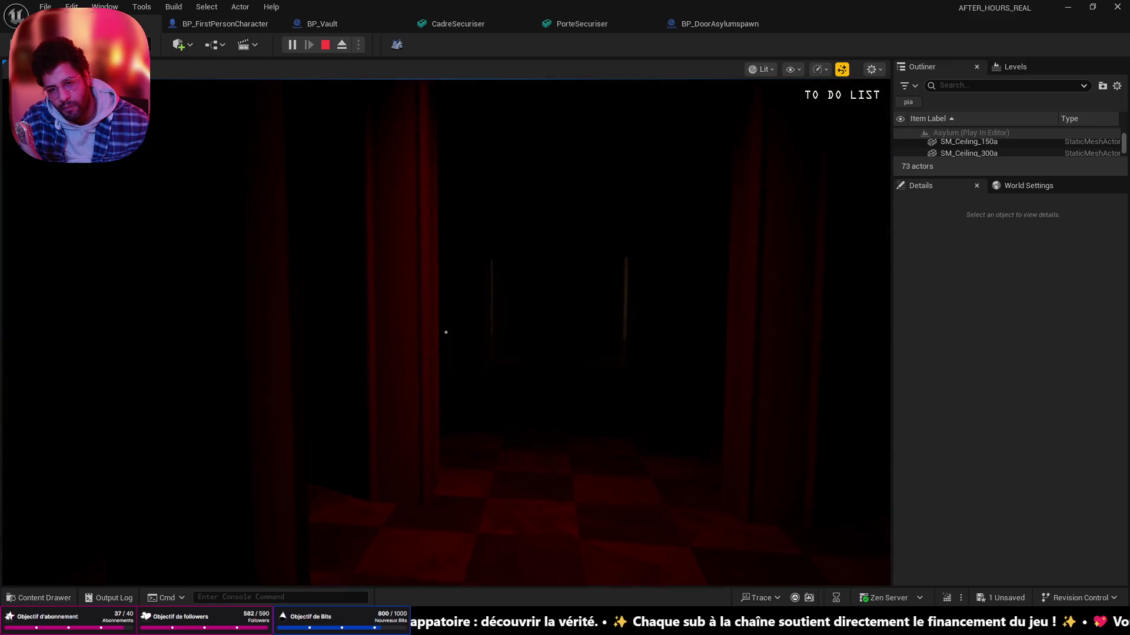
key("w")
key("w")
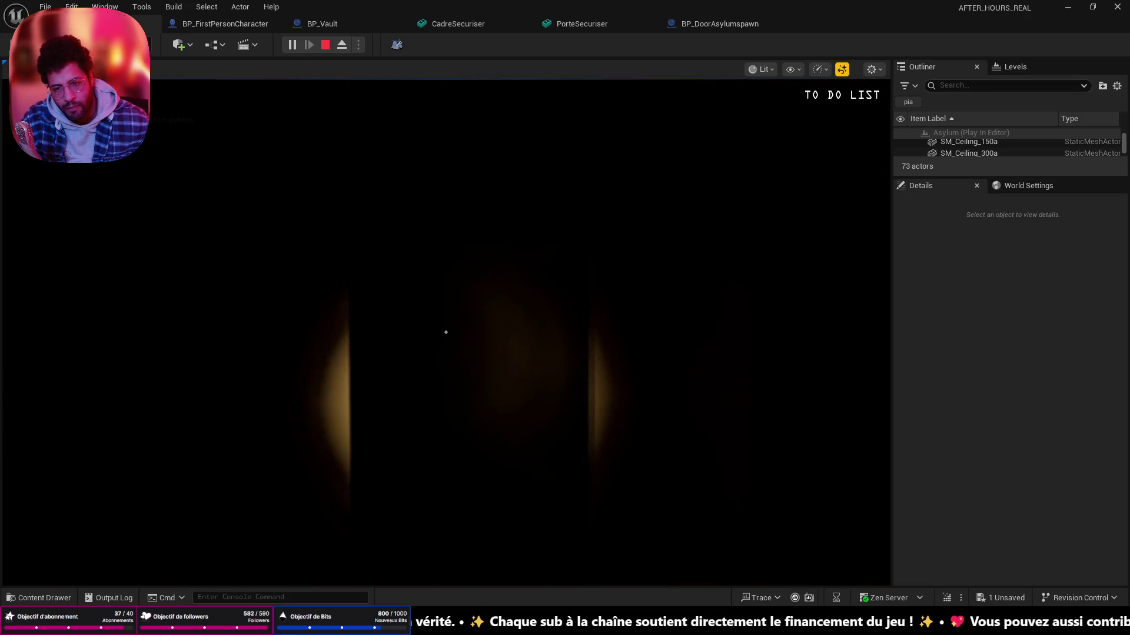
- Explore the dark doorway with the flashlight, reach the red-lit staircase end, and stop the playtest
key("w")
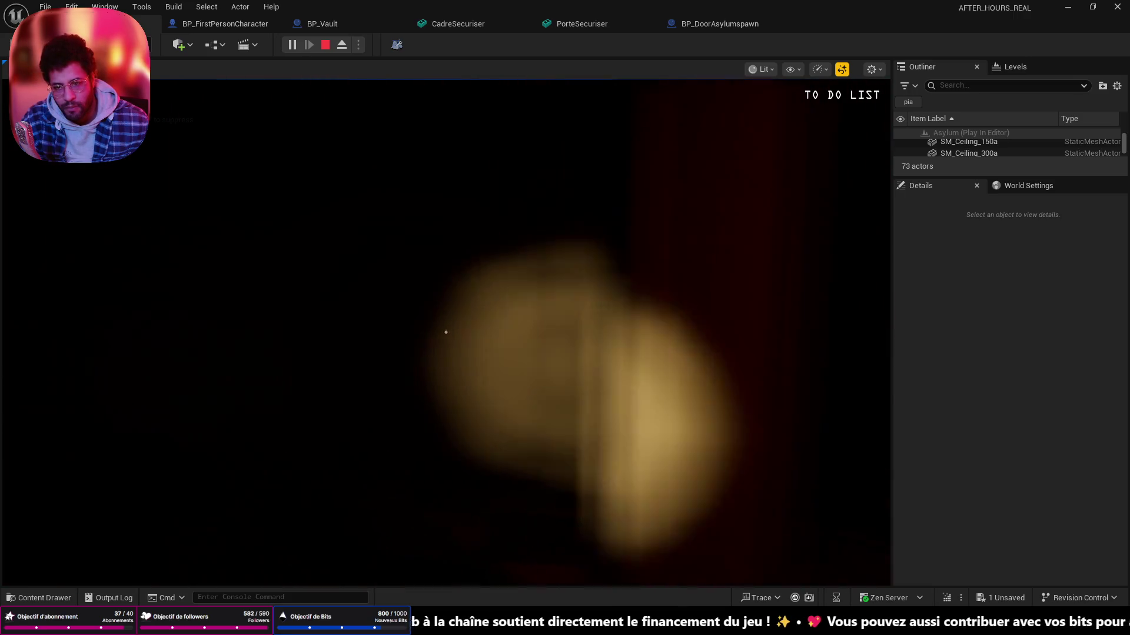
key("w")
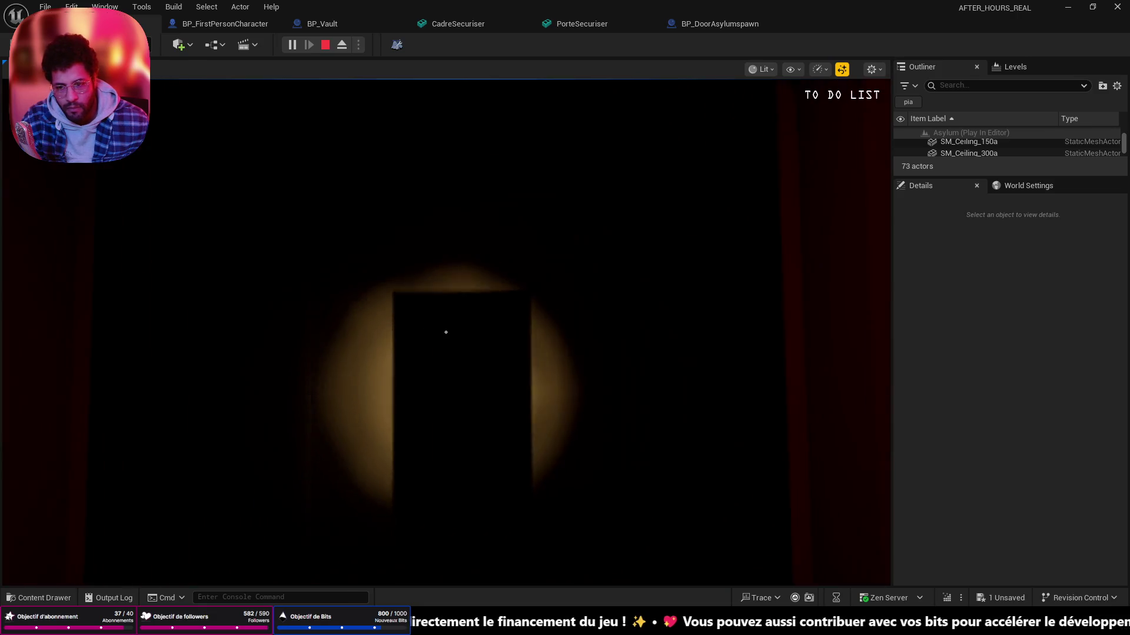
key("w")
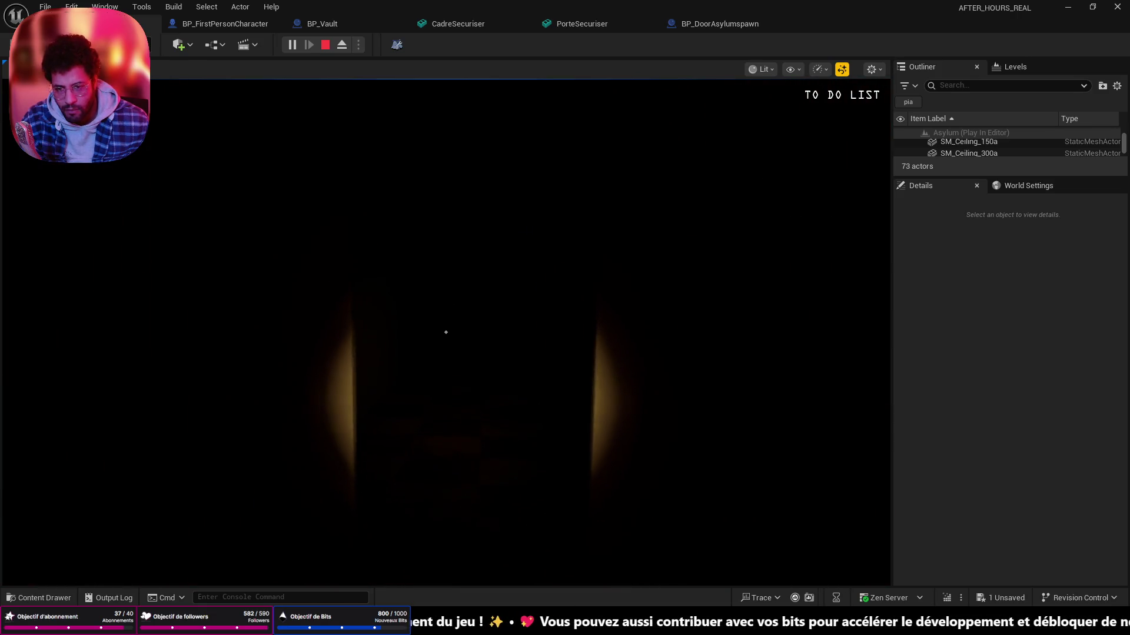
key("w")
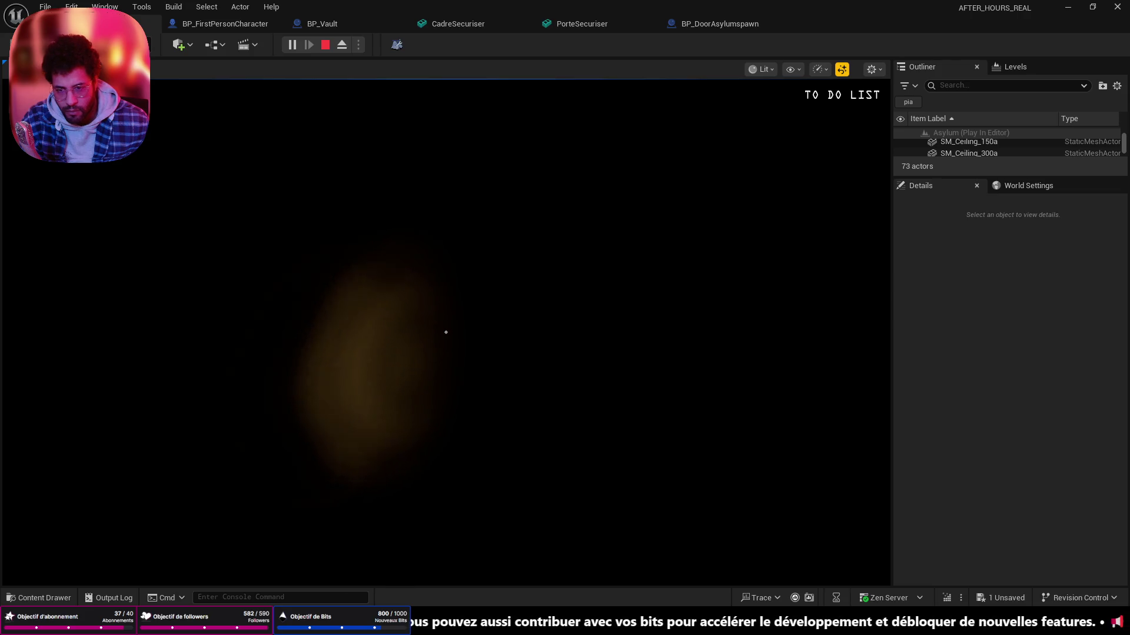
key("w")
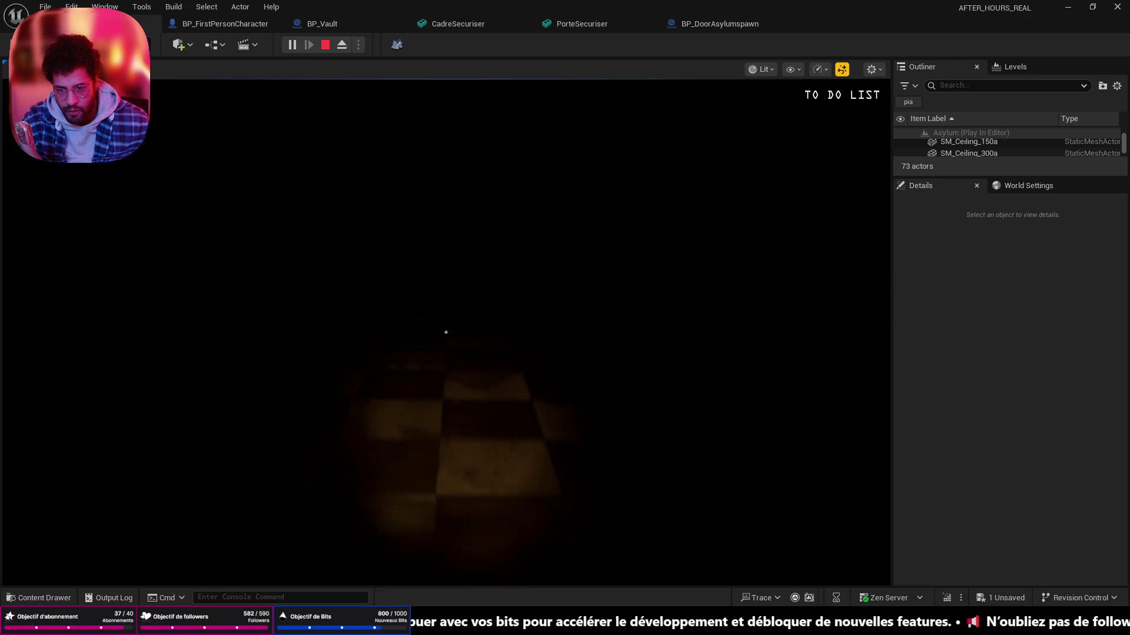
key("w")
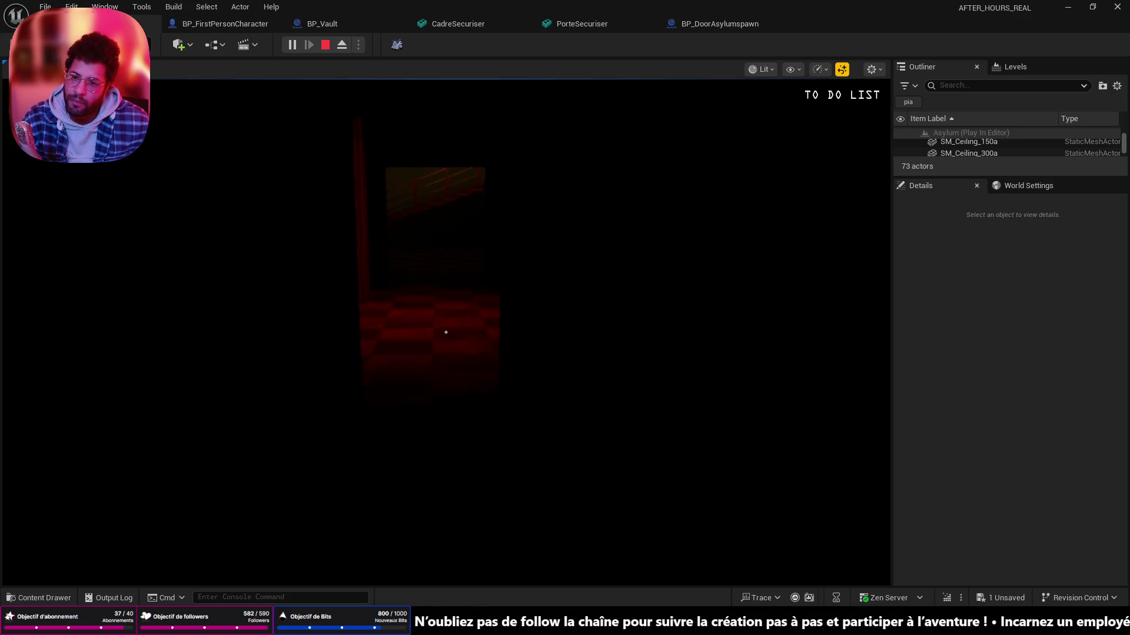
key("w")
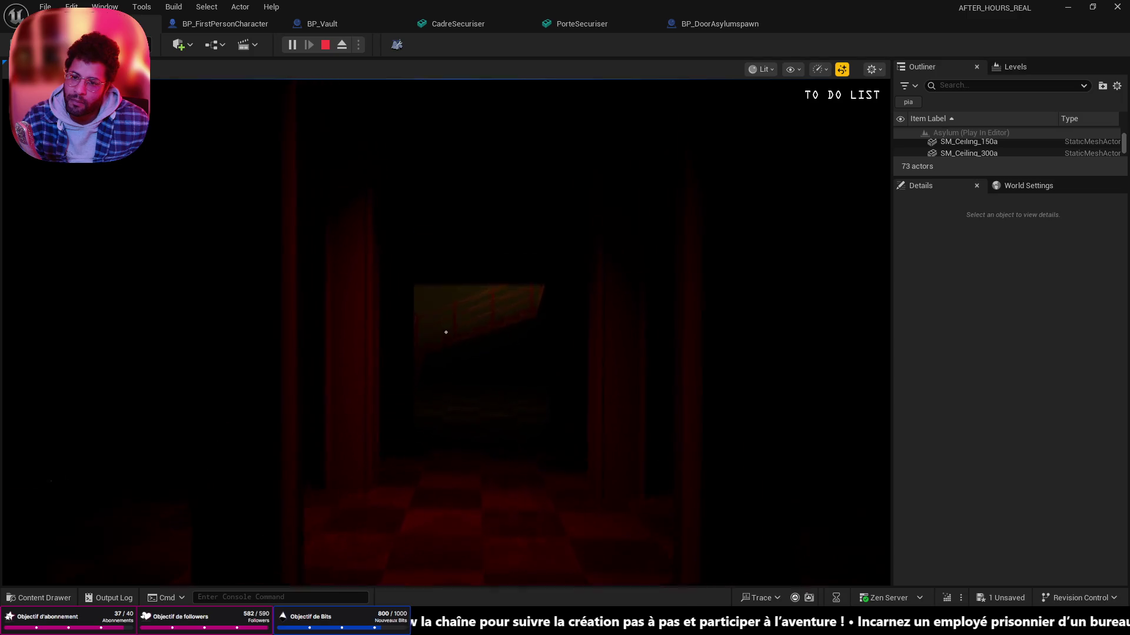
key("w")
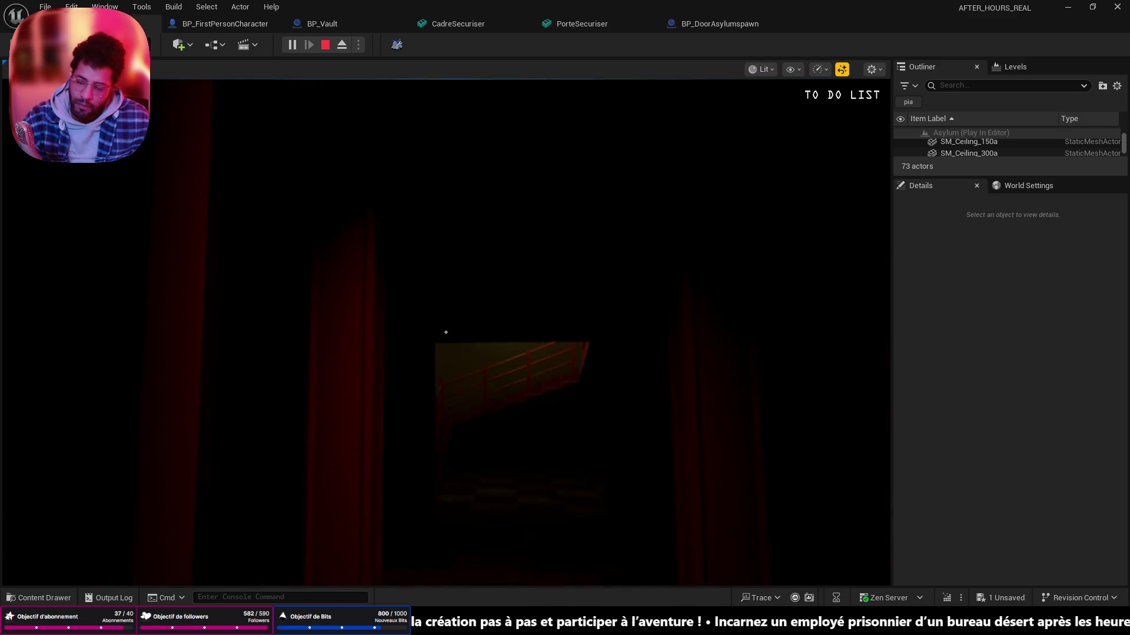
key("Escape")
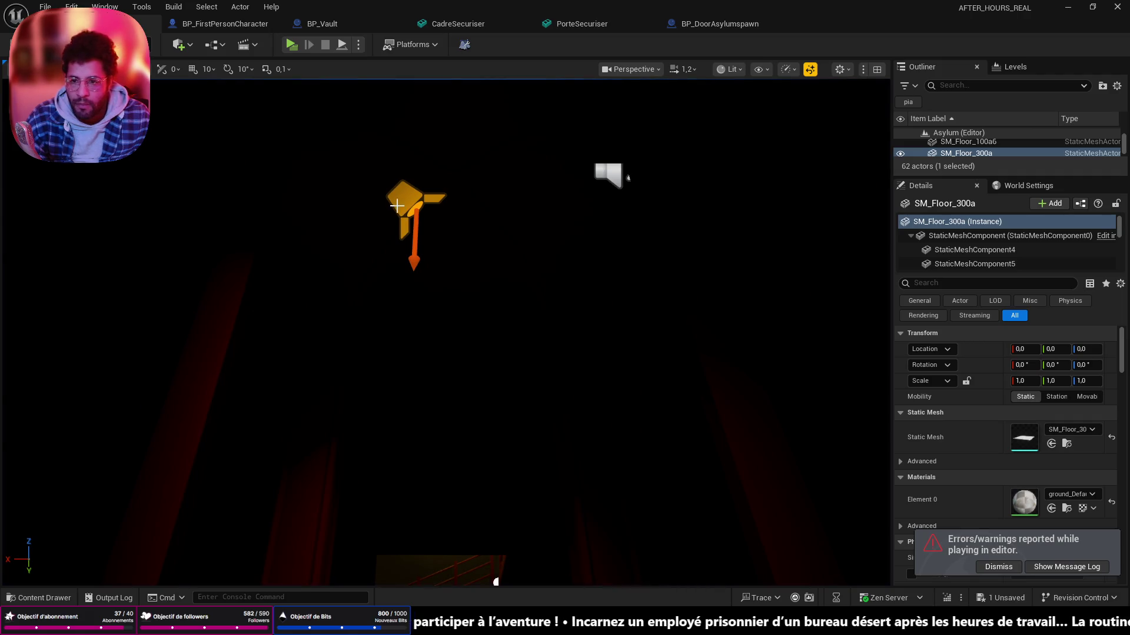
- Raise SpotLight2 and widen its outer cone angle from 44 to 80
left_click(398, 208)
scroll(491, 269, "up", 2)
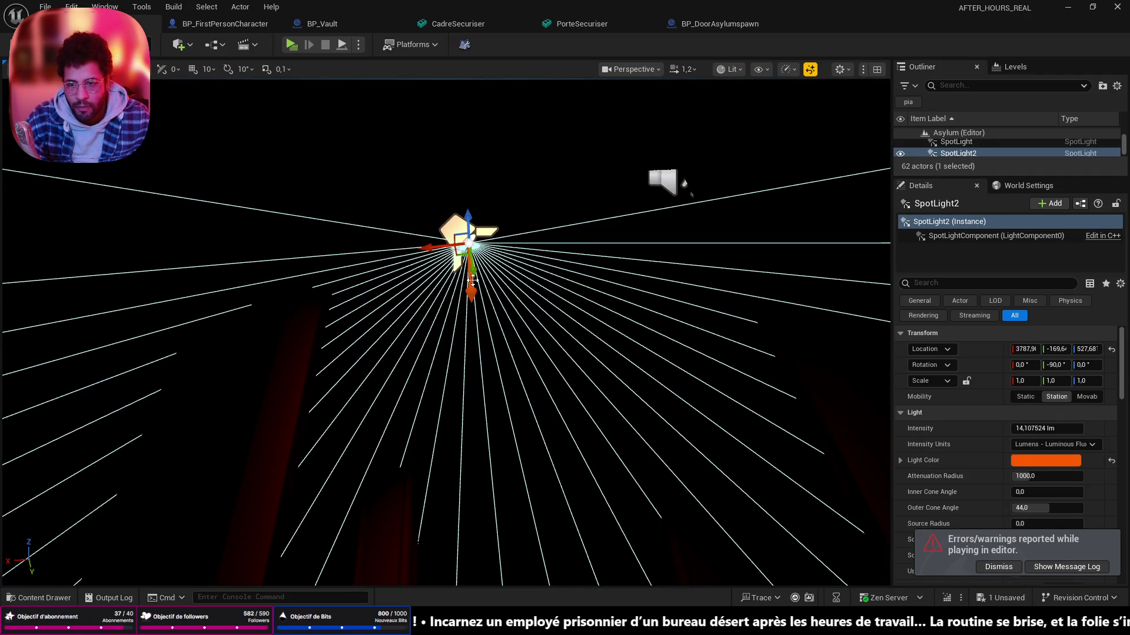
mouse_move(467, 218)
left_mouse_down()
mouse_move(498, 170)
mouse_move(537, 226)
left_mouse_up()
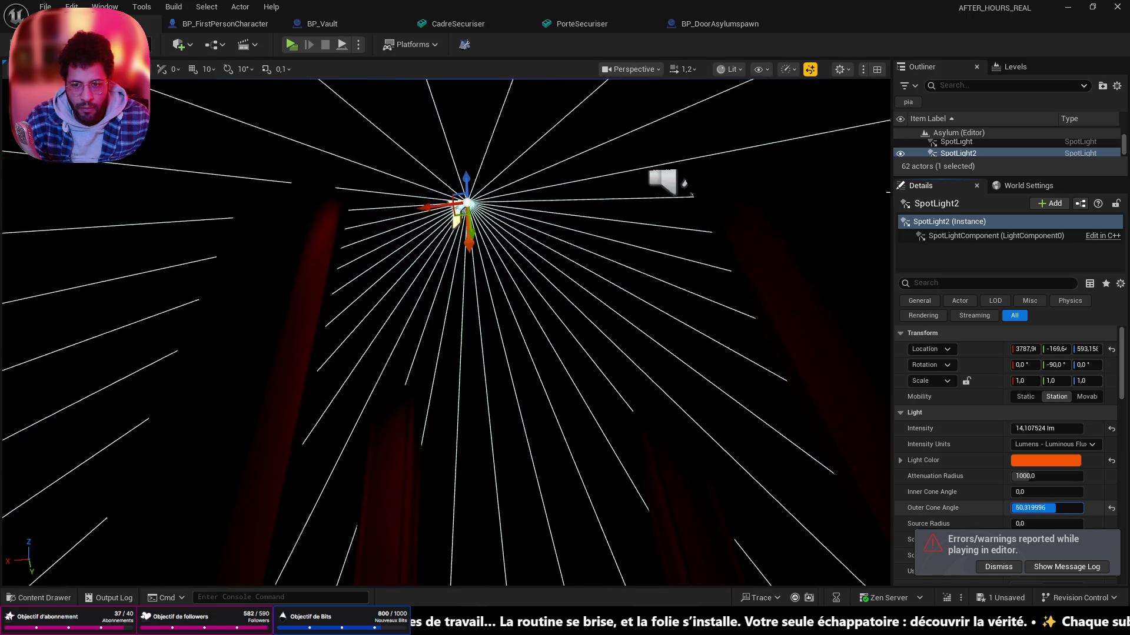
left_click_drag(1037, 508, 1113, 508)
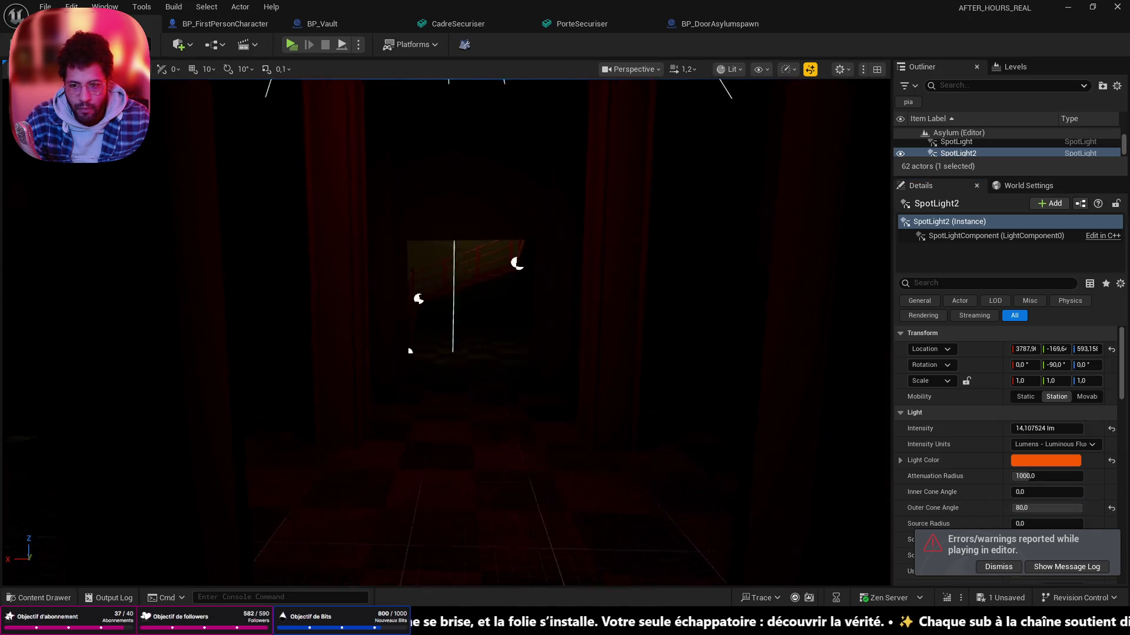
- Select the floor beneath the Arche2 arch and start a new playtest with Alt+P
left_click(605, 531)
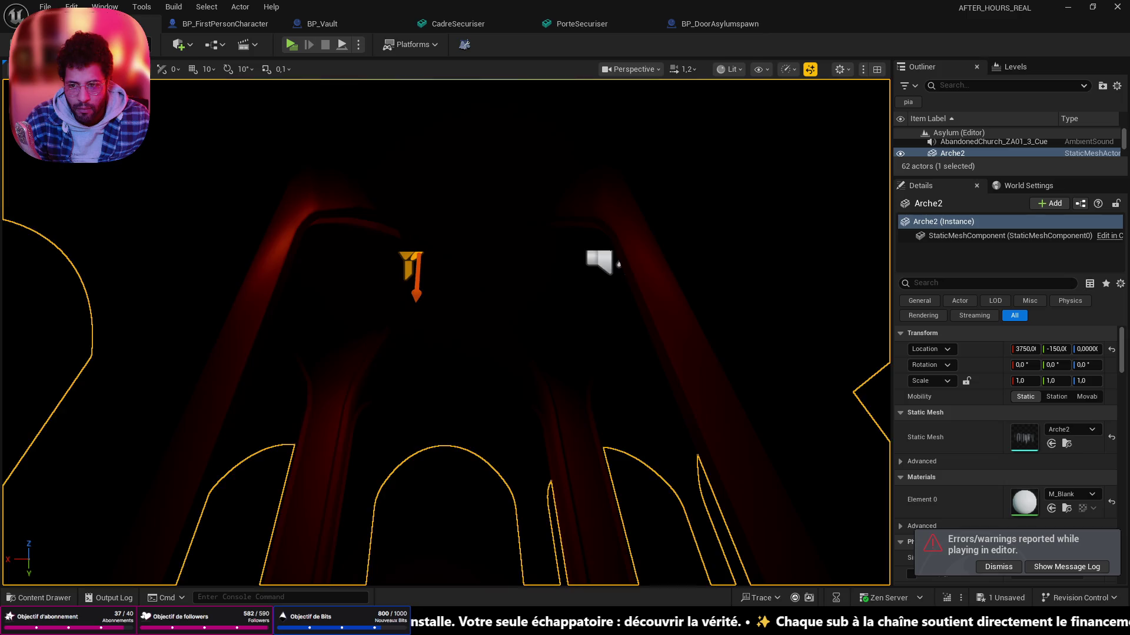
right_click(500, 94)
key("Escape")
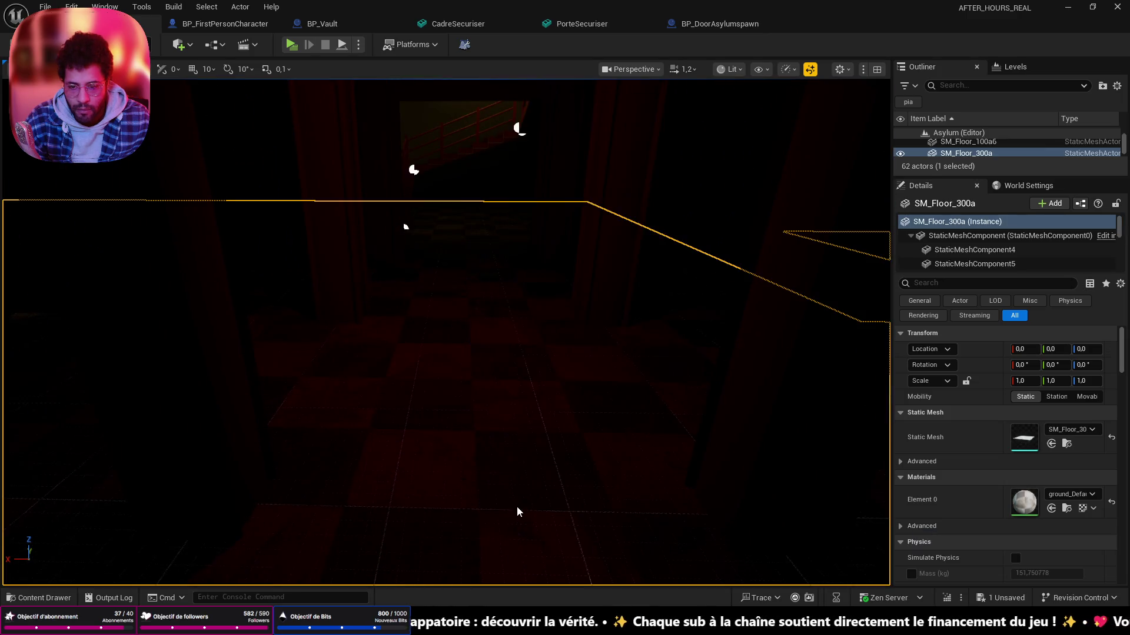
key("alt+p")
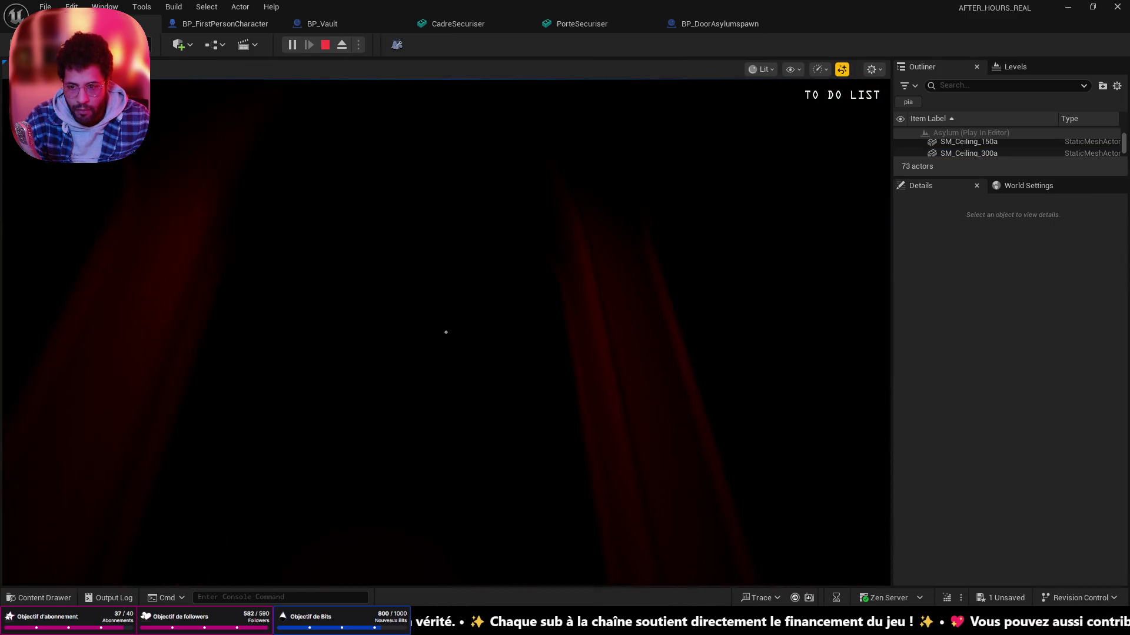
- Walk from the red curtains into the lit corridor and down past the doors
key("w")
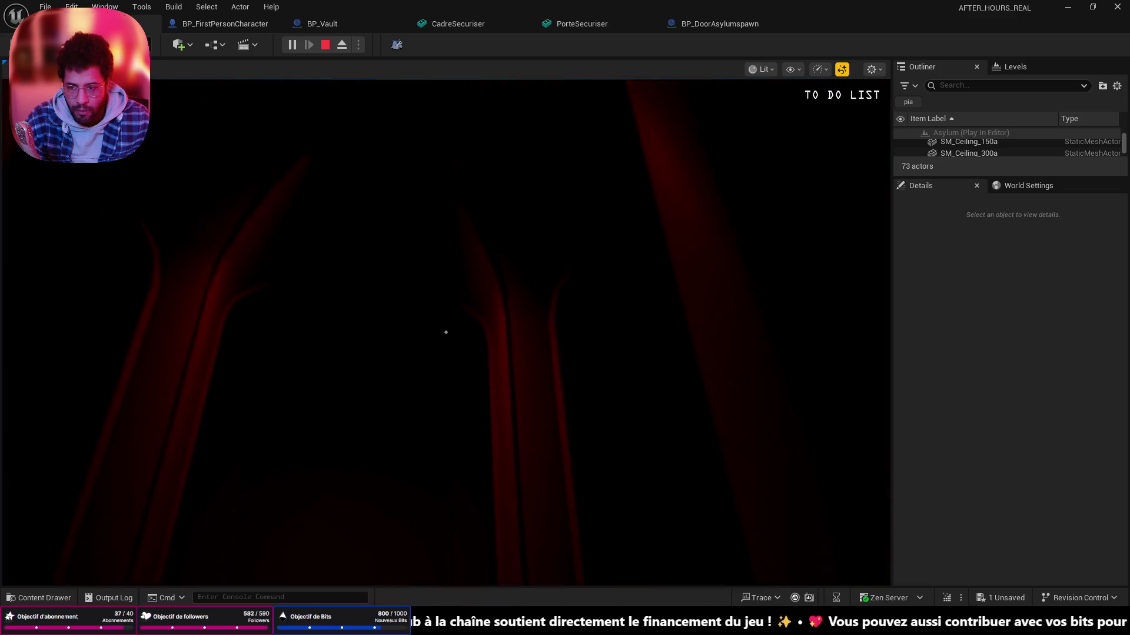
key("w")
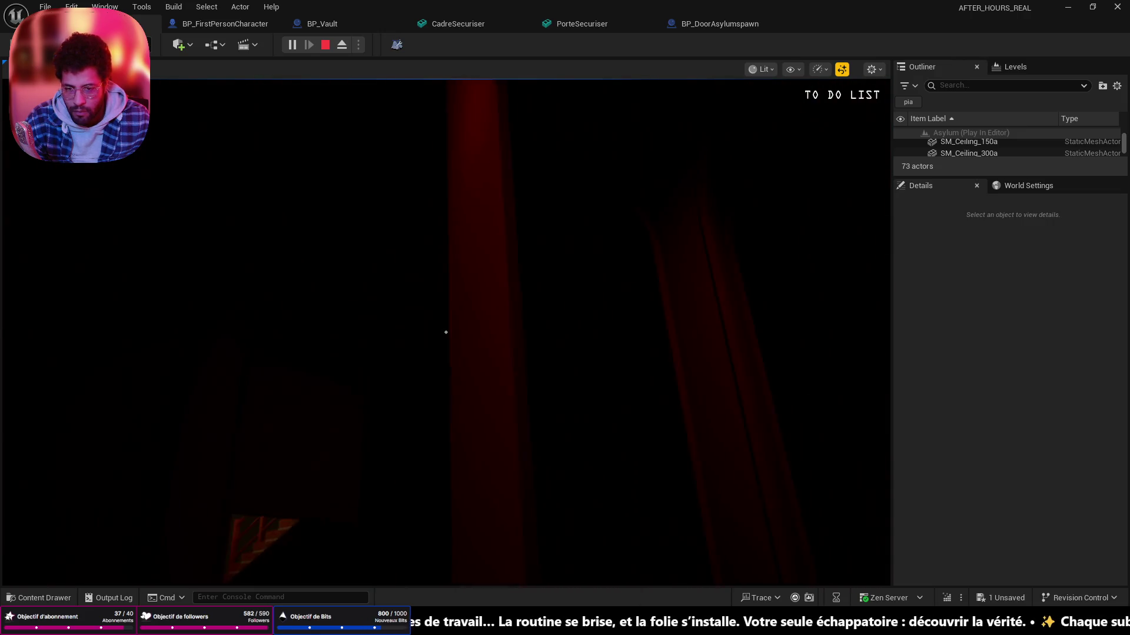
key("w")
key("w")
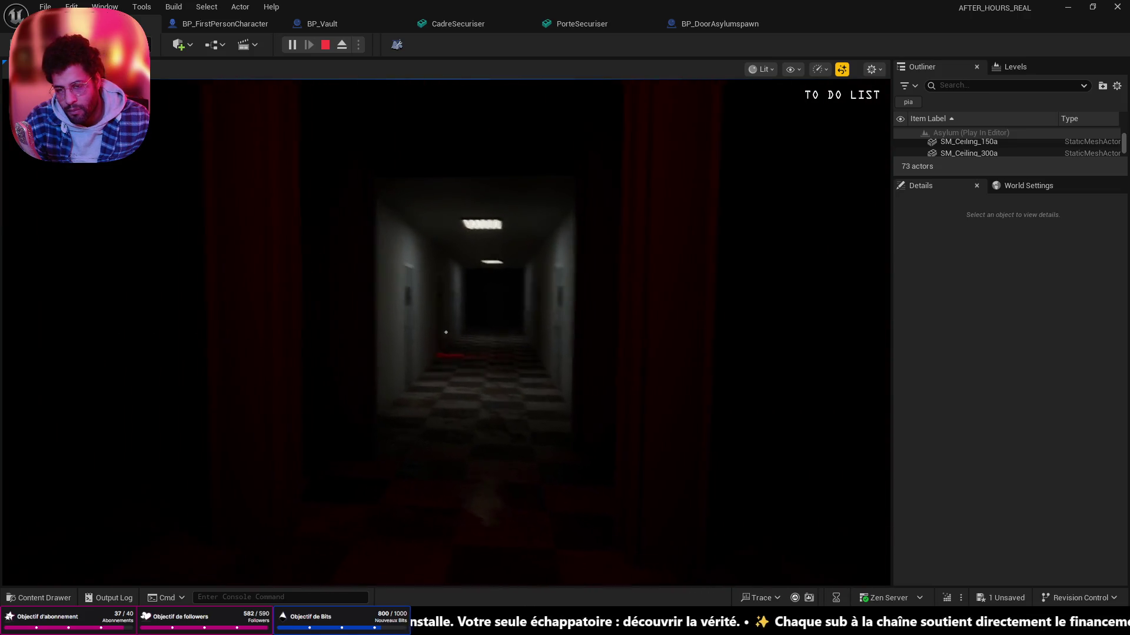
key("w")
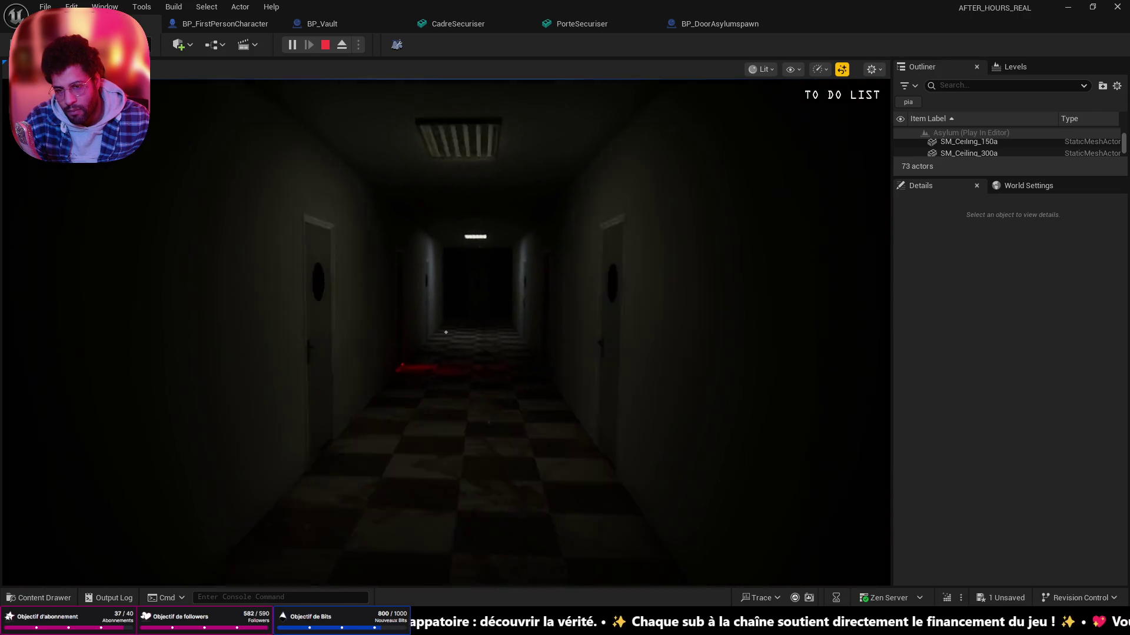
key("w")
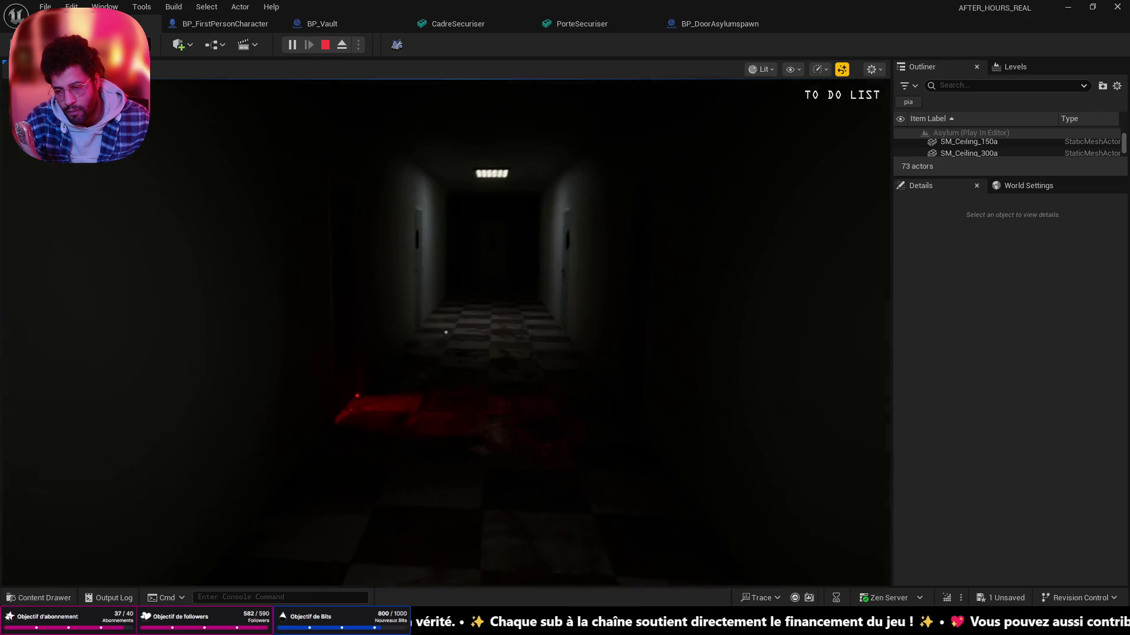
key("w")
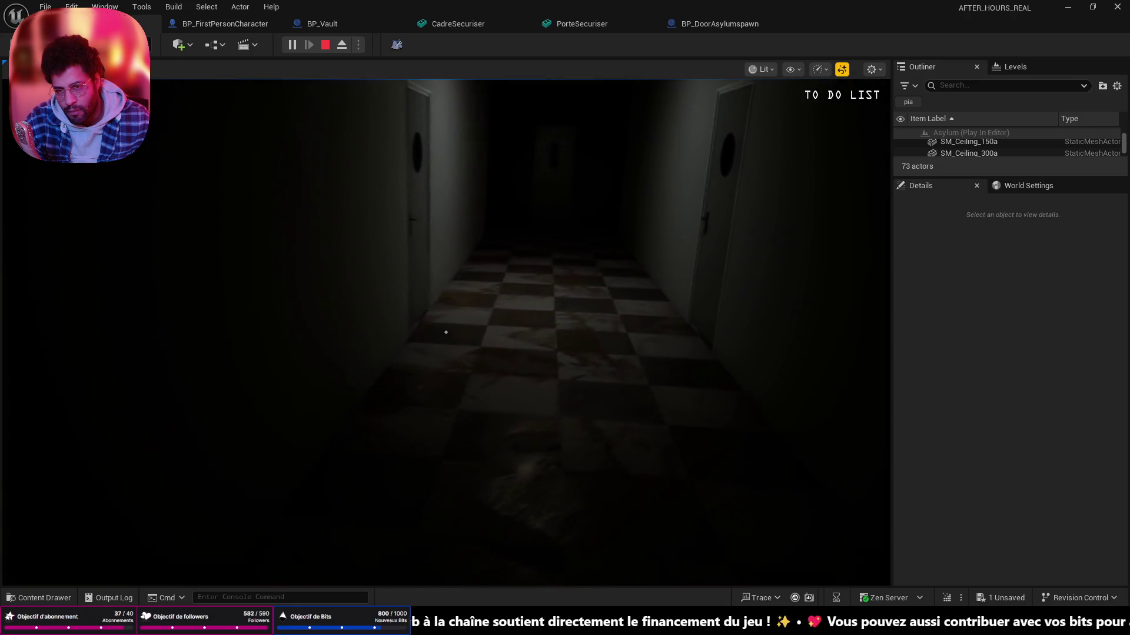
- Reach the lit far door, step into the padded cell and back out, then stop the playtest
key("w")
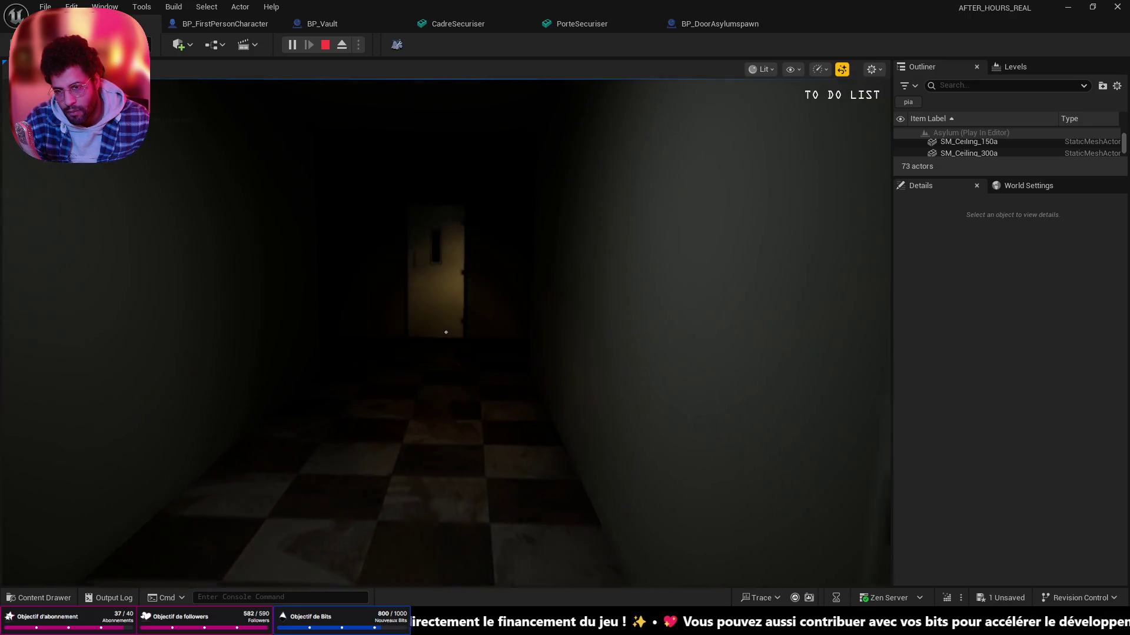
key("w")
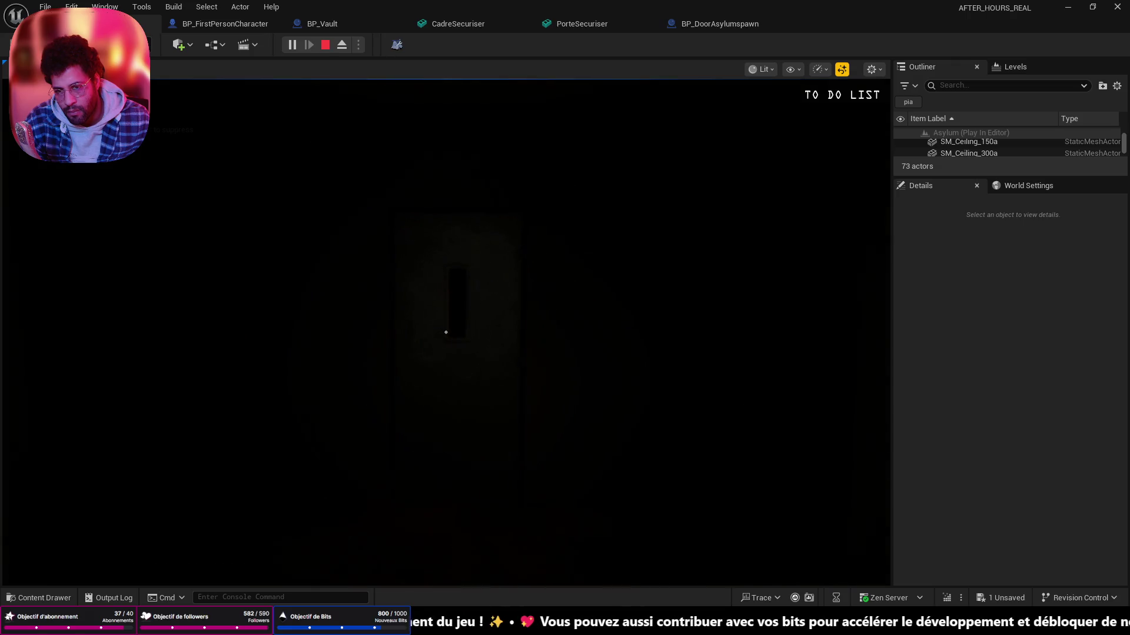
key("w")
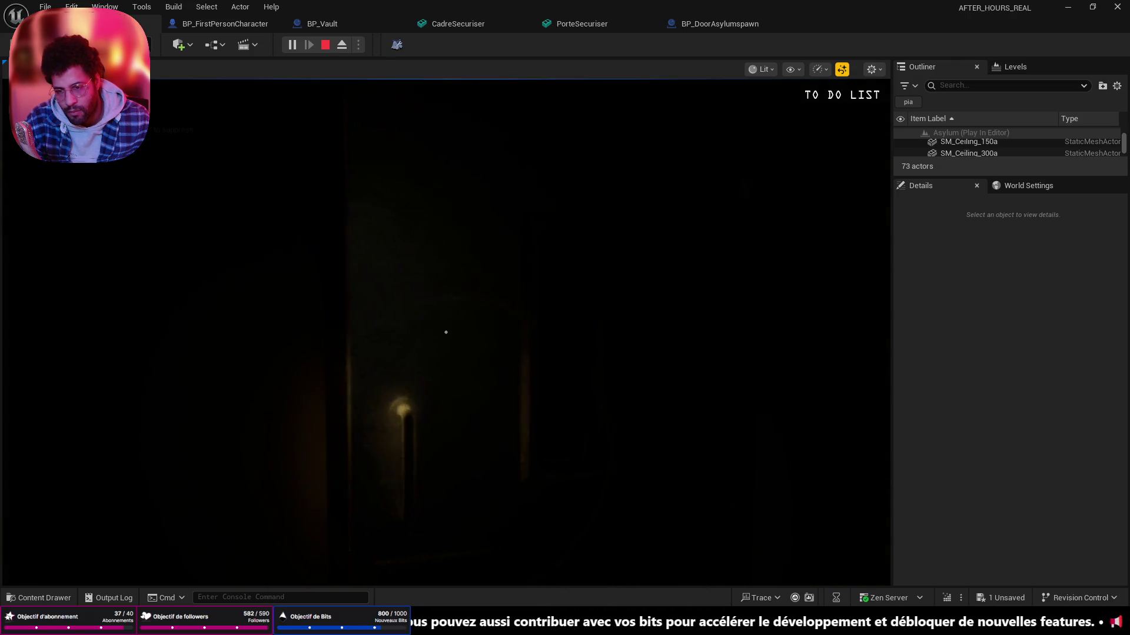
key("w")
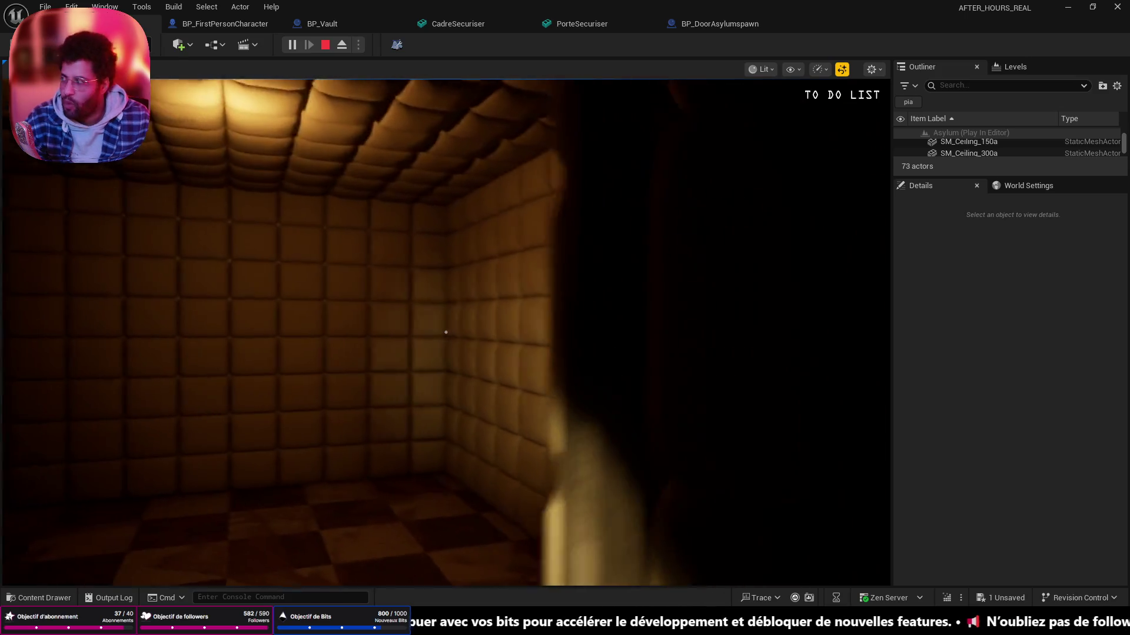
key("w")
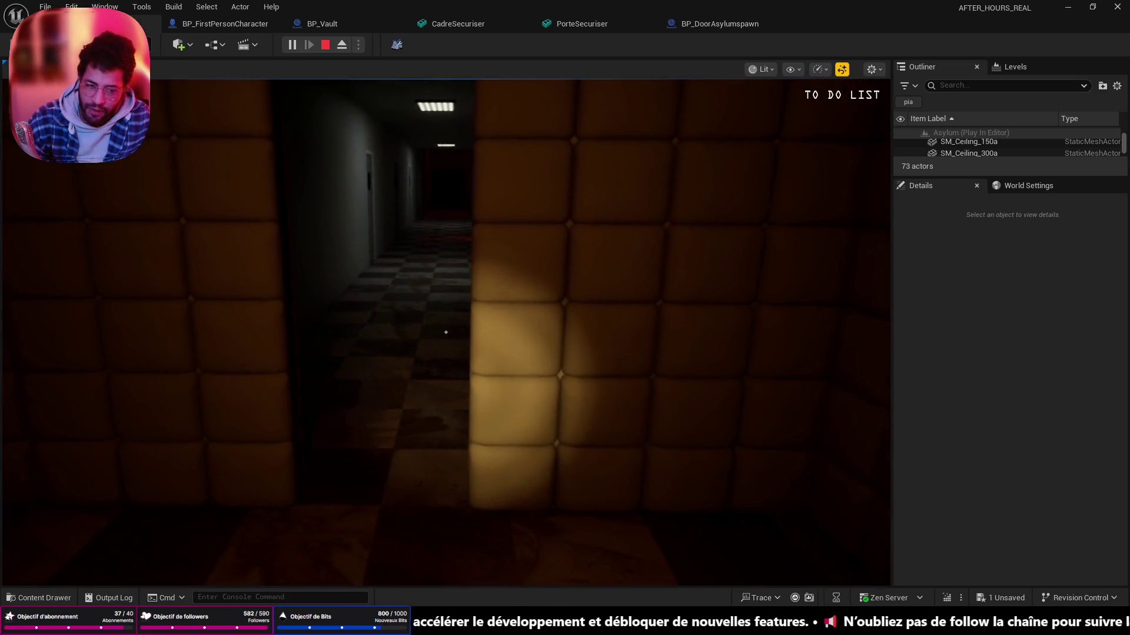
key("Escape")
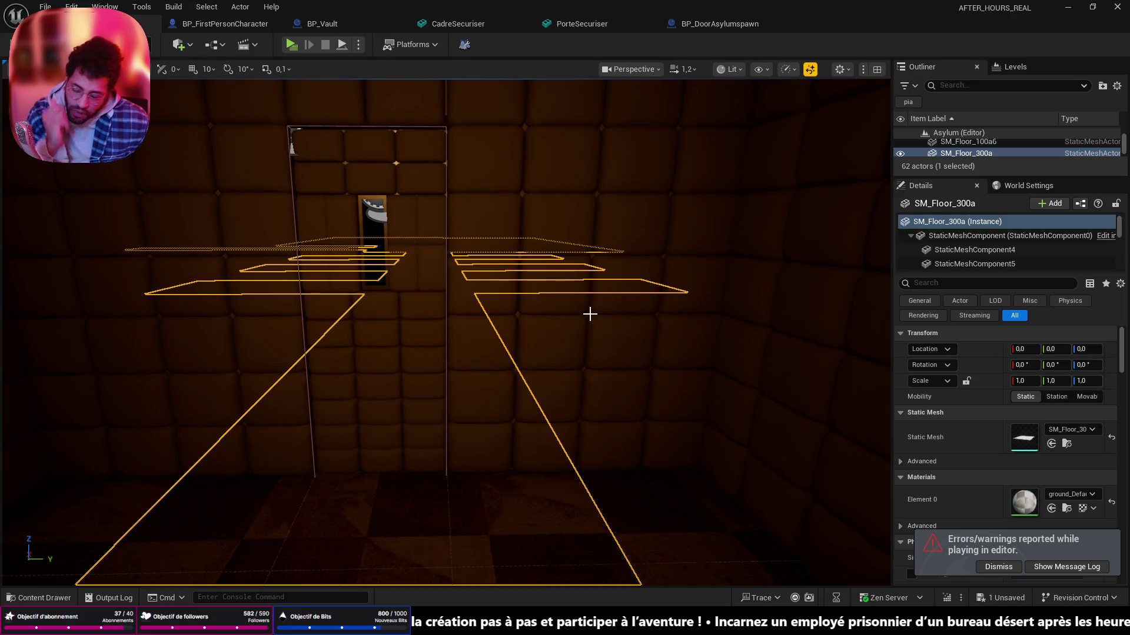
- Fly the editor view from the padded cell into the lit corridor and bring up the PureRef asylum door board
key("w")
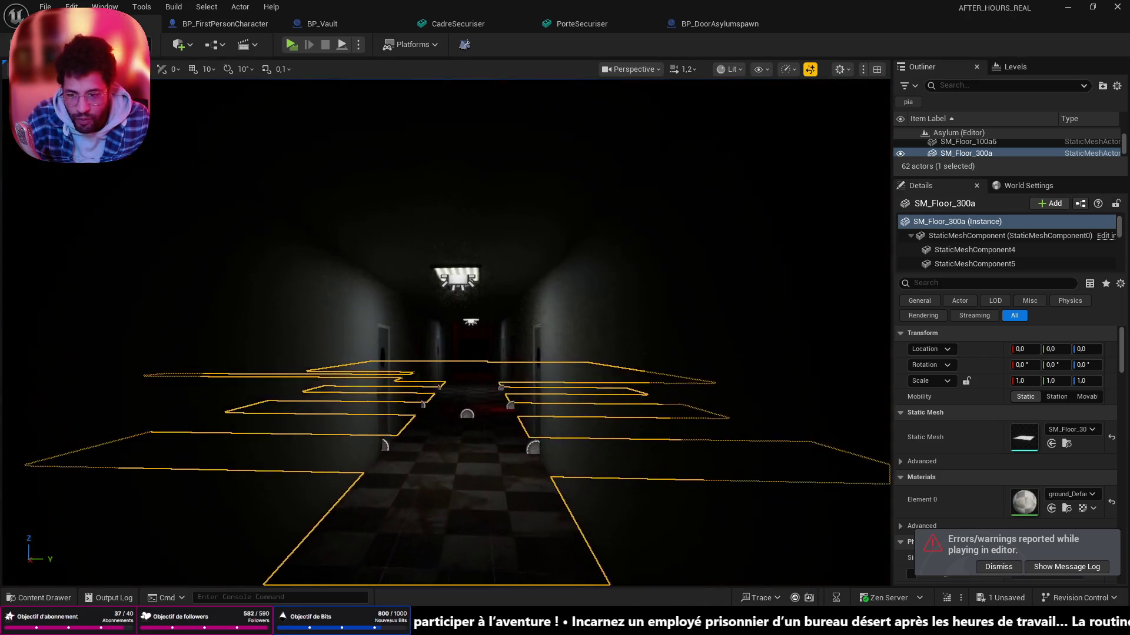
key("w")
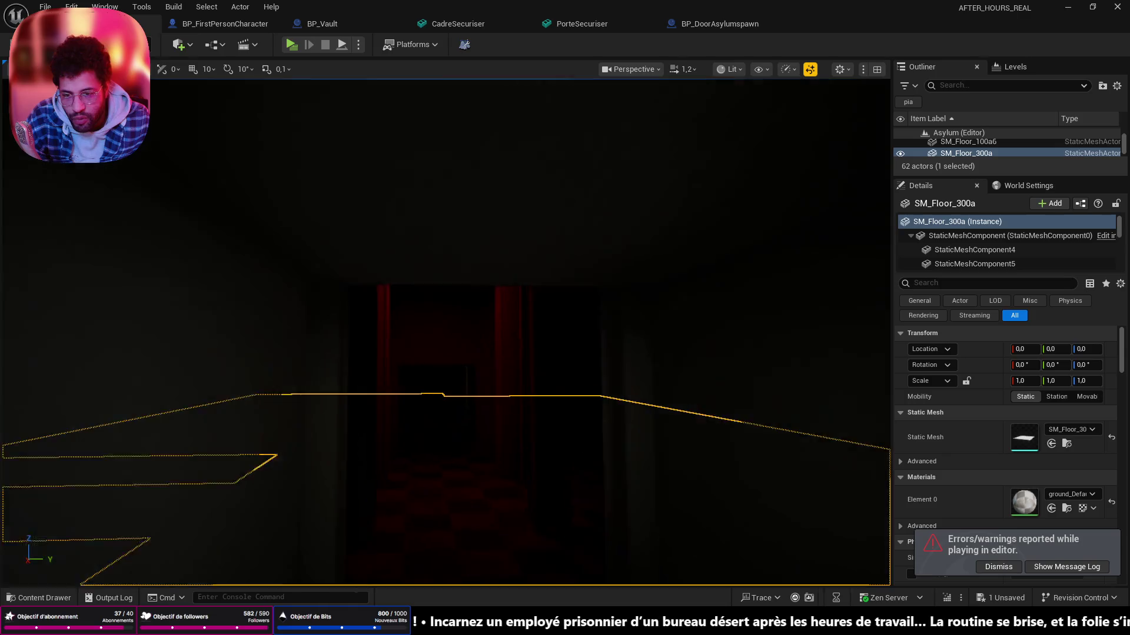
key("w")
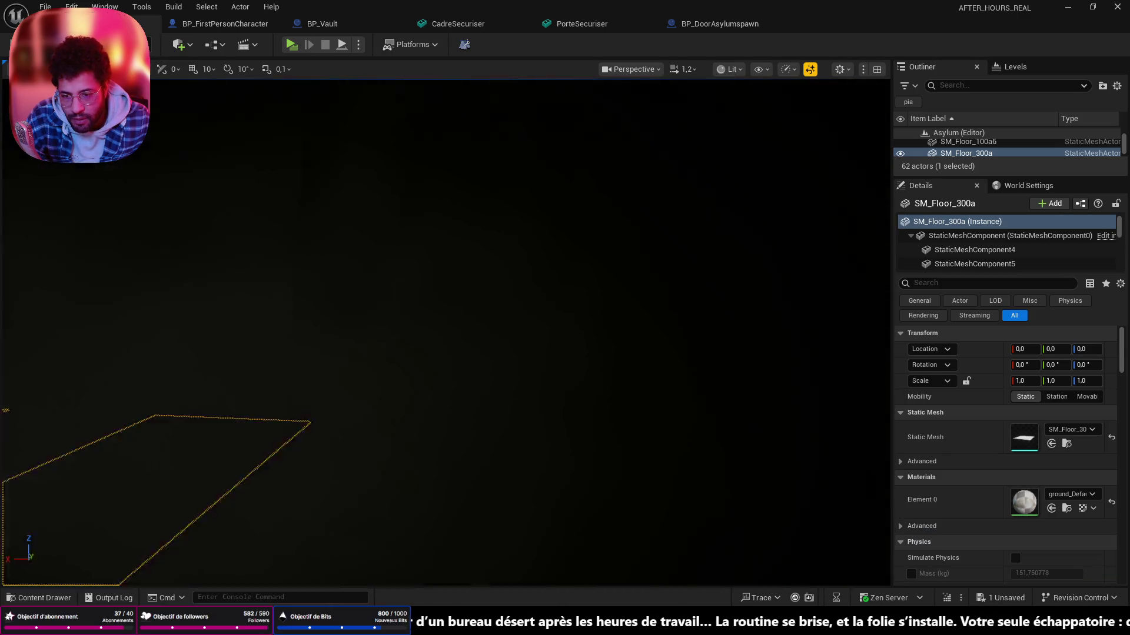
left_click_drag(441, 353, 614, 348)
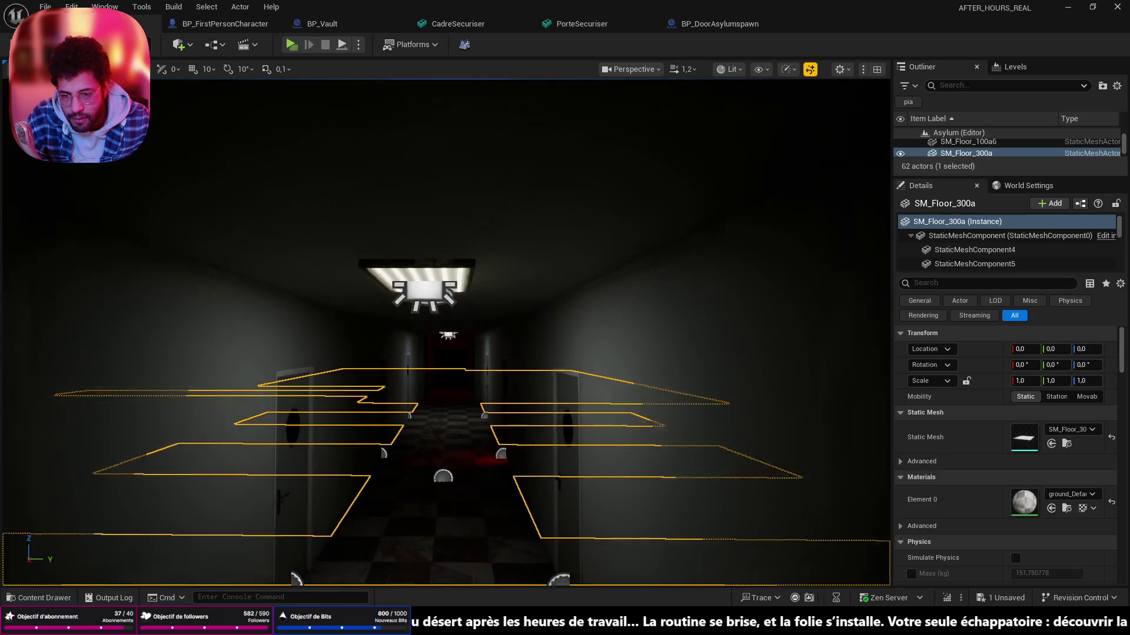
key("w")
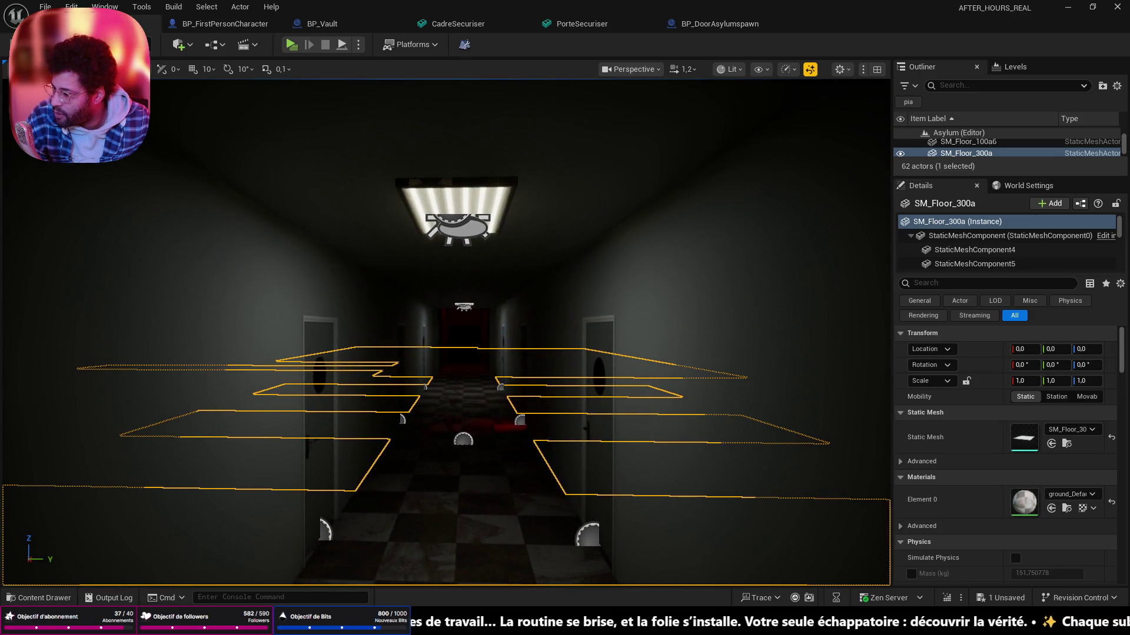
key("alt+Tab")
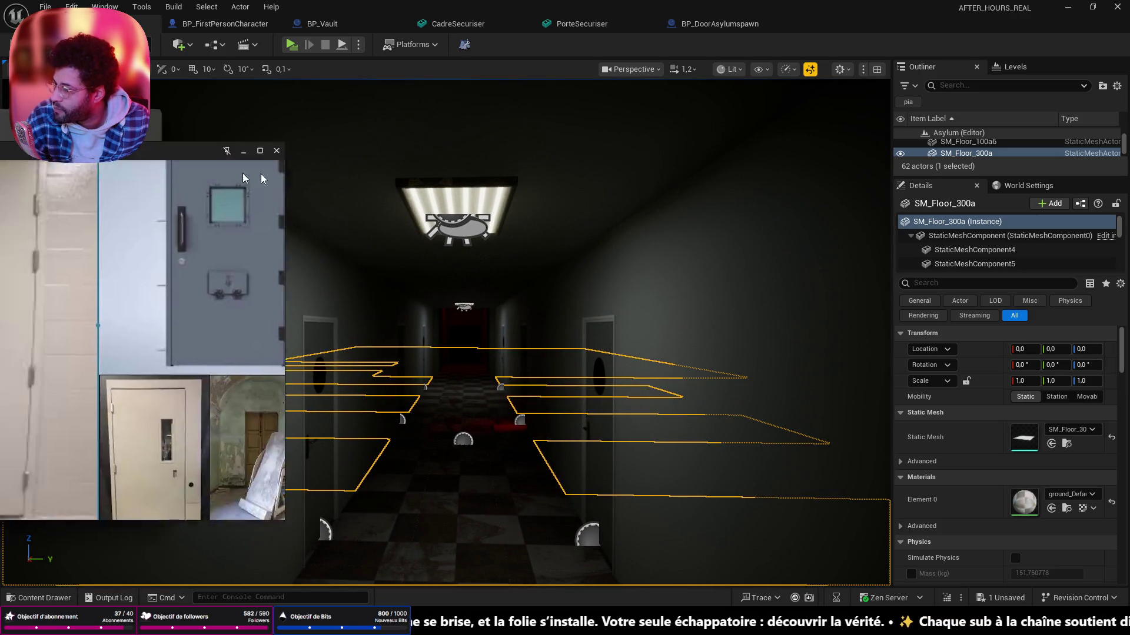
left_click_drag(141, 115, 530, 165)
scroll(562, 270, "down", 3)
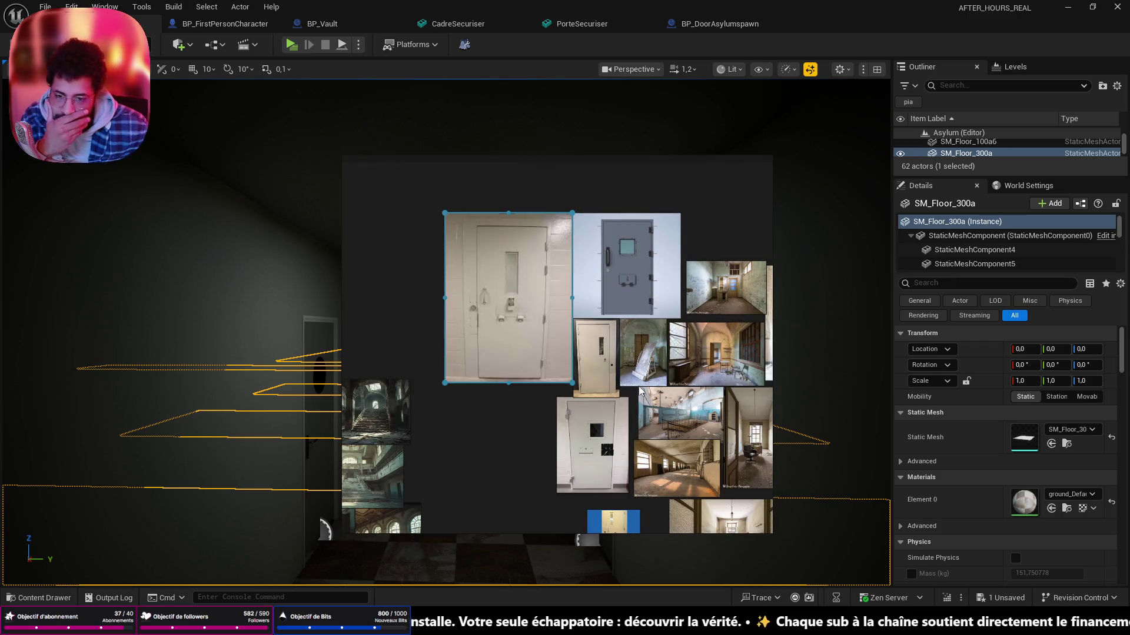
scroll(627, 367, "down", 2)
scroll(633, 424, "up", 3)
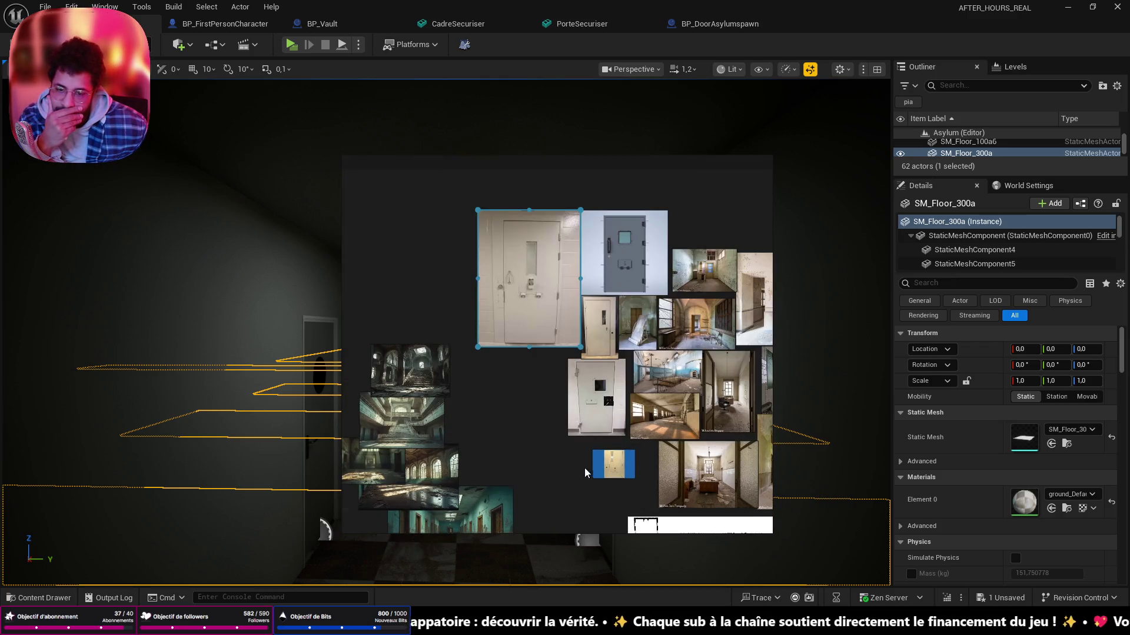
scroll(618, 398, "up", 3)
scroll(633, 266, "down", 3)
left_click_drag(503, 427, 521, 530)
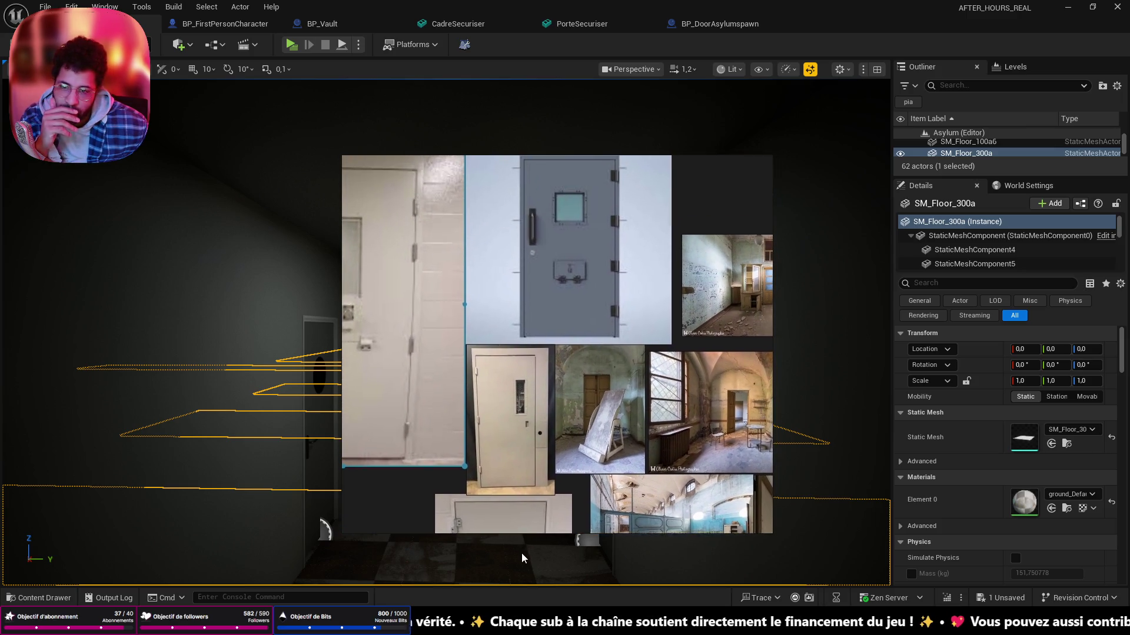
scroll(572, 288, "up", 4)
scroll(573, 255, "up", 2)
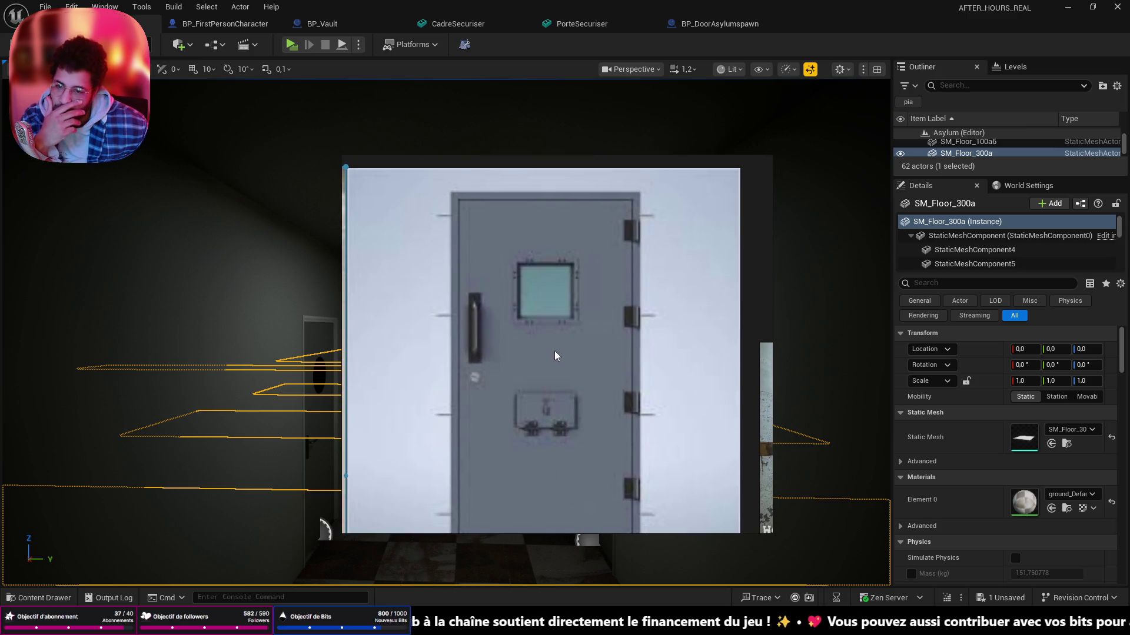
scroll(551, 345, "down", 4)
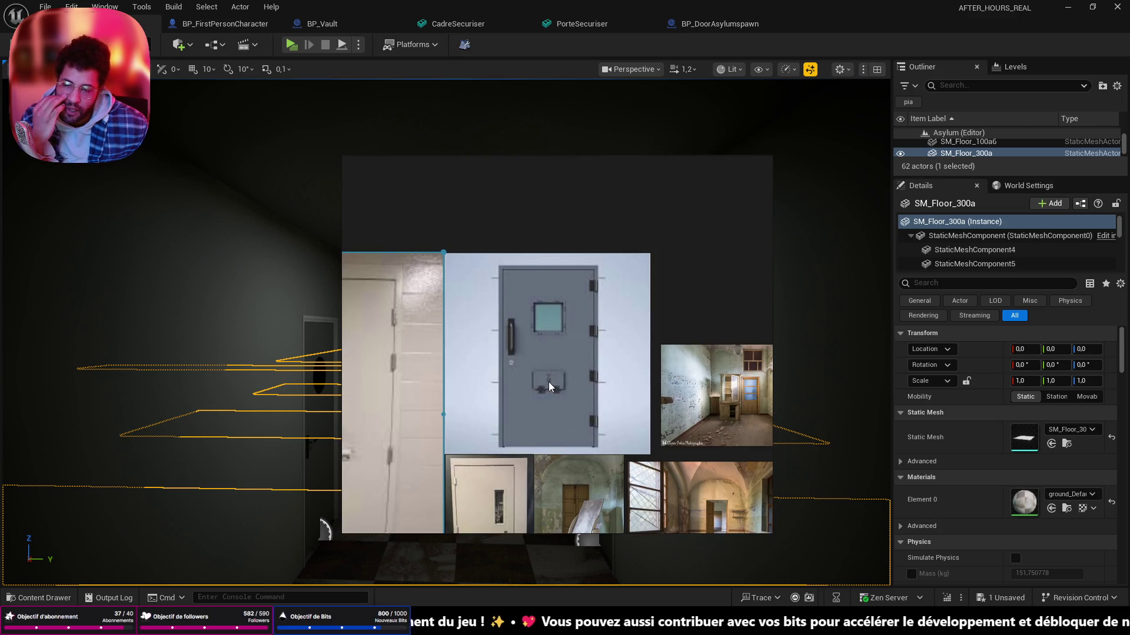
left_click_drag(555, 358, 642, 326)
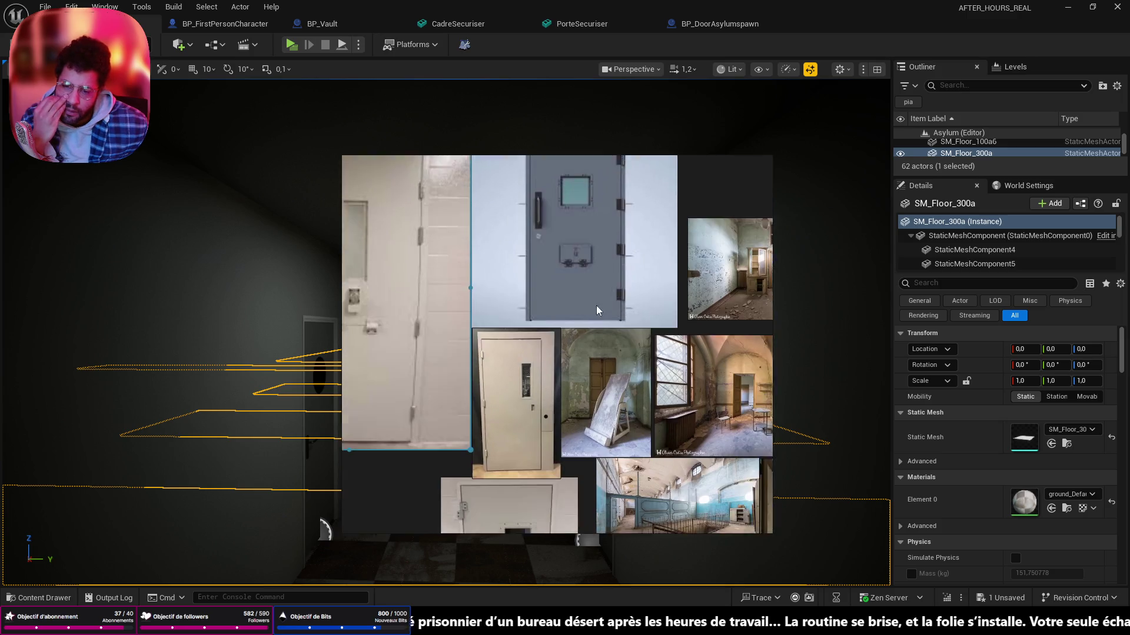
scroll(641, 337, "down", 2)
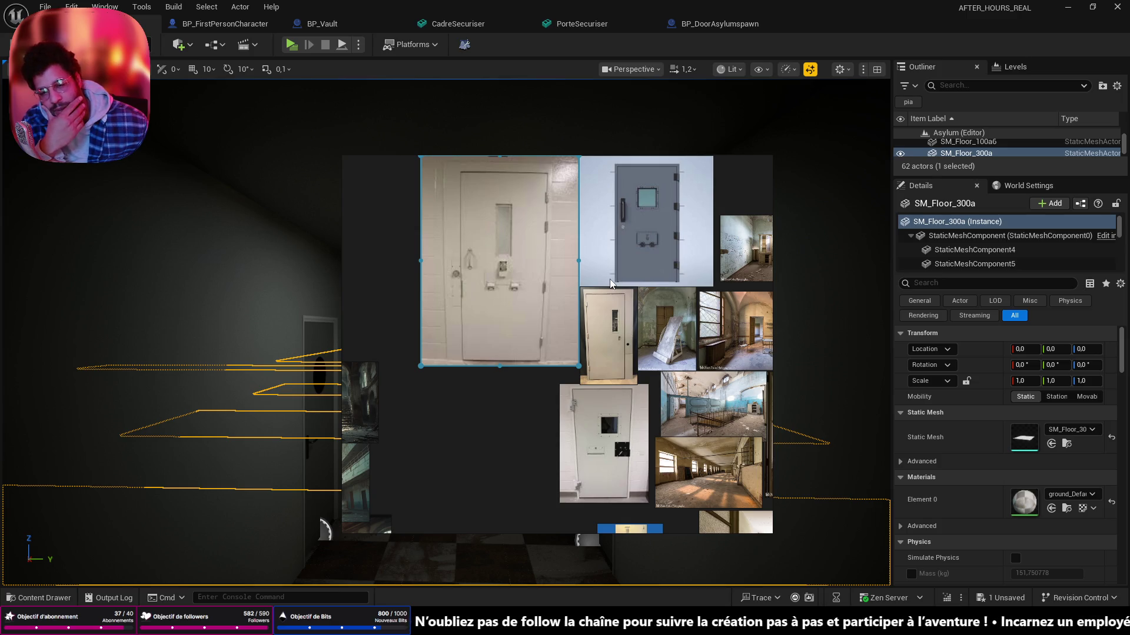
scroll(610, 279, "down", 3)
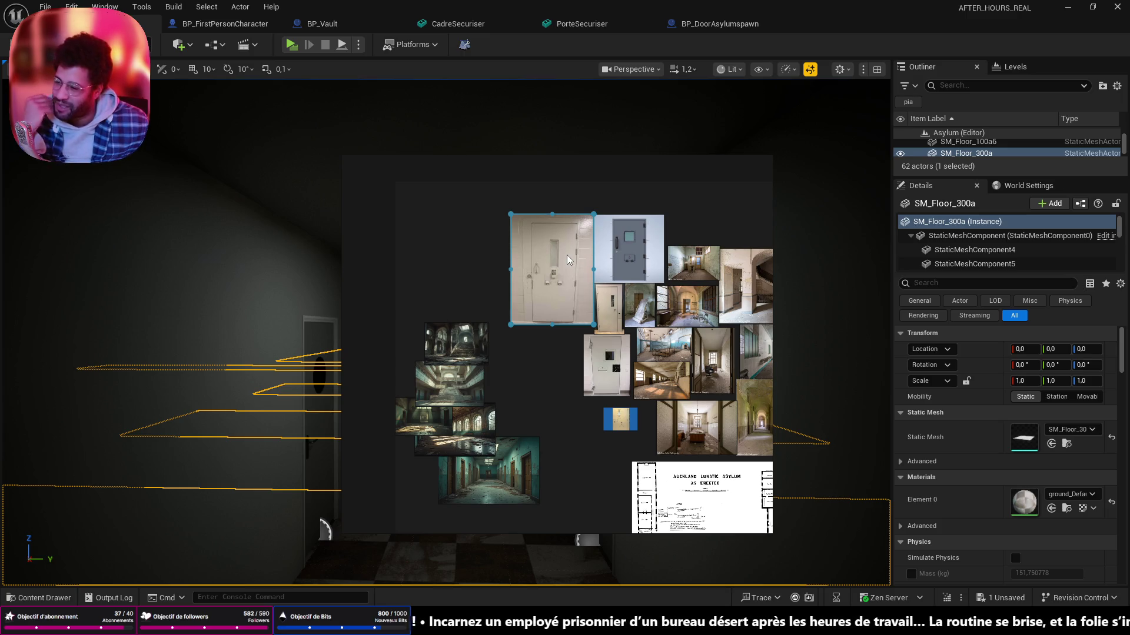
scroll(566, 256, "down", 4)
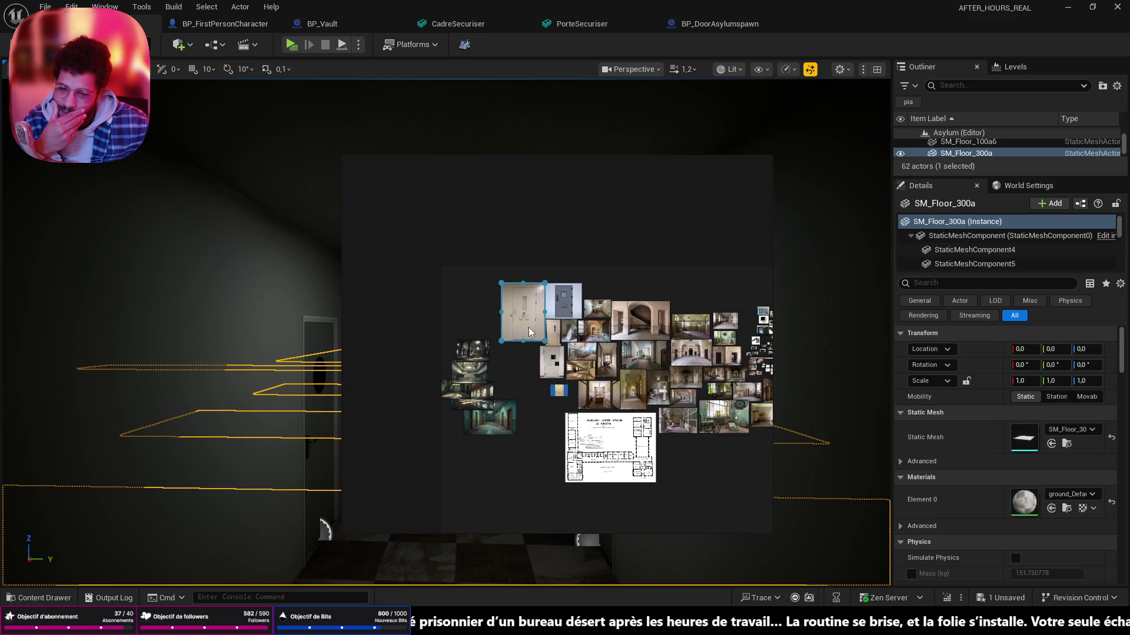
scroll(529, 330, "up", 5)
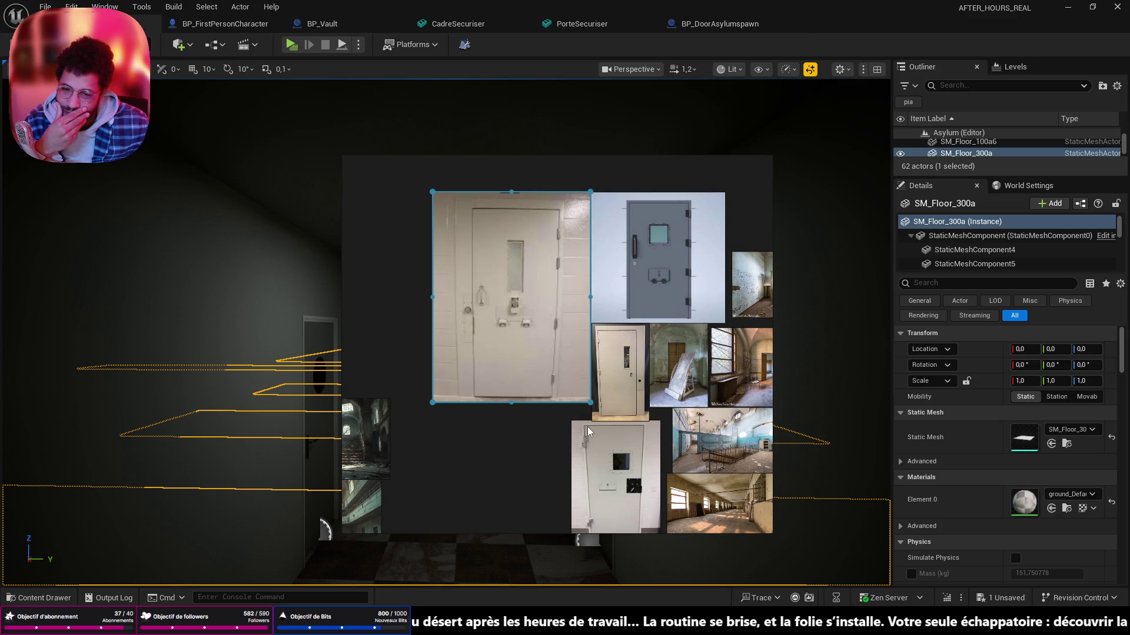
scroll(587, 397, "down", 3)
scroll(547, 309, "up", 3)
scroll(579, 331, "up", 3)
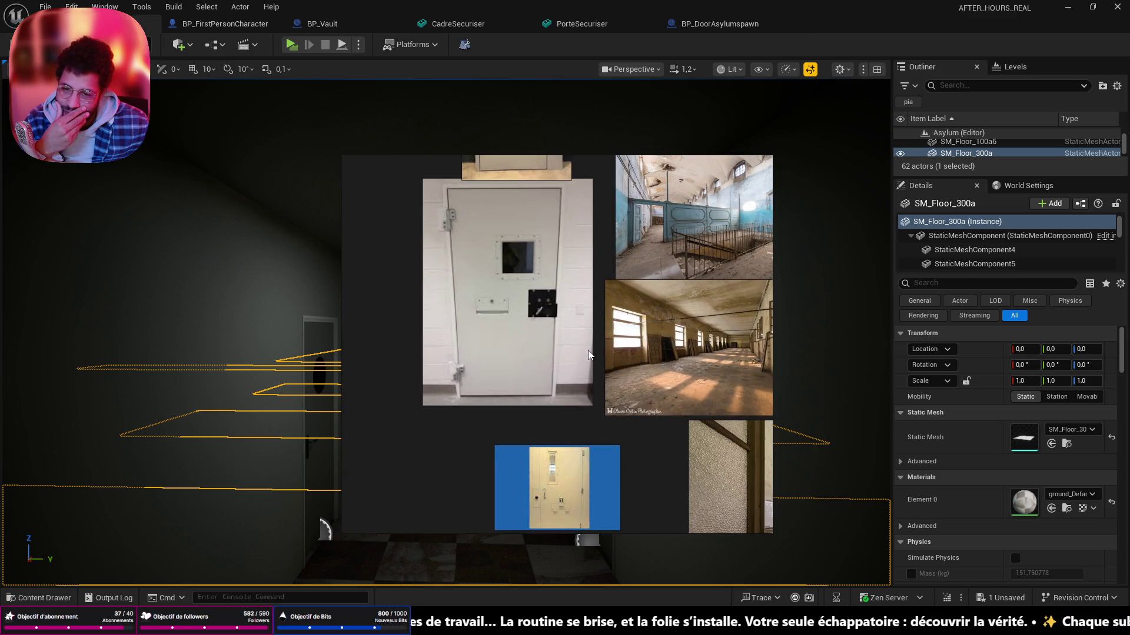
scroll(588, 355, "down", 3)
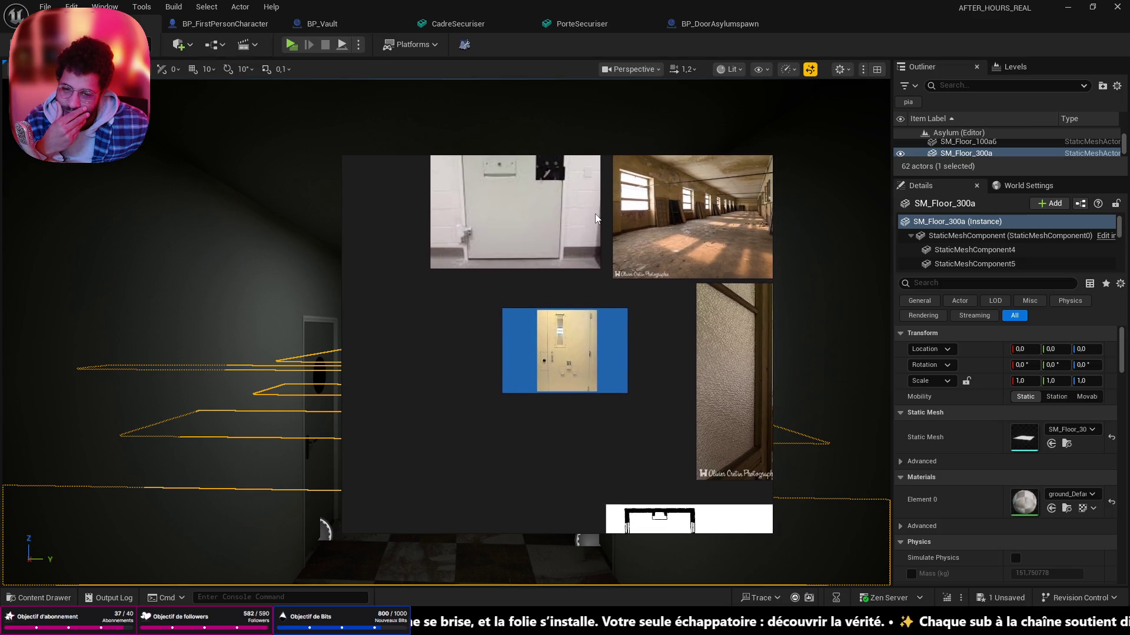
scroll(608, 403, "up", 4)
scroll(607, 402, "down", 2)
scroll(582, 456, "up", 4)
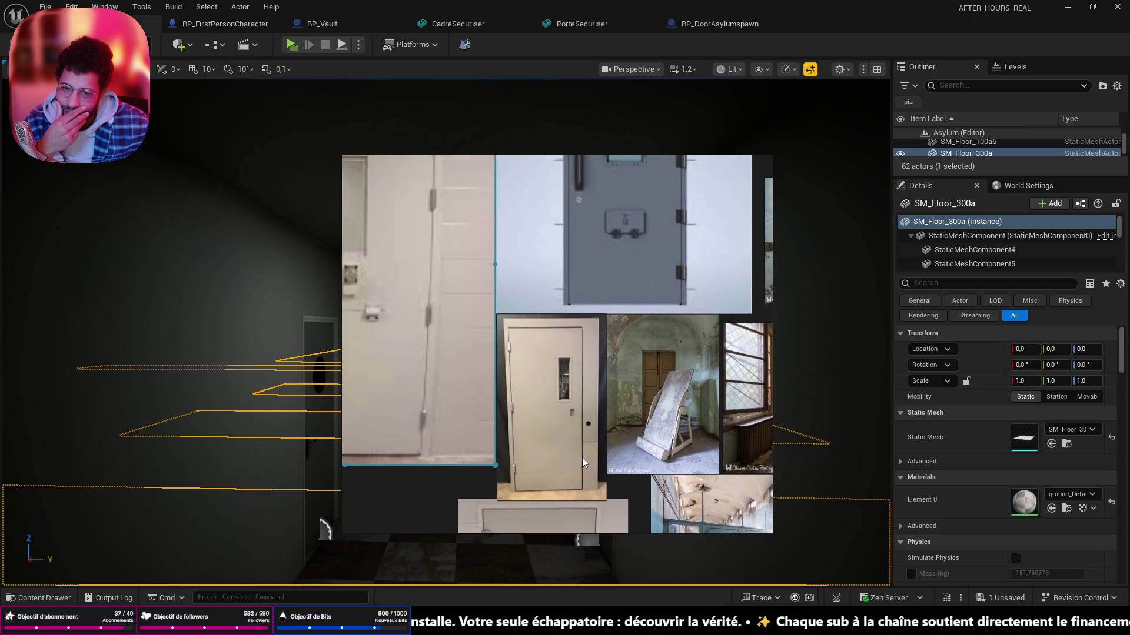
scroll(578, 530, "up", 2)
scroll(577, 555, "up", 2)
scroll(657, 318, "down", 2)
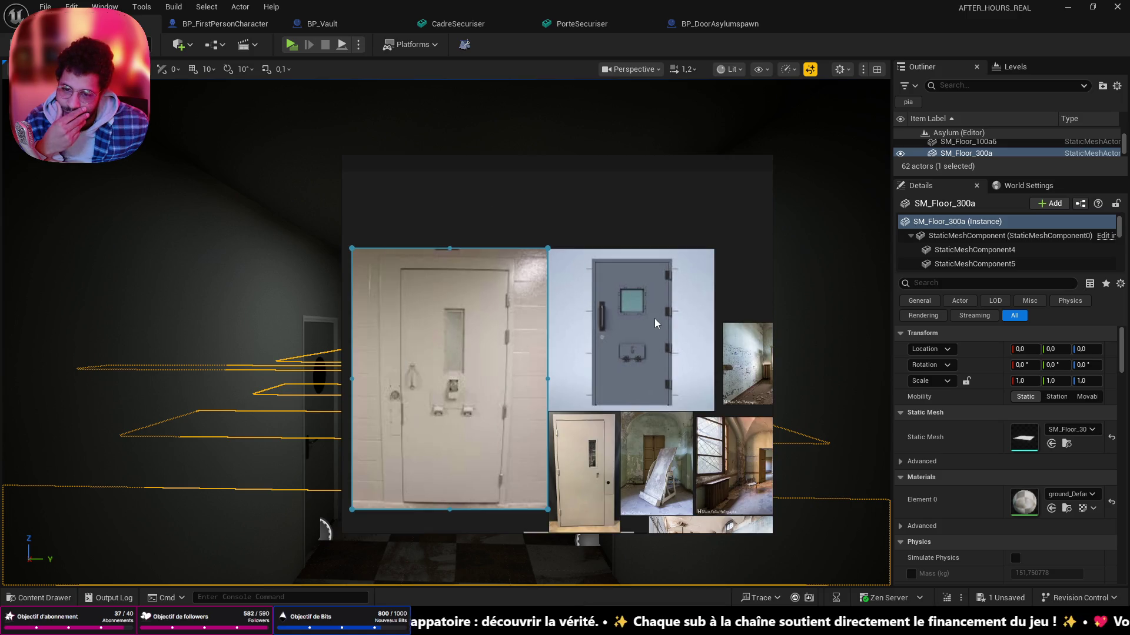
scroll(655, 319, "down", 3)
scroll(508, 356, "up", 3)
scroll(508, 355, "down", 3)
scroll(508, 356, "down", 2)
scroll(506, 309, "down", 3)
scroll(525, 375, "down", 2)
left_click_drag(525, 375, 560, 325)
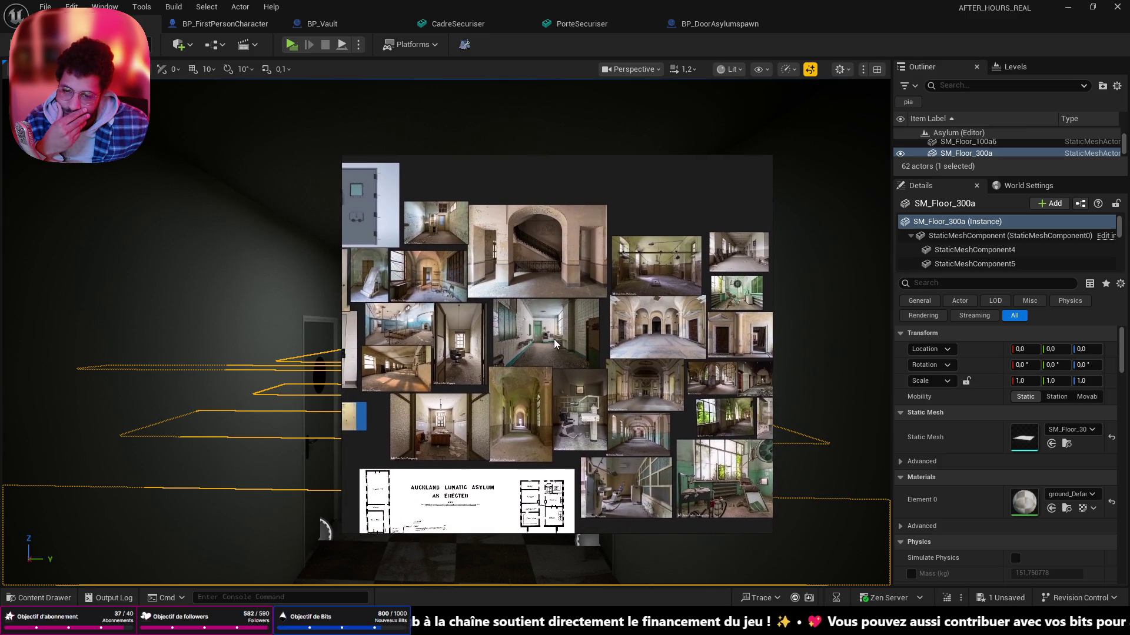
scroll(561, 325, "up", 2)
left_click_drag(503, 246, 470, 240)
scroll(470, 240, "up", 4)
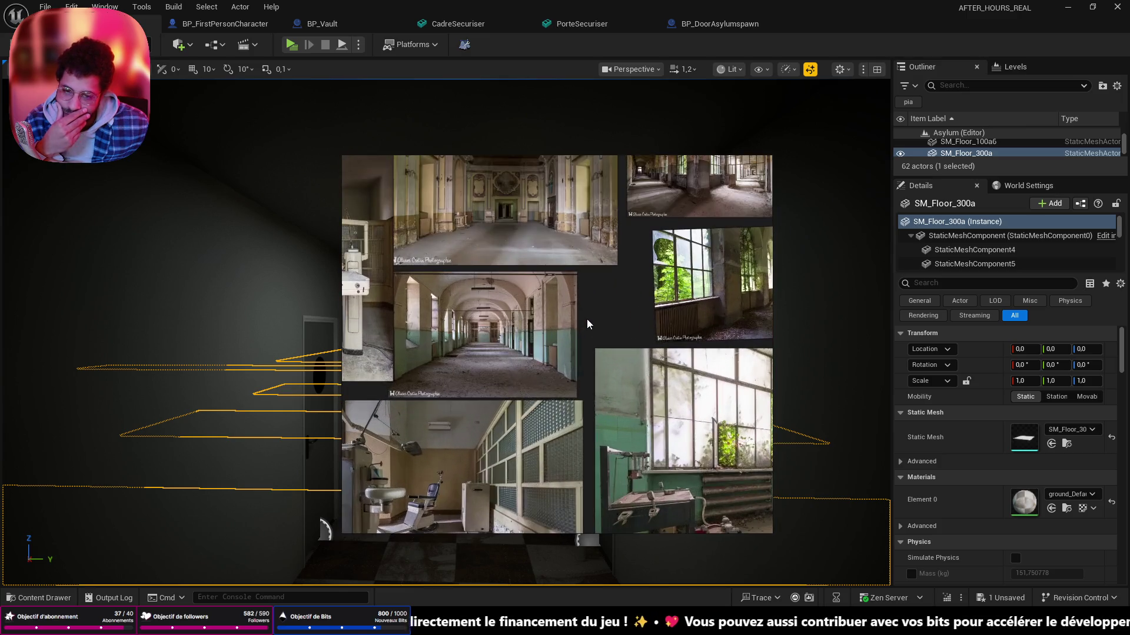
mouse_move(675, 444)
left_mouse_down()
mouse_move(413, 313)
mouse_move(354, 309)
left_mouse_up()
scroll(442, 336, "up", 1)
mouse_move(442, 336)
left_mouse_down()
mouse_move(470, 350)
mouse_move(573, 330)
left_mouse_up()
scroll(573, 329, "up", 1)
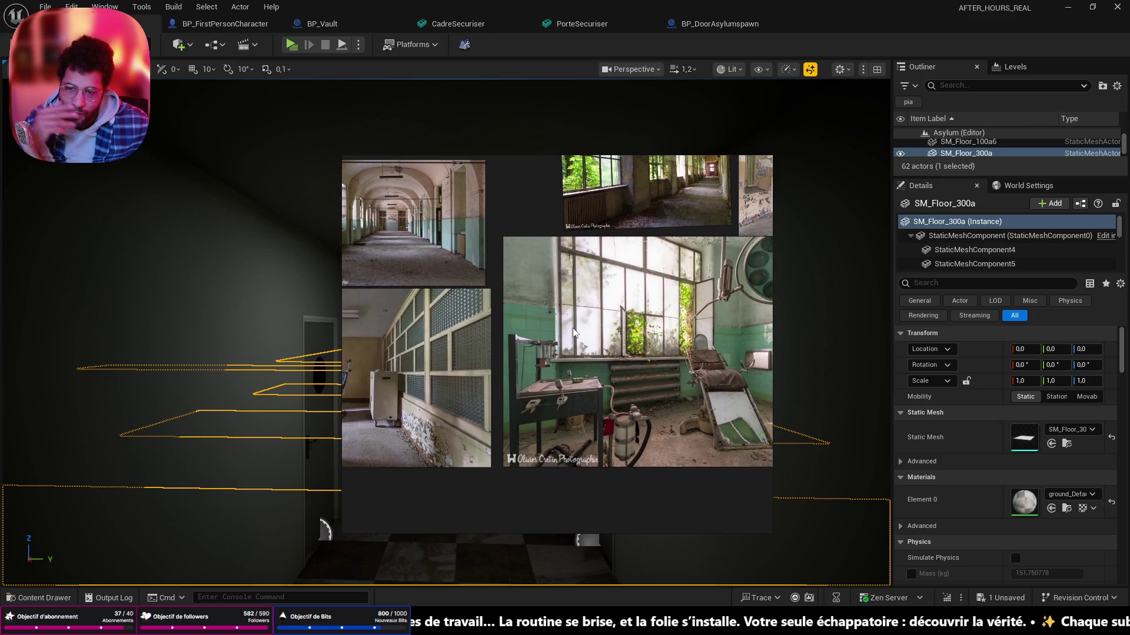
scroll(469, 219, "up", 3)
left_click_drag(470, 215, 684, 336)
scroll(684, 337, "down", 2)
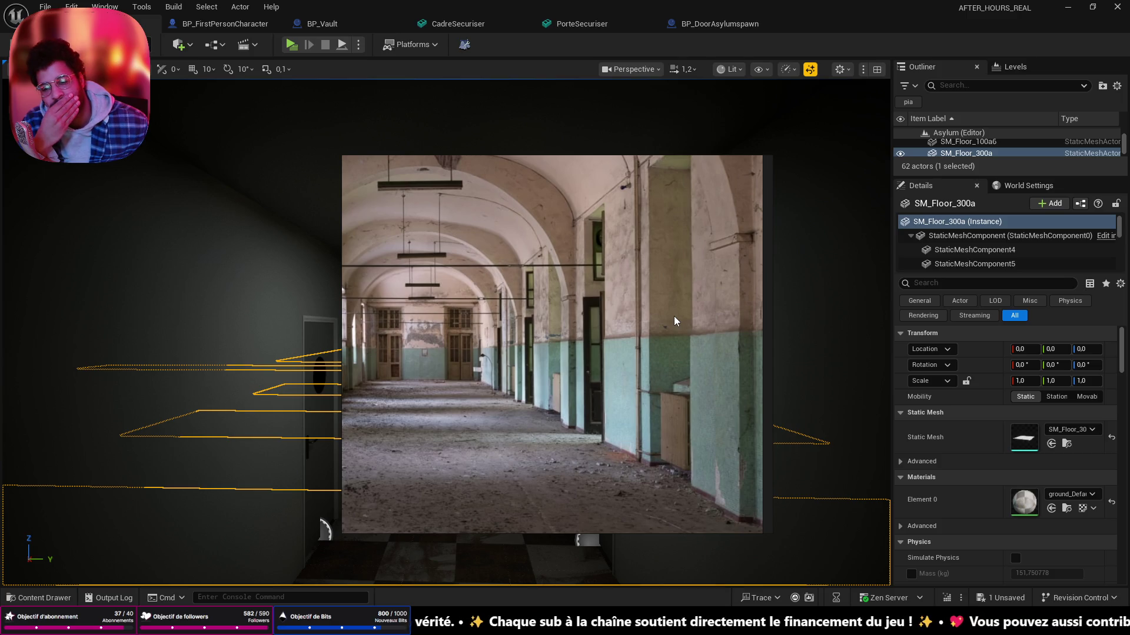
scroll(674, 316, "down", 2)
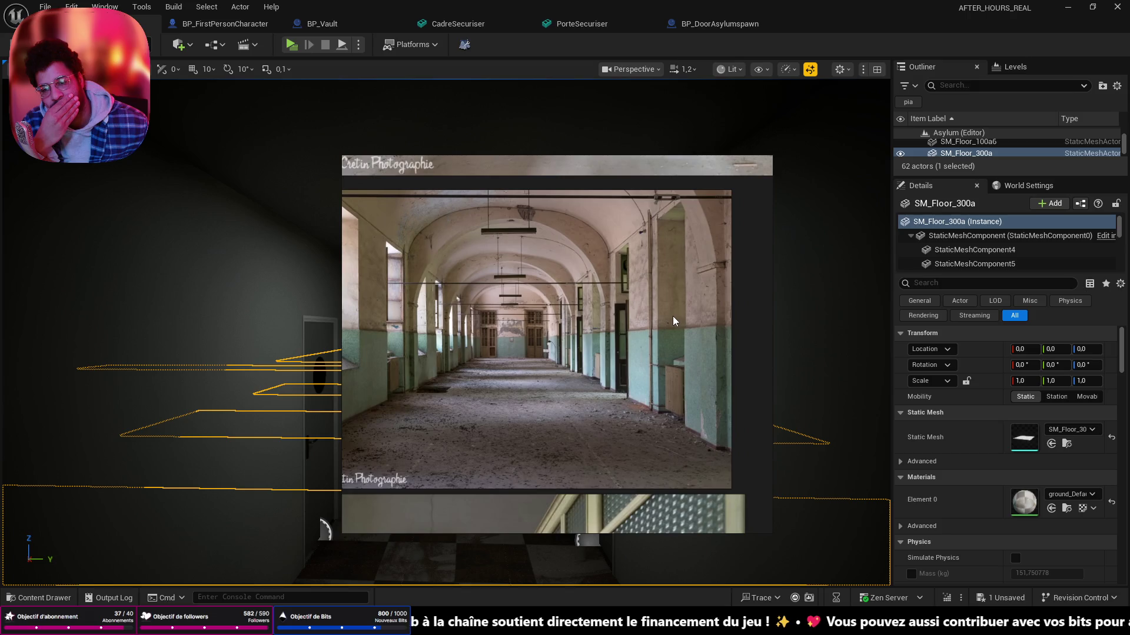
scroll(674, 316, "down", 2)
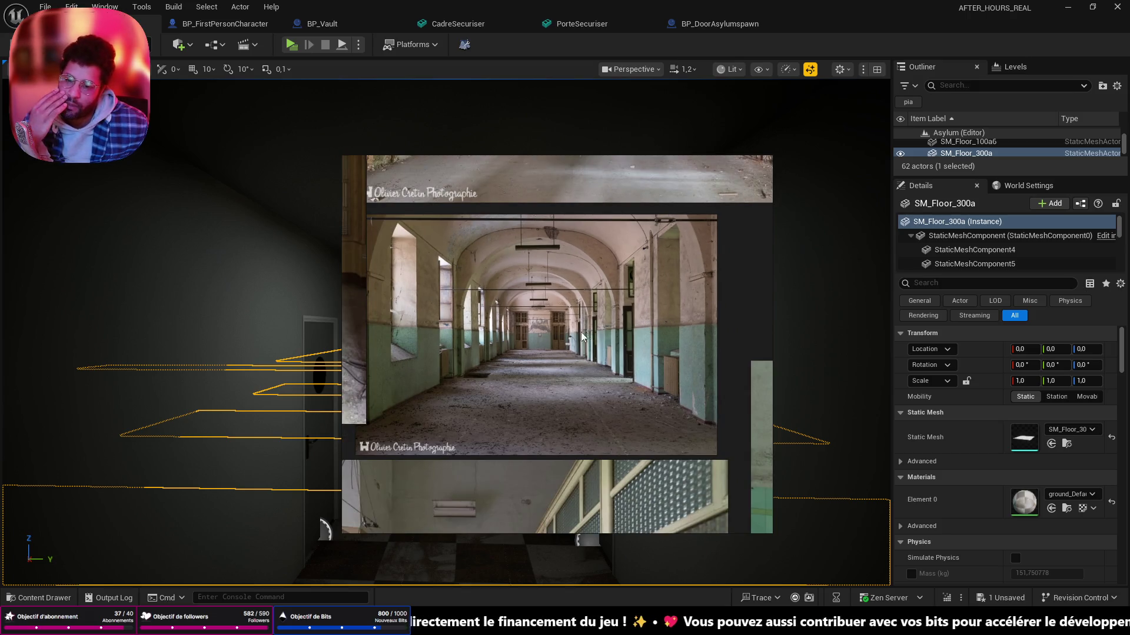
scroll(585, 331, "up", 2)
scroll(583, 407, "up", 2)
scroll(633, 516, "up", 2)
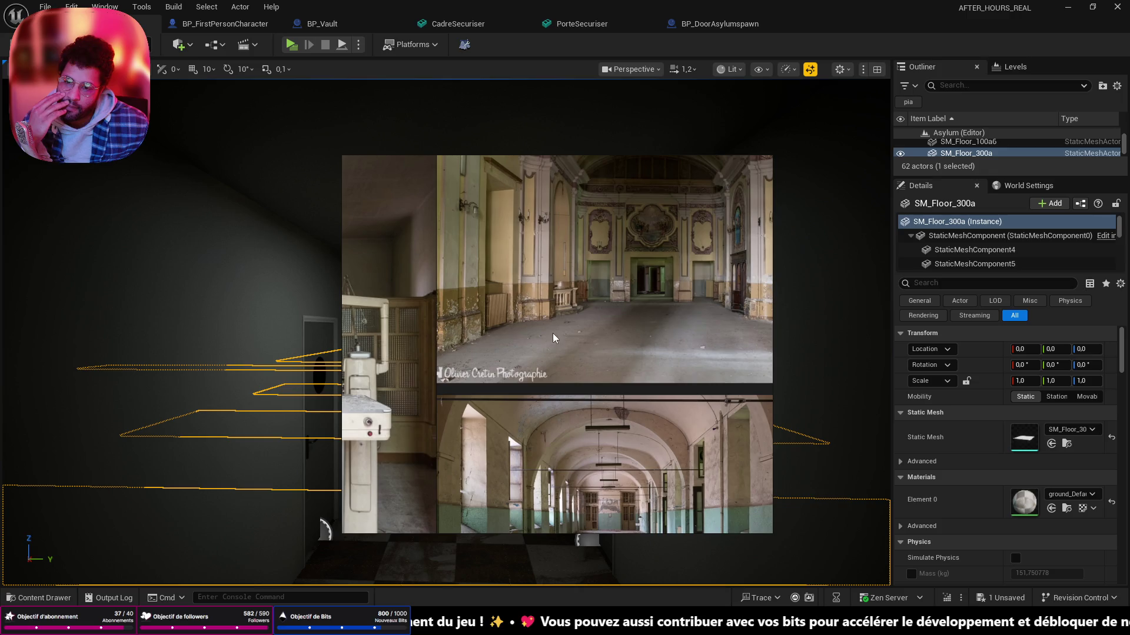
scroll(586, 313, "down", 4)
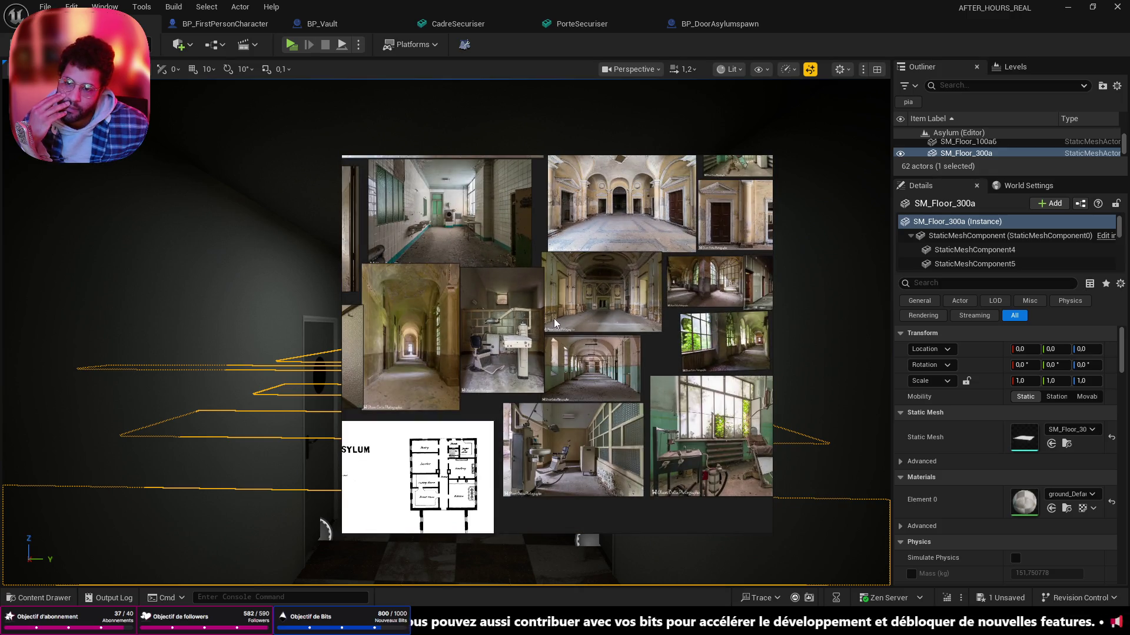
scroll(676, 317, "down", 3)
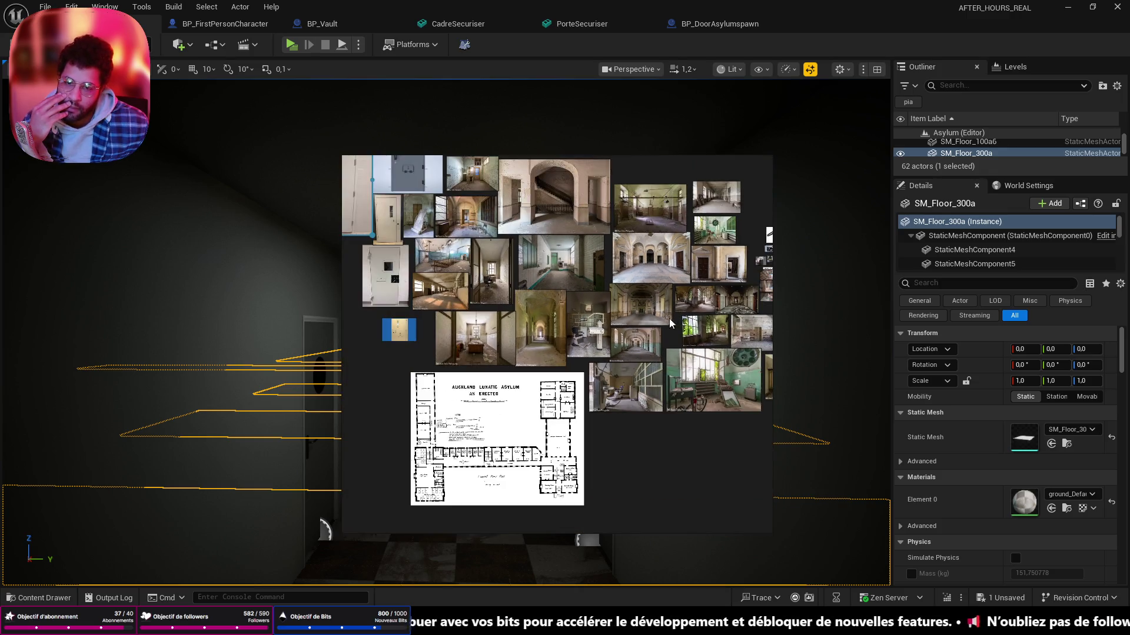
left_click_drag(591, 270, 597, 312)
scroll(732, 429, "up", 4)
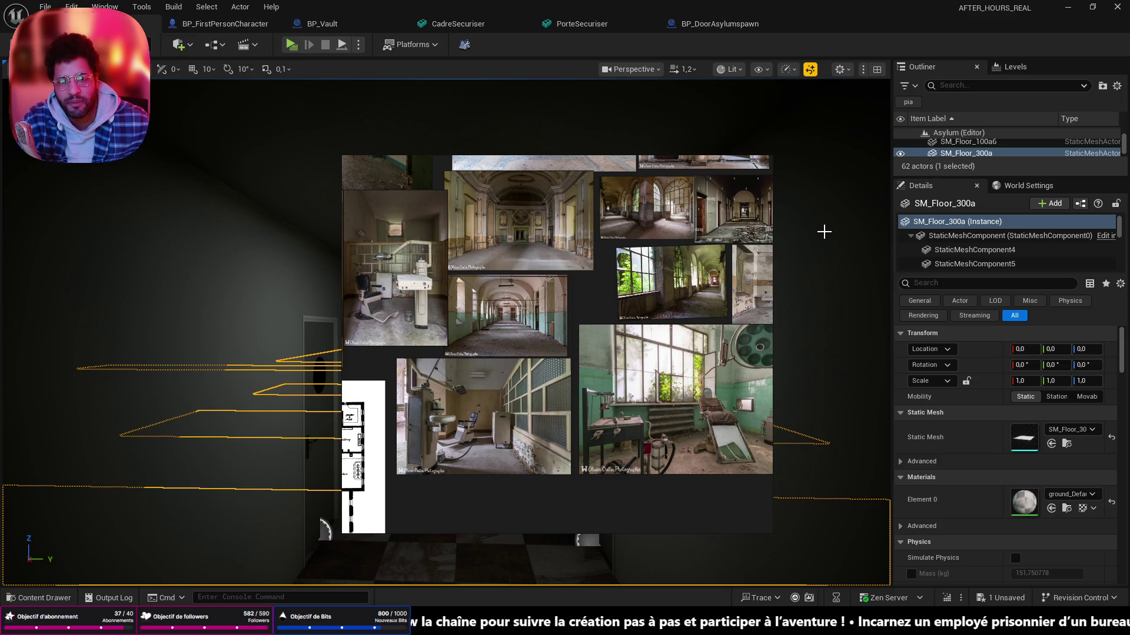
left_click(845, 117)
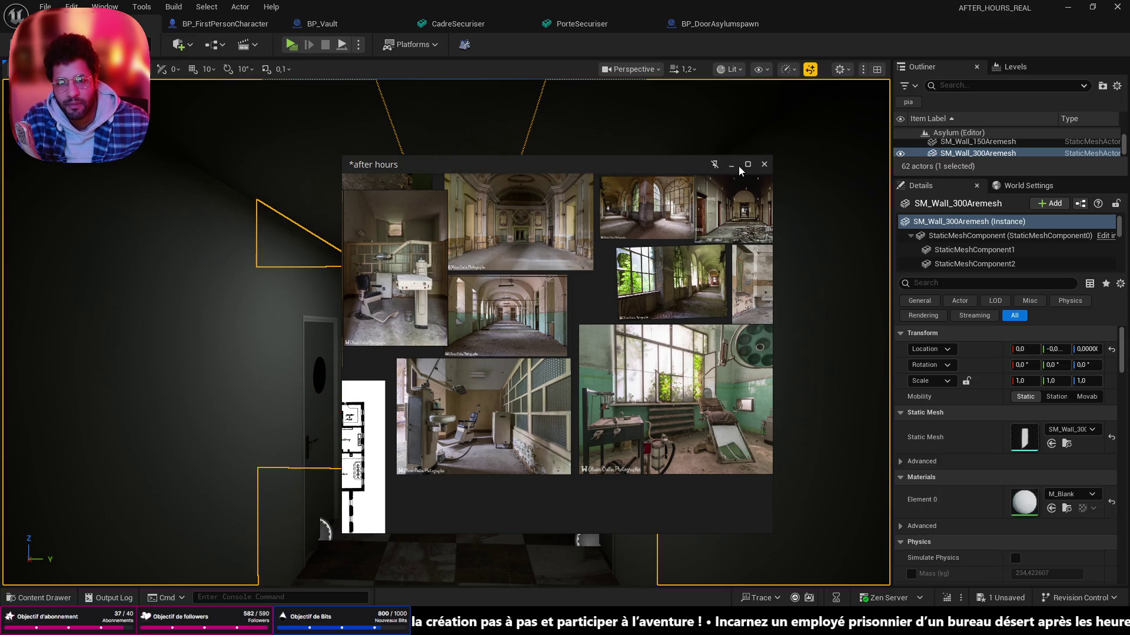
- Close the reference board, run Play From Here on the corridor floor, walk the hallway and stop
left_click(759, 164)
left_click_drag(566, 206, 479, 411)
right_click(479, 412)
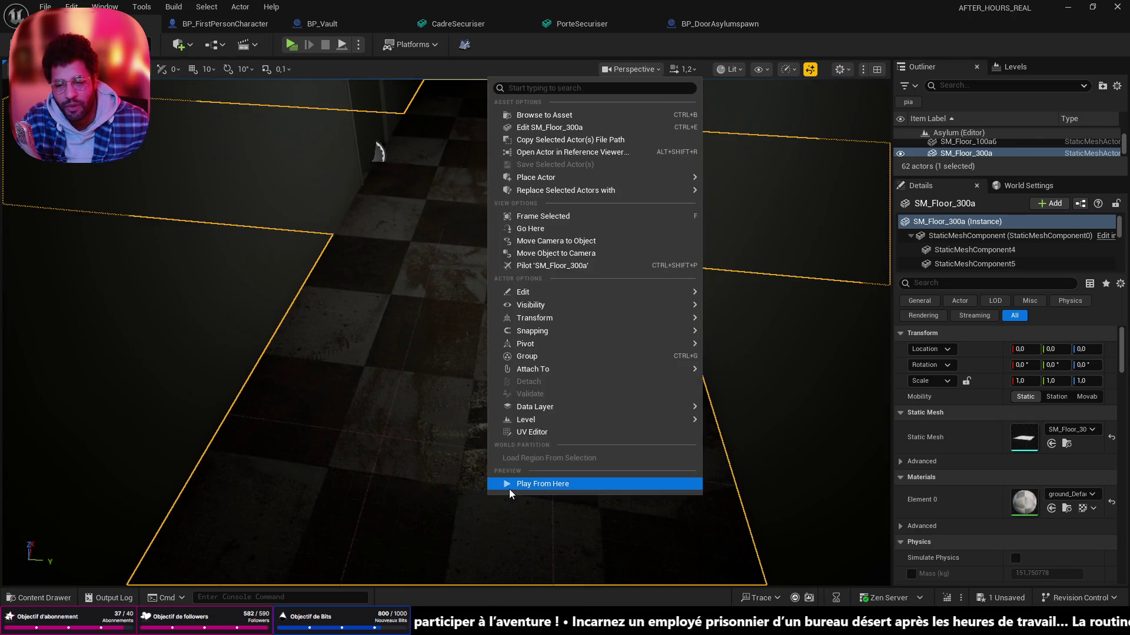
left_click(509, 490)
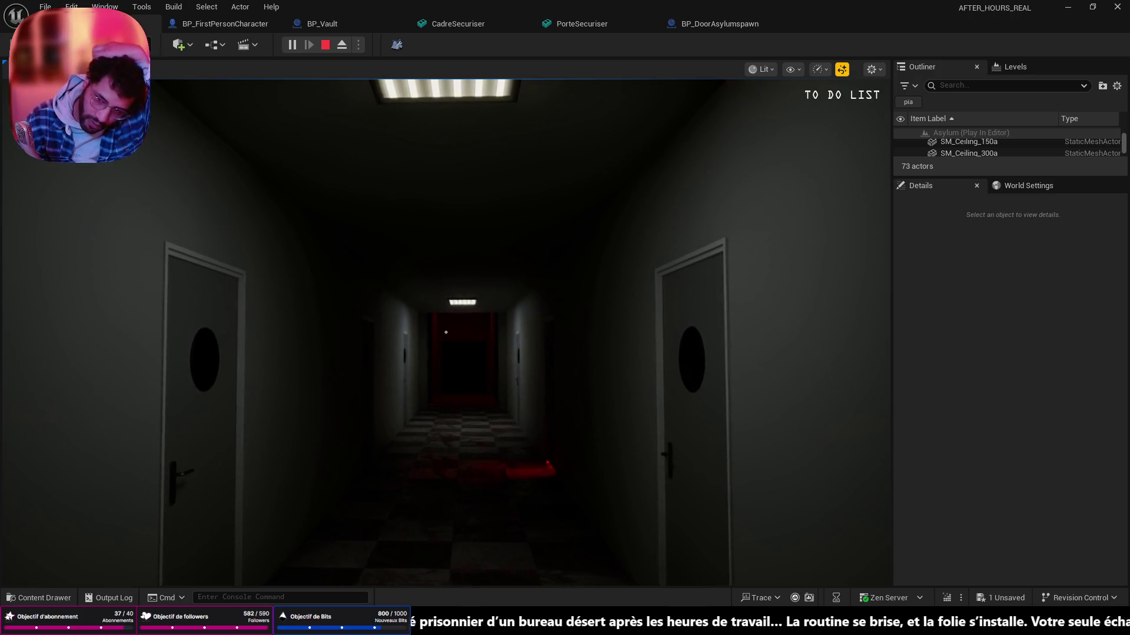
left_click_drag(446, 333, 446, 334)
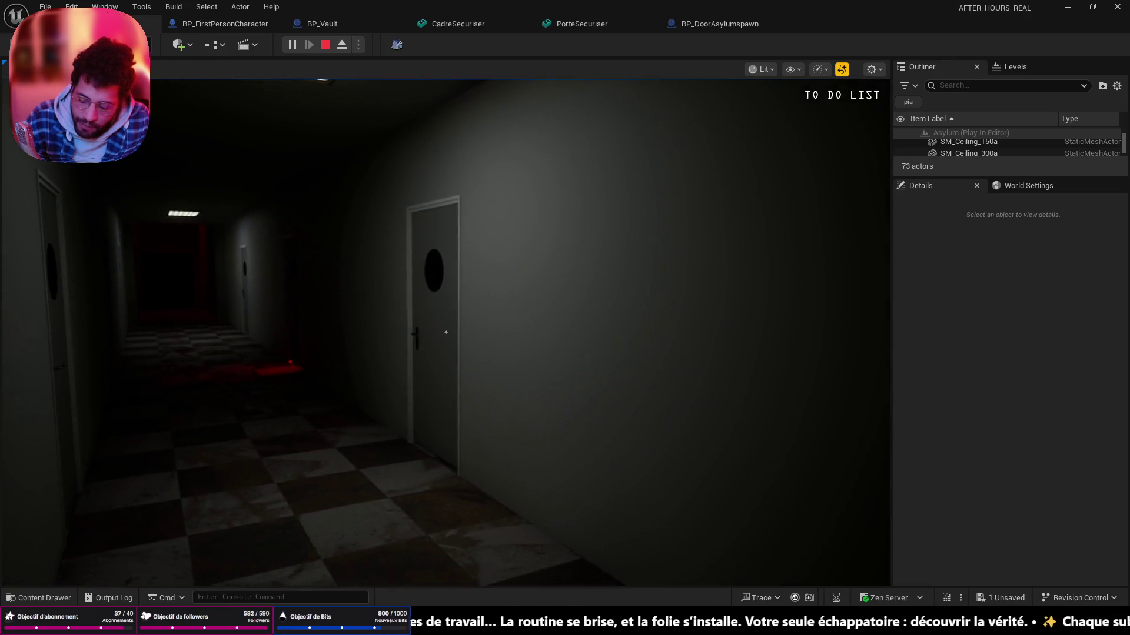
key("Escape")
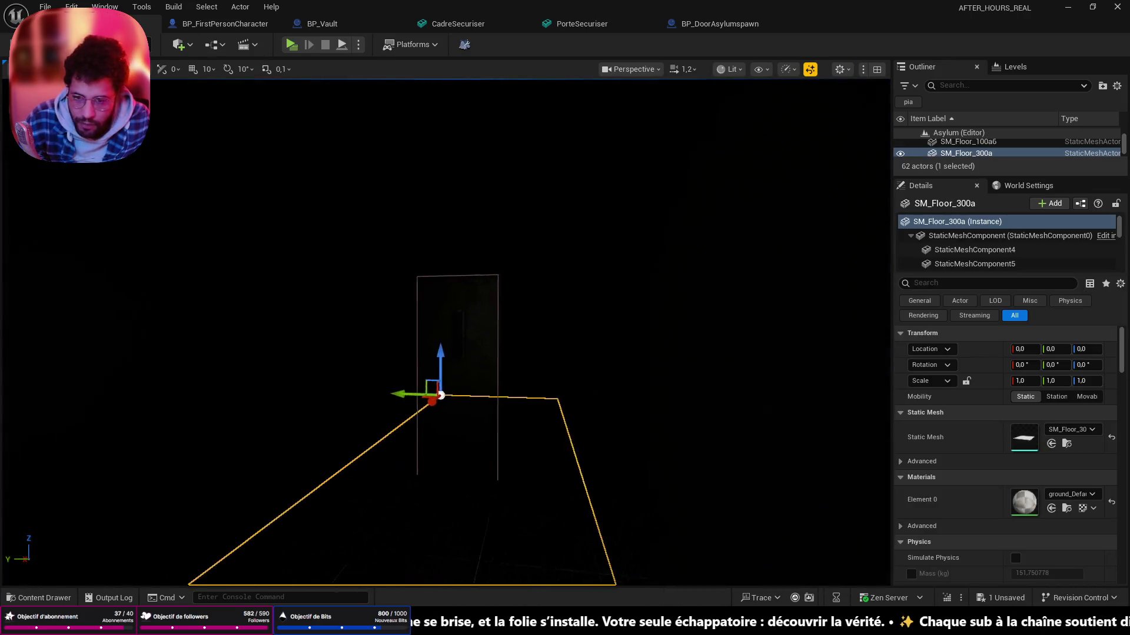
- Fly the view toward the padded cell and start Play From Here on that floor piece
left_click_drag(445, 354, 602, 360)
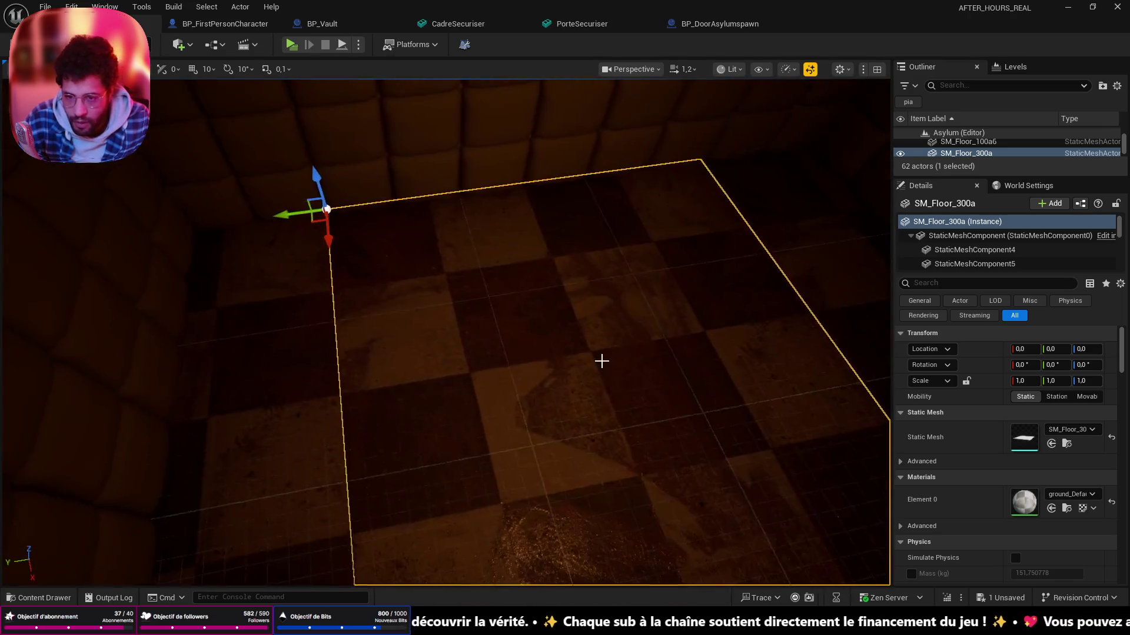
right_click(602, 360)
left_click(653, 415)
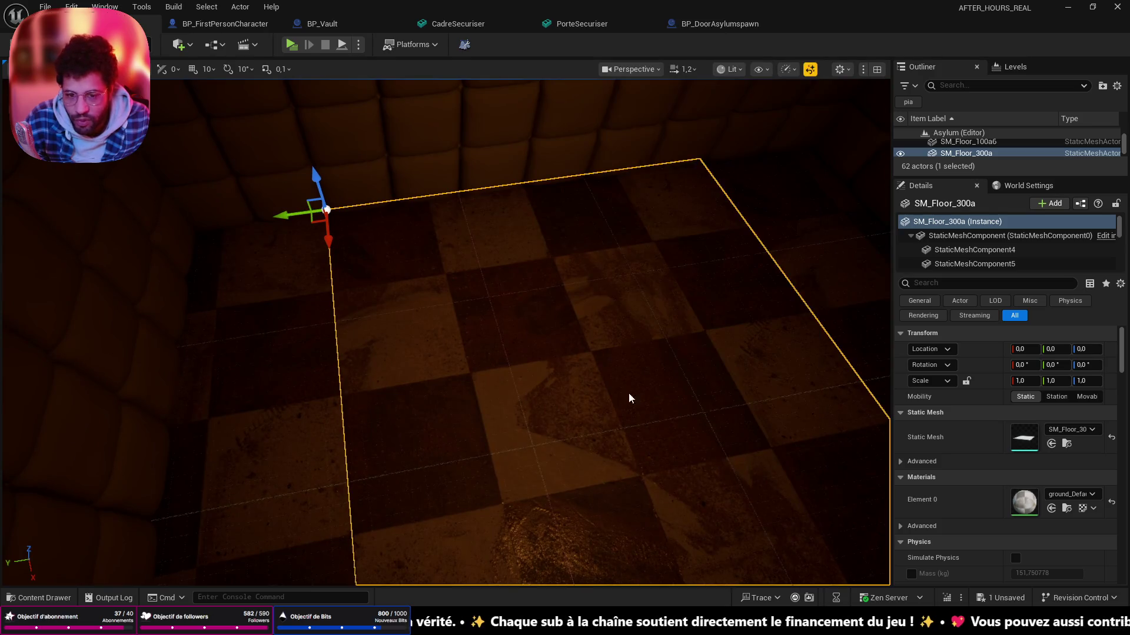
- Walk the player through the doorway and down the corridor into the dark red-lit end area
key("w")
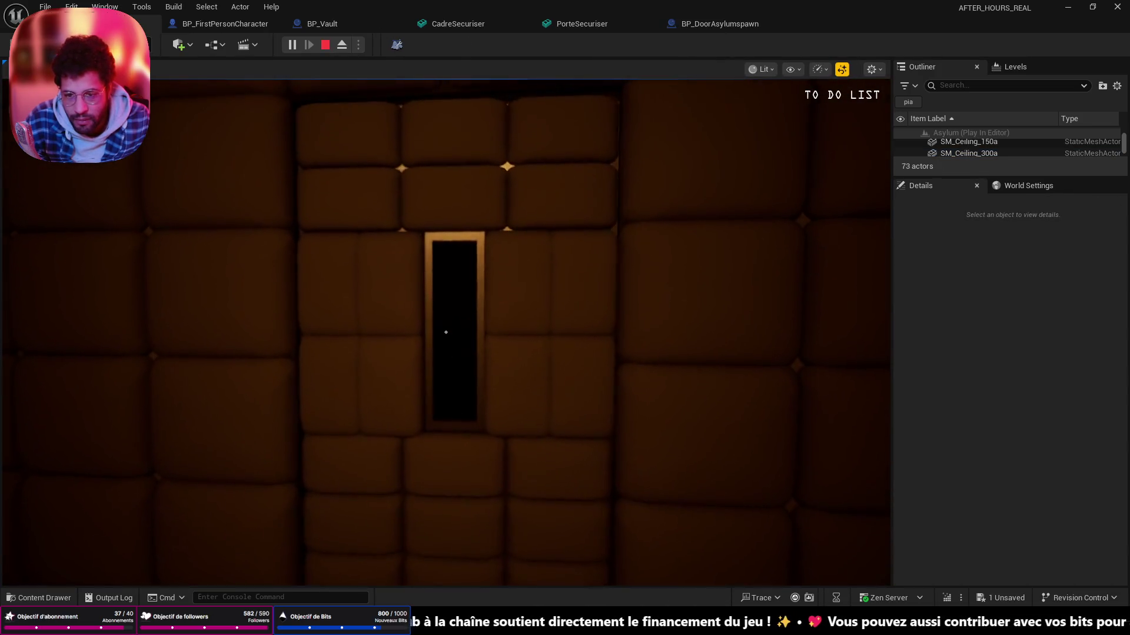
key("w")
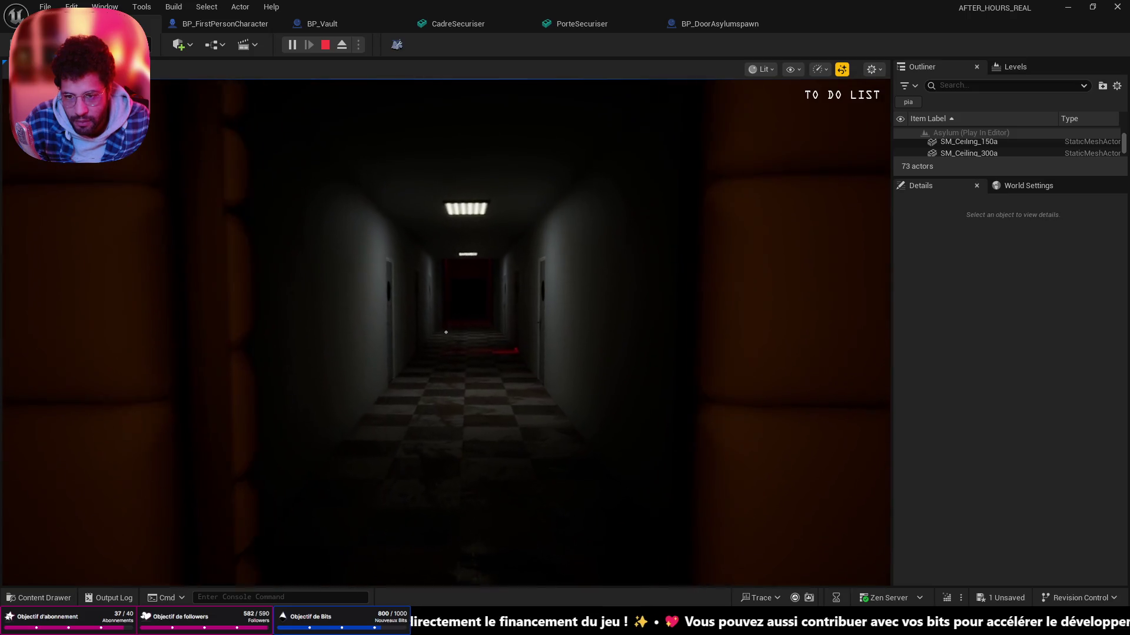
key("w")
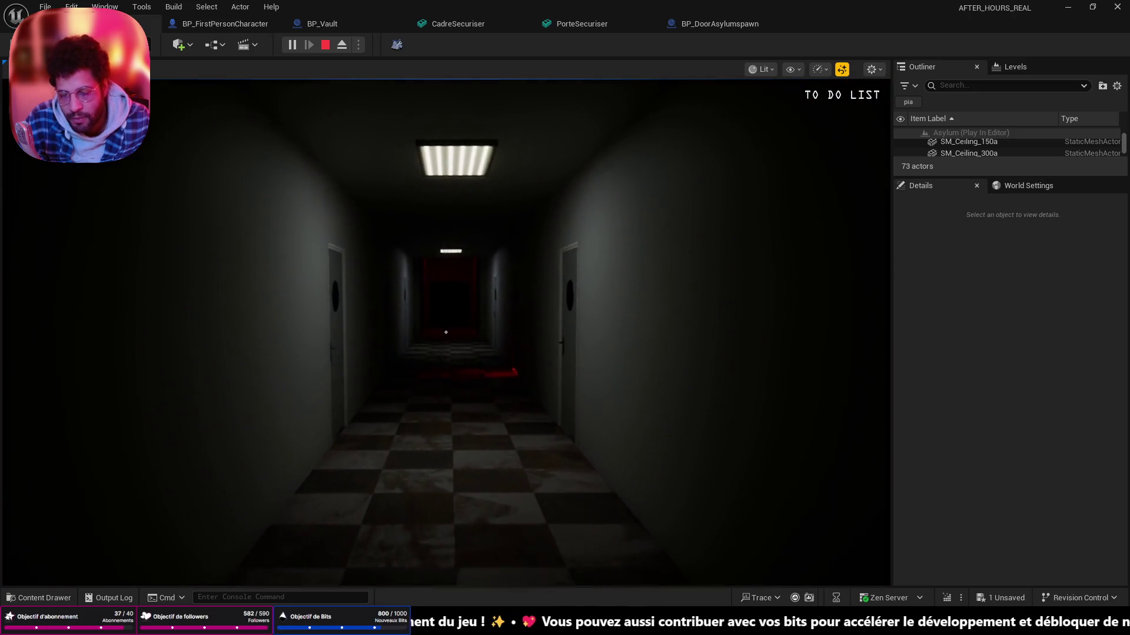
key("w")
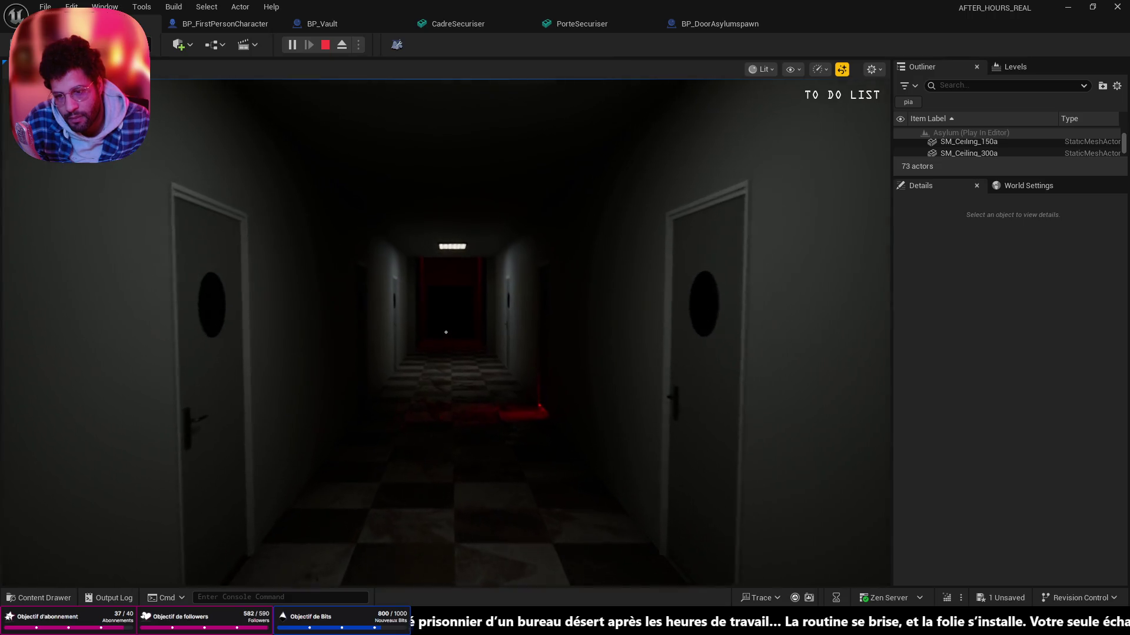
key("w")
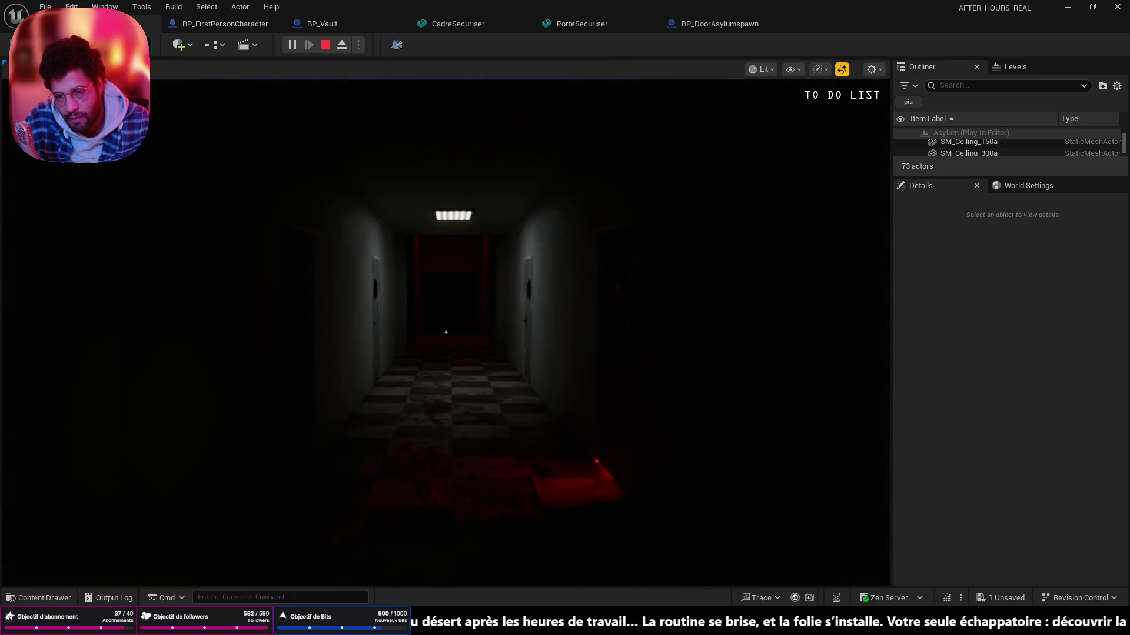
key("w")
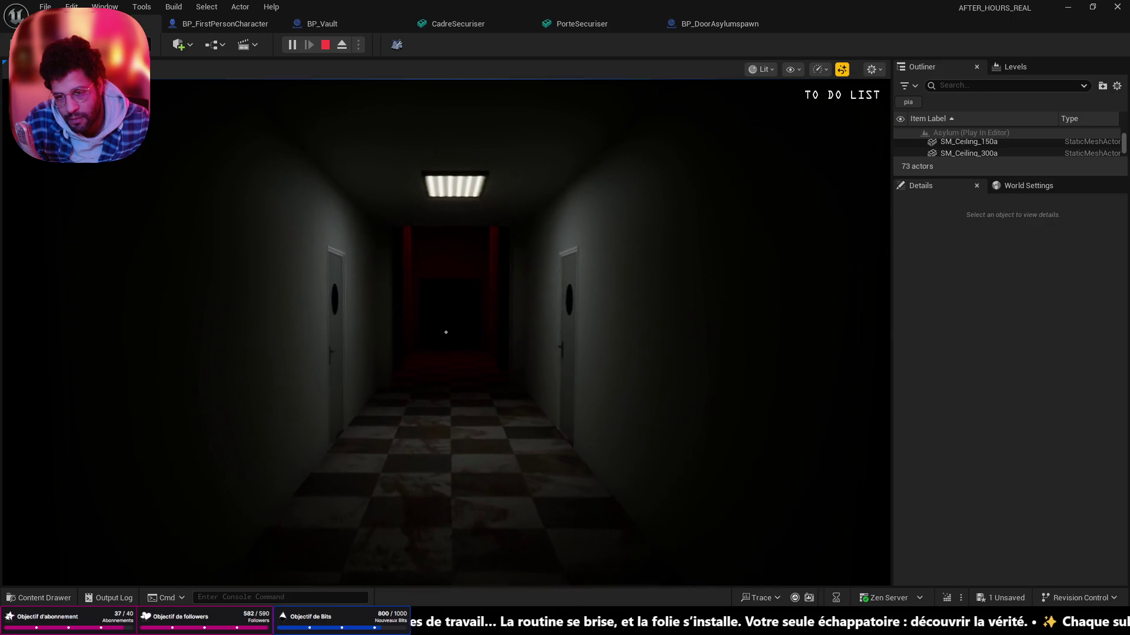
key("w")
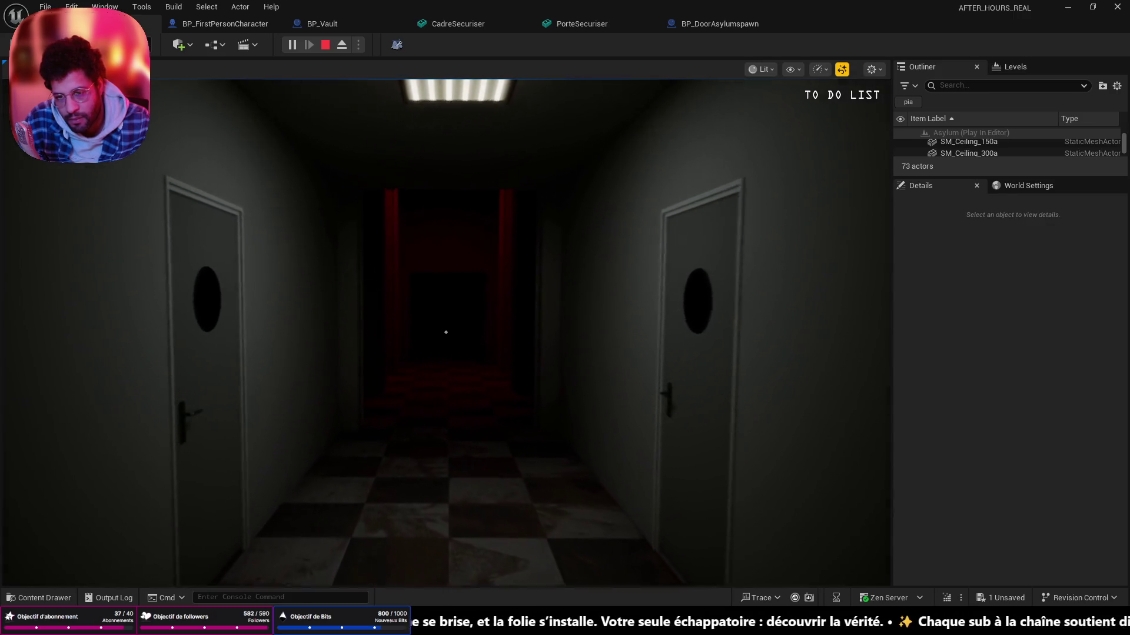
key("w")
key("w")
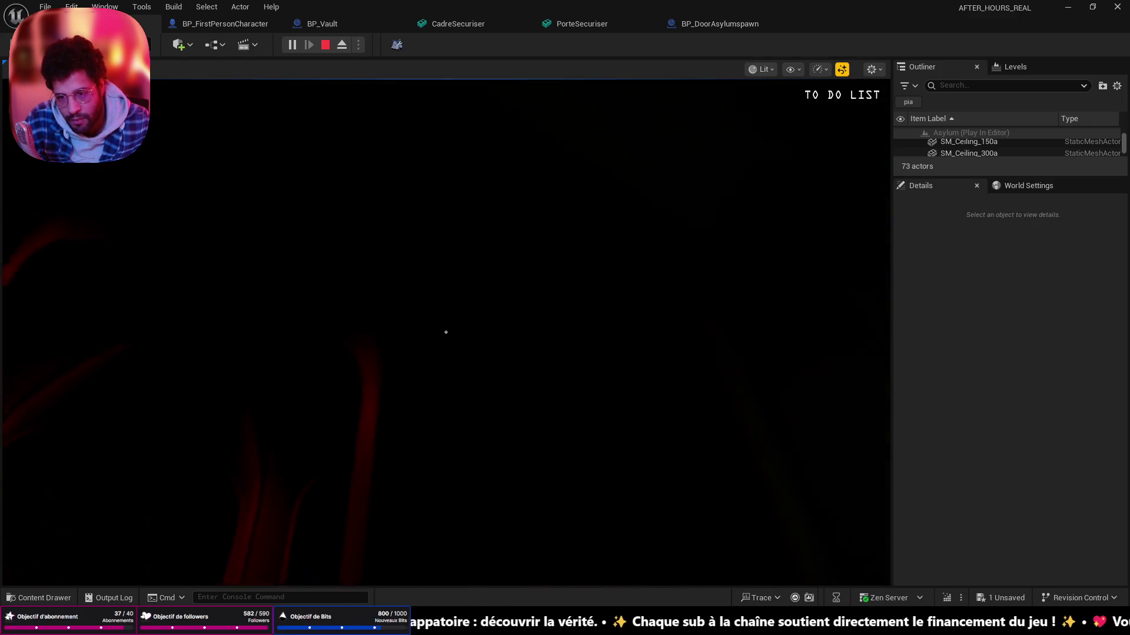
- Switch on the flashlight, light the doorway wall, and stop the playtest
key("w")
key("w")
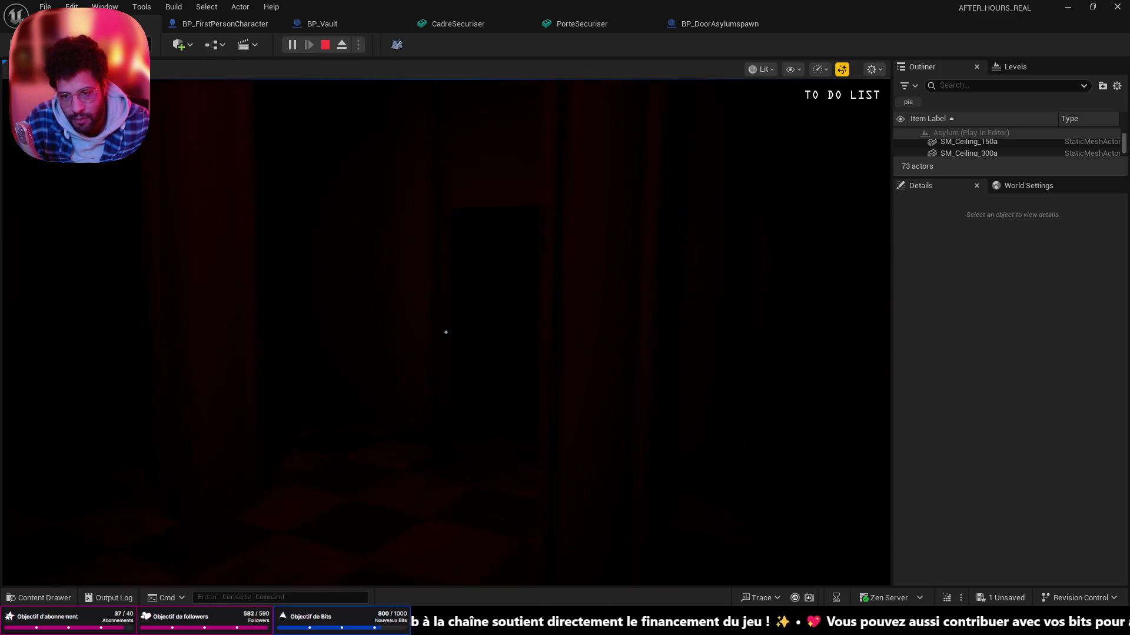
key("f")
key("w")
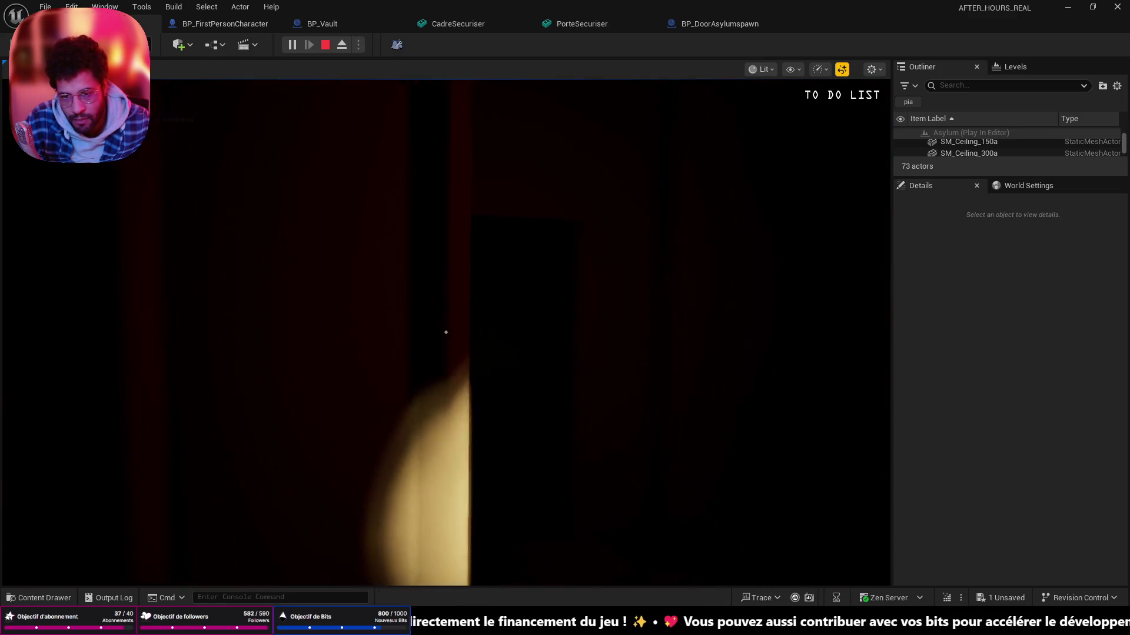
key("w")
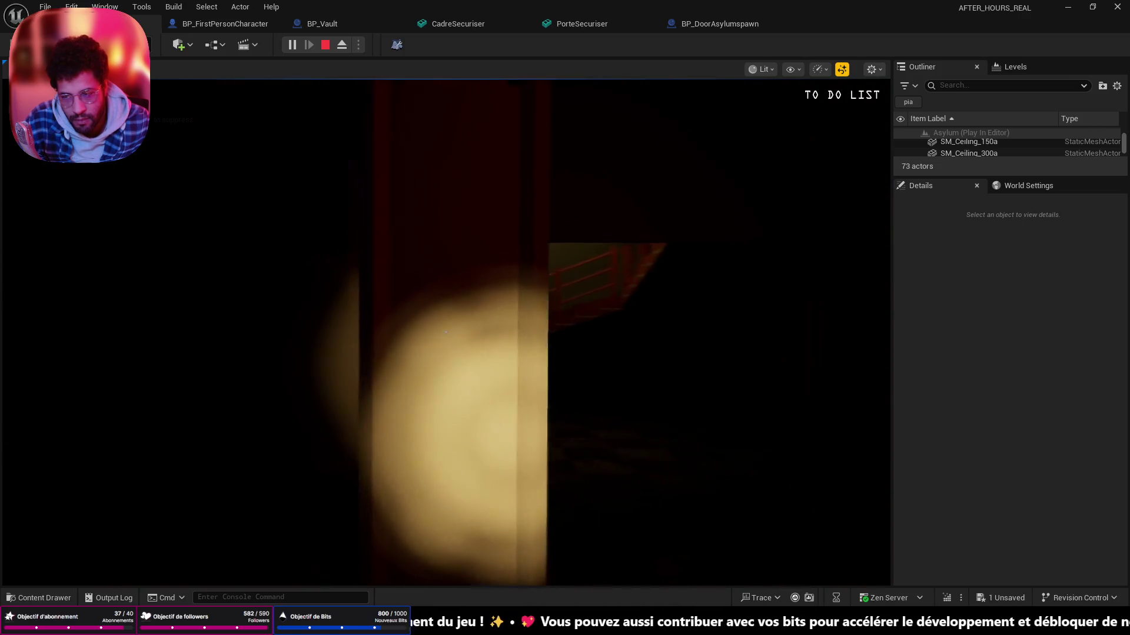
key("w")
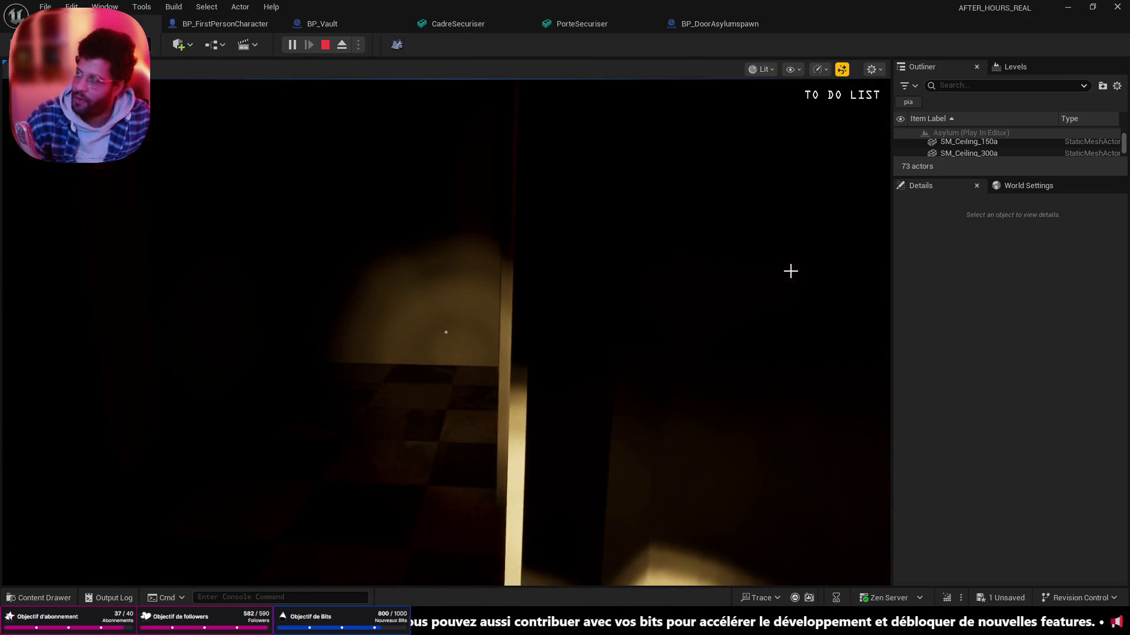
key("Escape")
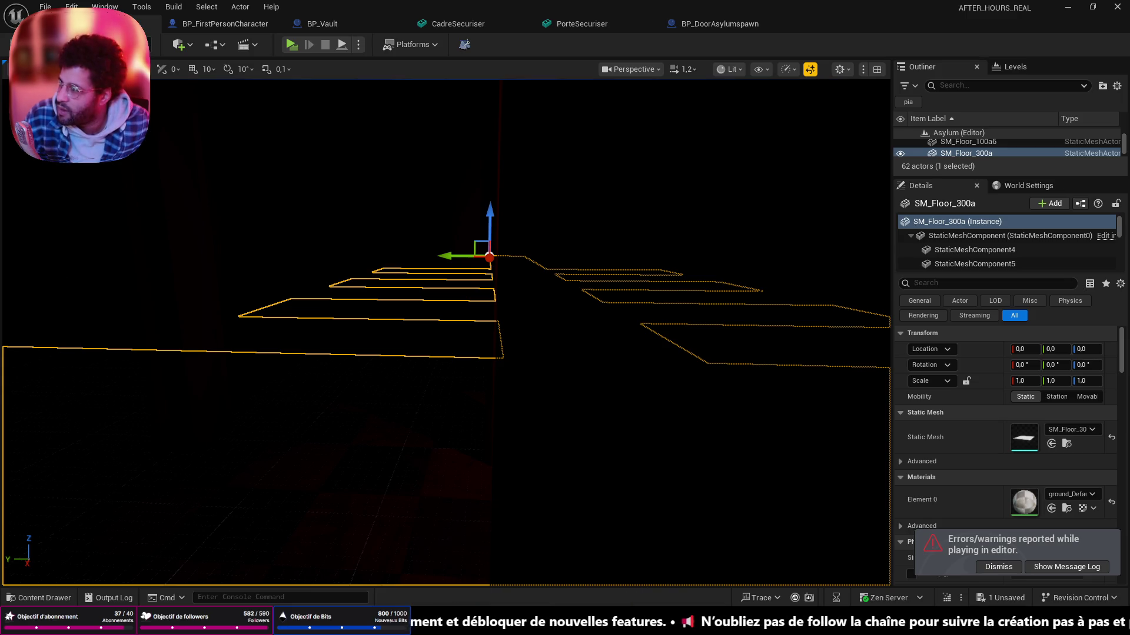
- Go to twitch.tv in Chrome, expand followed channels, open a live stream and maximize the window
key("alt+Tab")
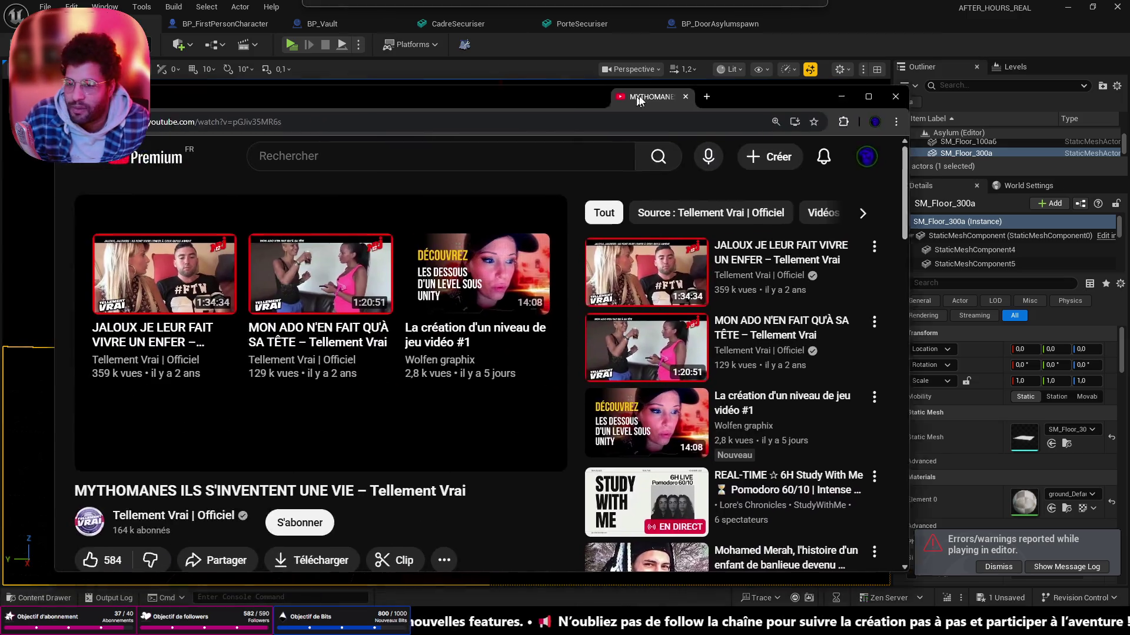
left_click(621, 97)
type("twitch.tv")
key("Return")
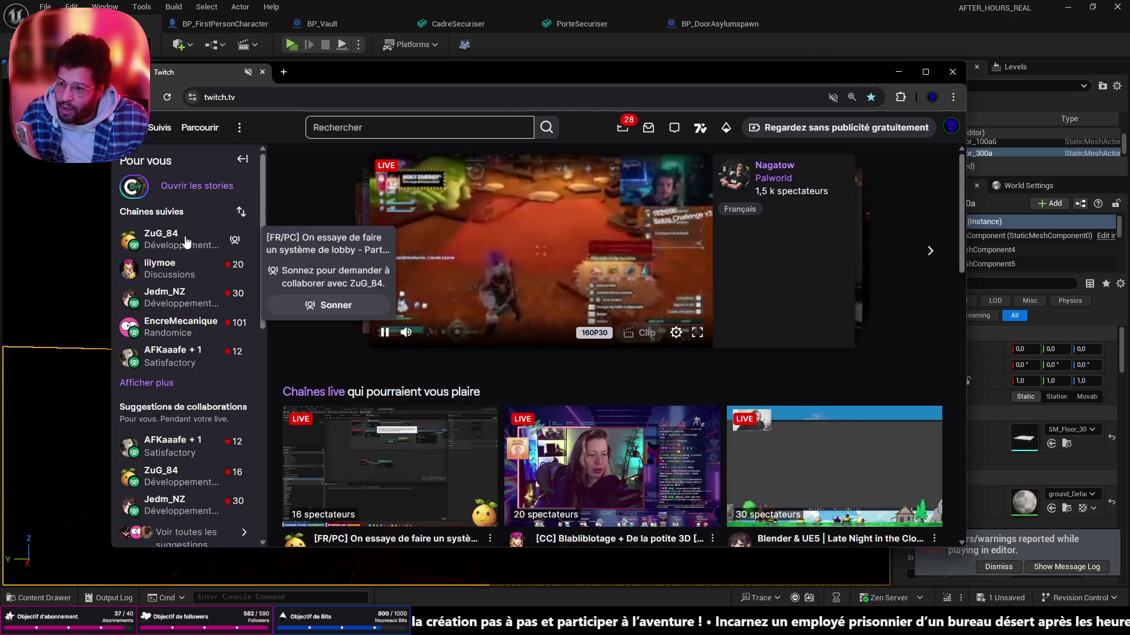
mouse_move(168, 239)
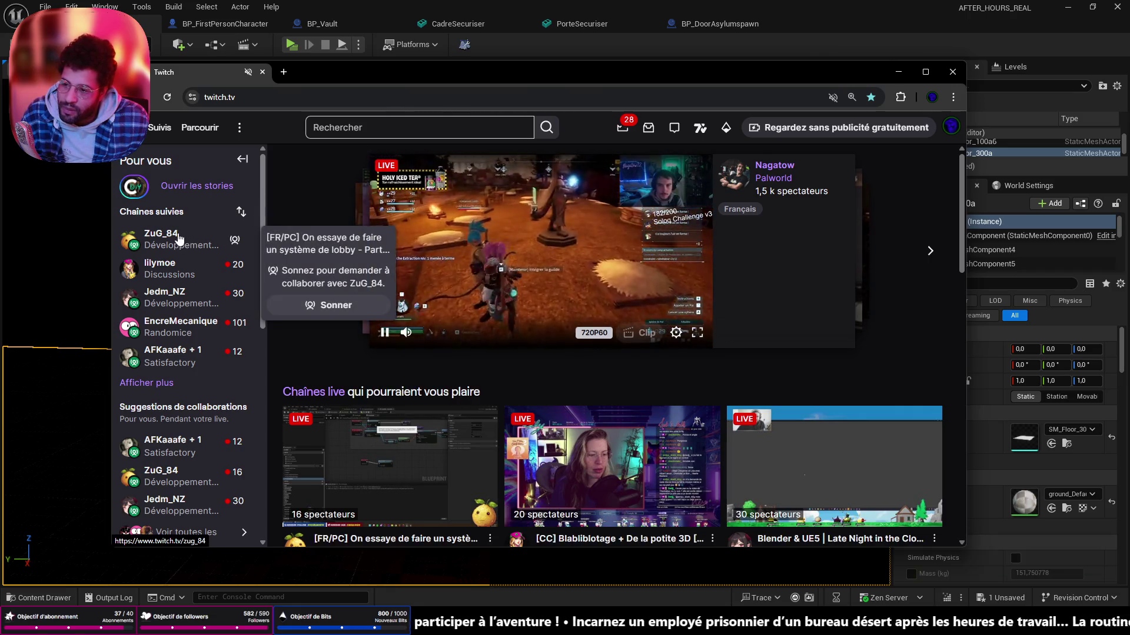
left_click(151, 382)
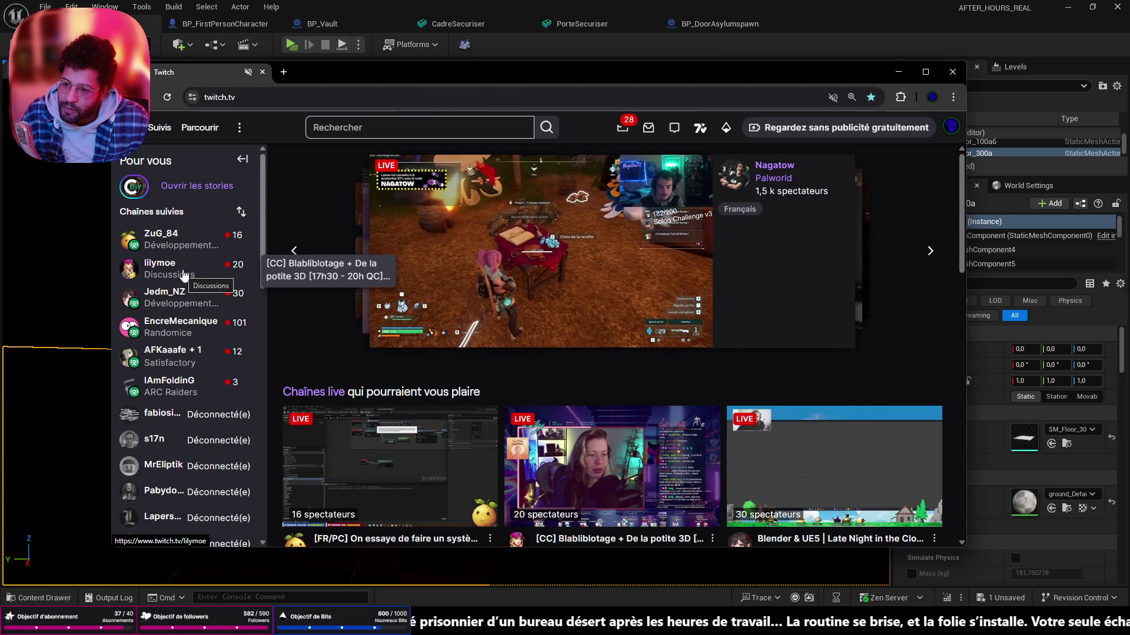
left_click(183, 269)
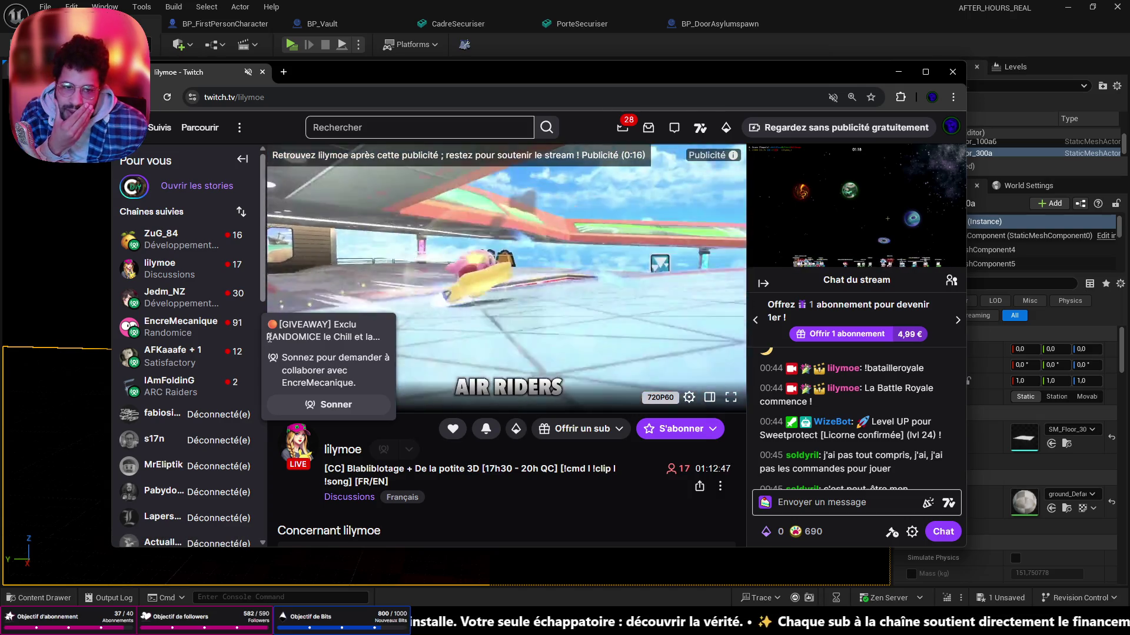
double_click(521, 65)
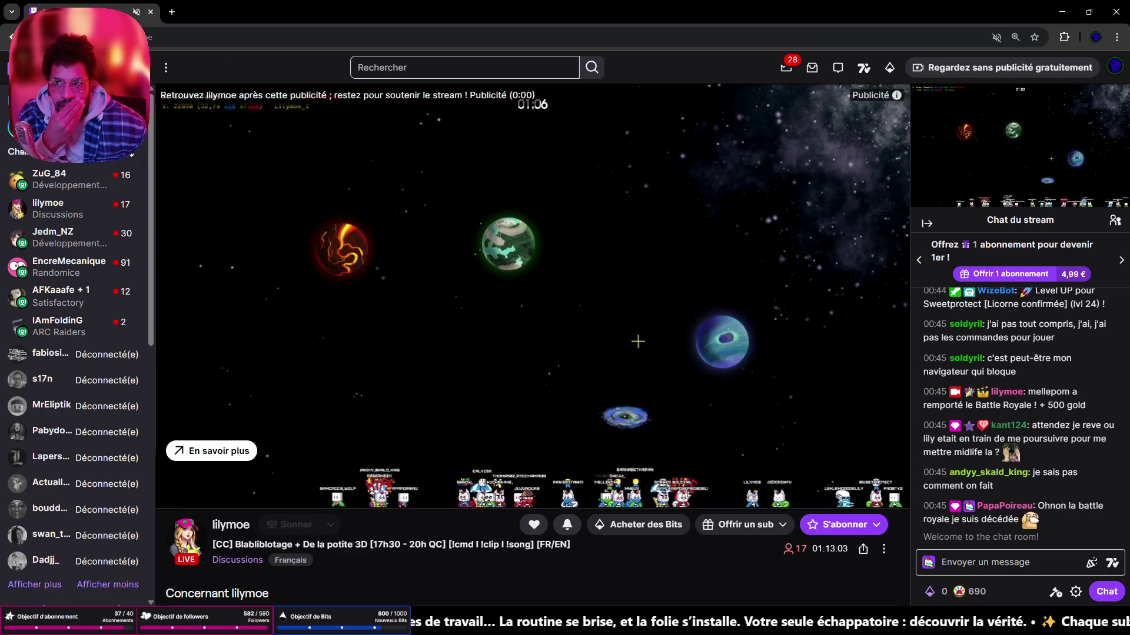
- Unmute the stream's site from its tab, close the other Twitch window, and copy the channel name
right_click(89, 12)
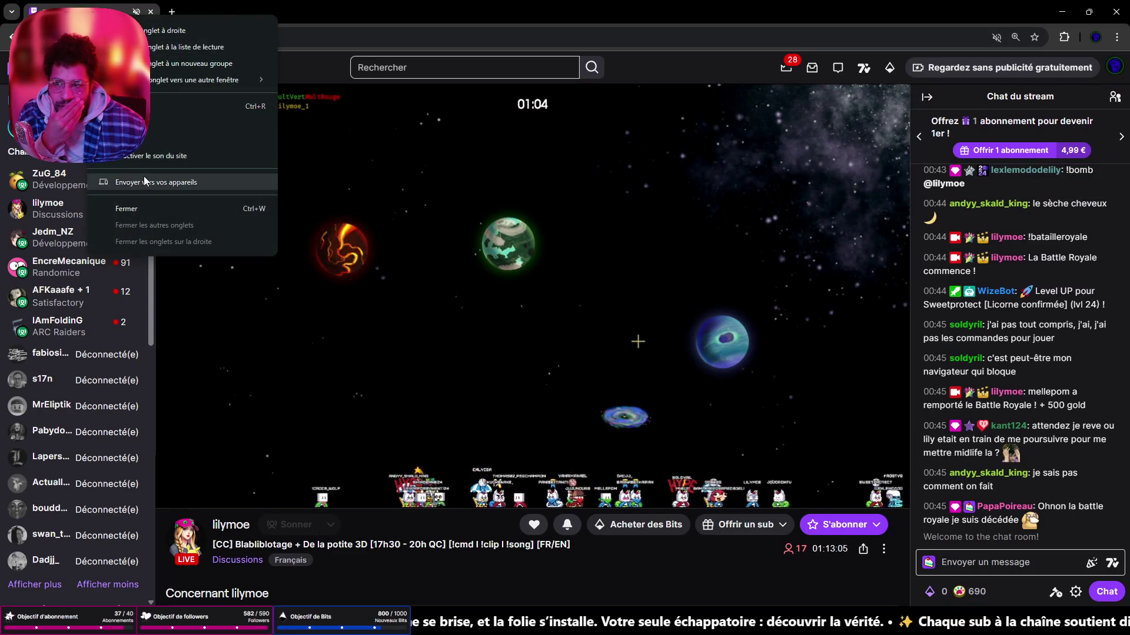
left_click(148, 160)
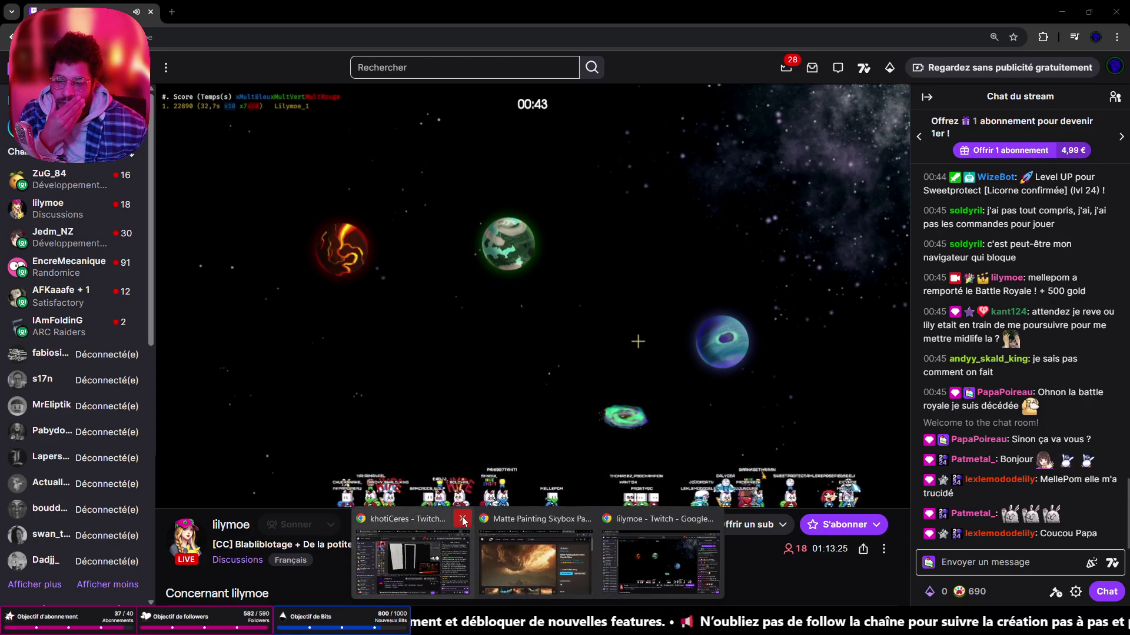
left_click(468, 520)
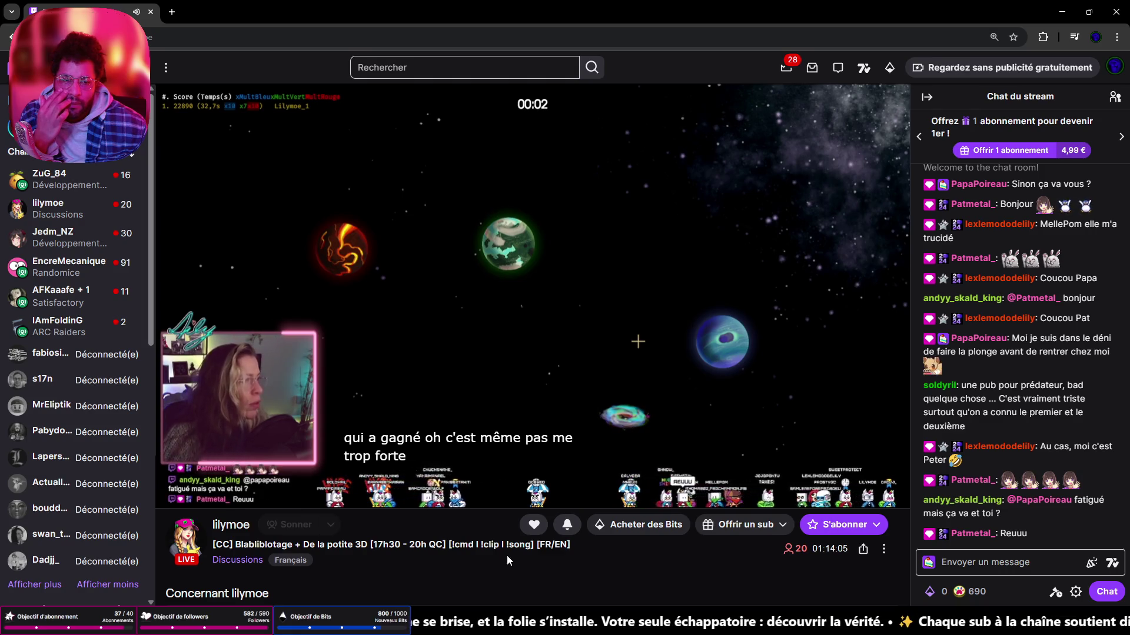
scroll(981, 384, "up", 5)
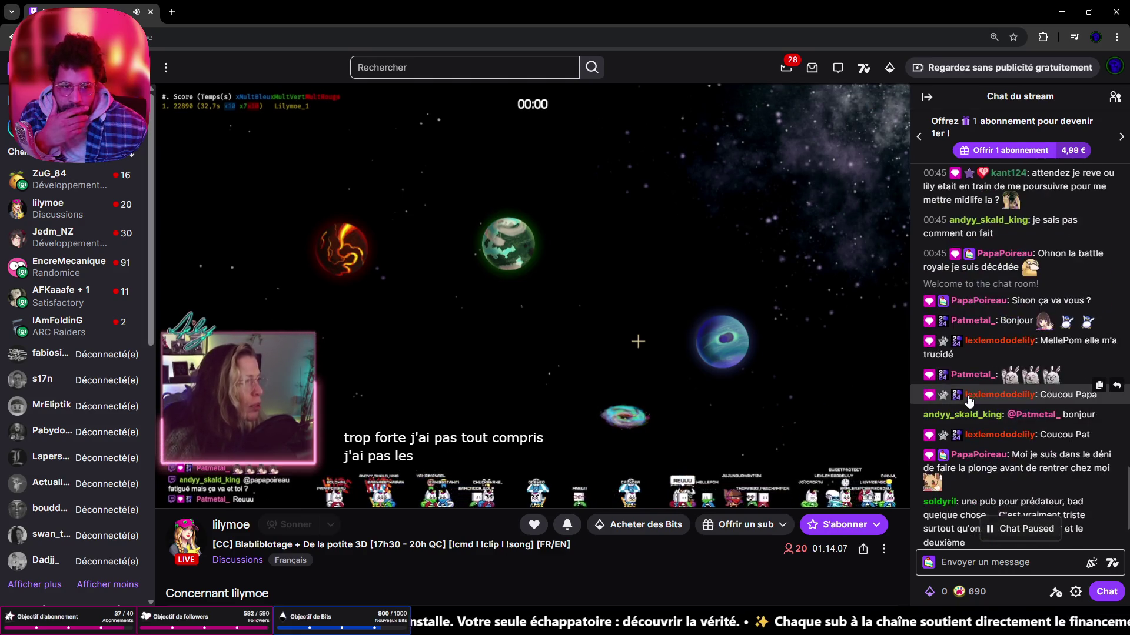
scroll(981, 383, "down", 10)
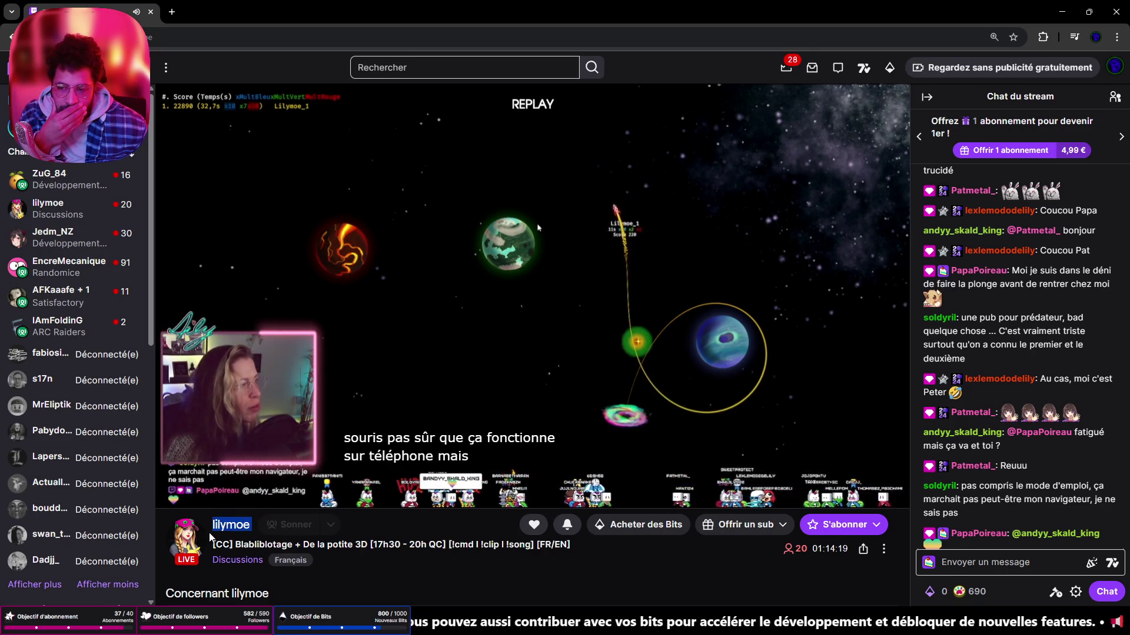
right_click(249, 530)
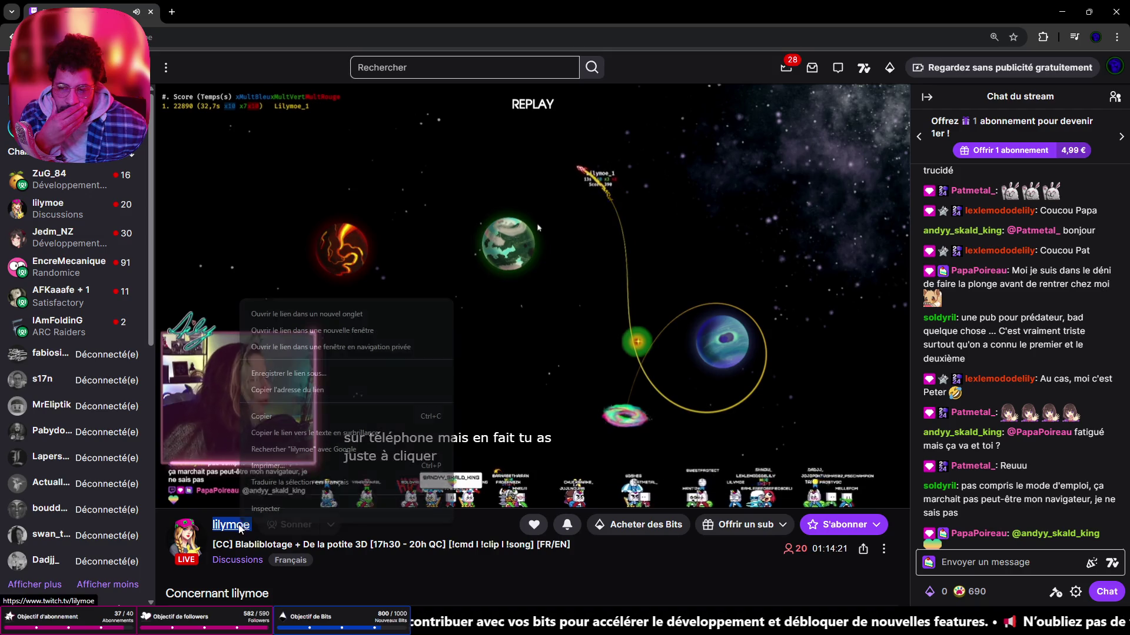
left_click(262, 417)
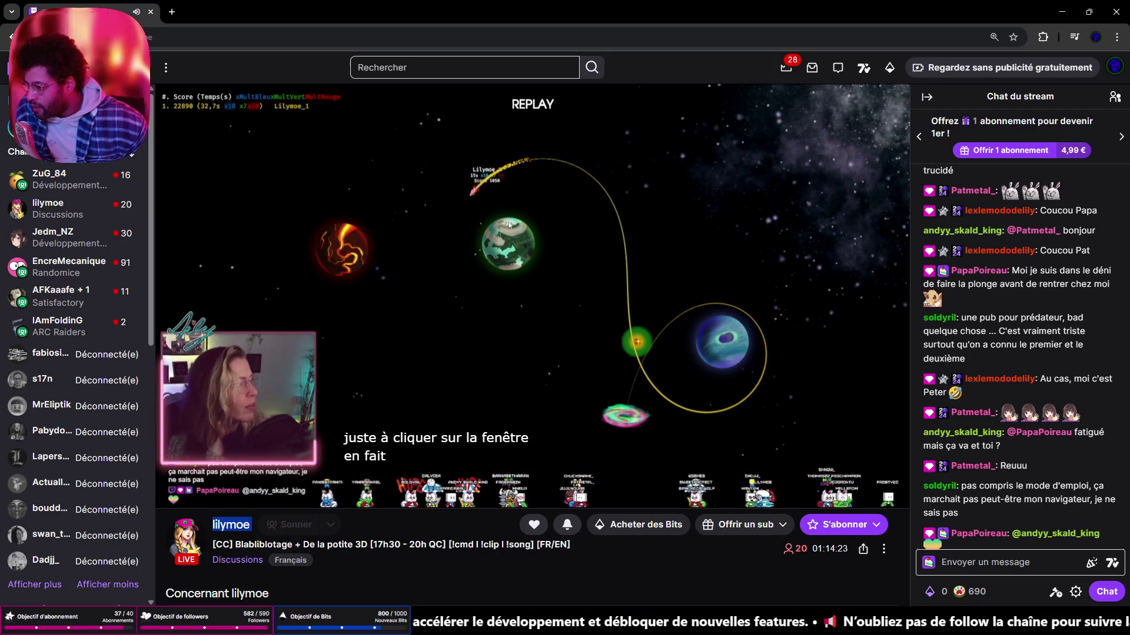